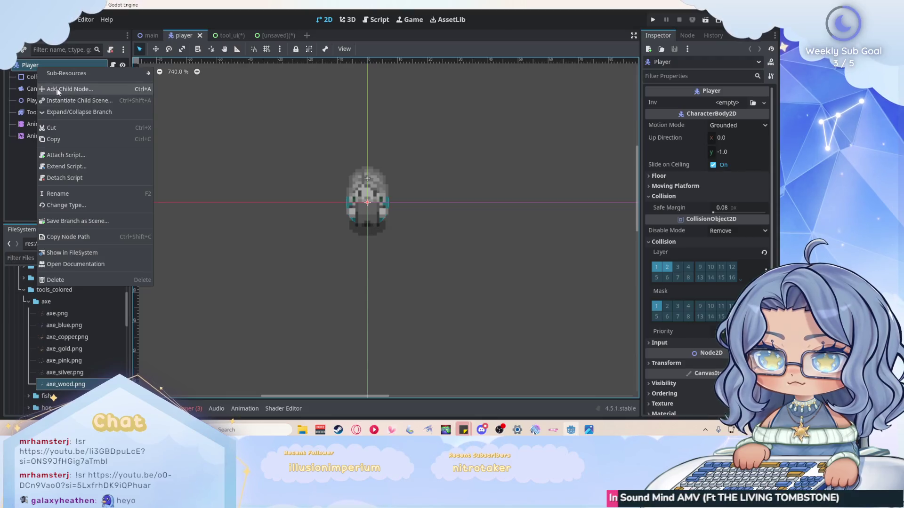
Step: Instance tool_ui.tscn as a child of the Player node and open the tool_ui scene
{"action": "left_click", "coordinate": [64, 103]}
{"action": "type", "text": "tool"}
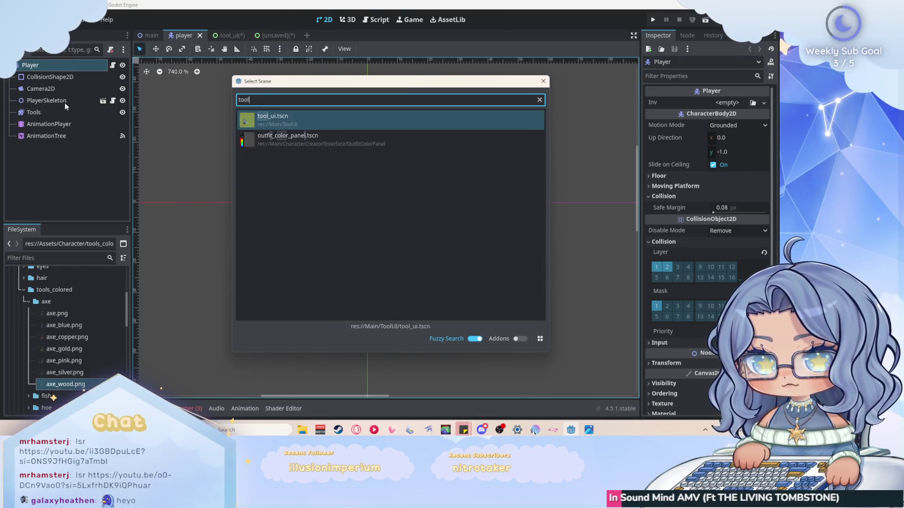
{"action": "double_click", "coordinate": [325, 123]}
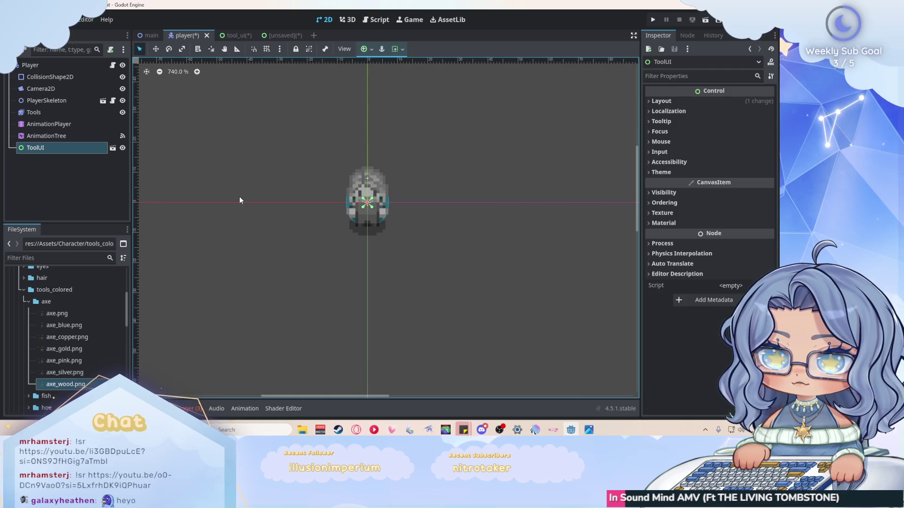
{"action": "scroll", "coordinate": [376, 188], "scroll_direction": "up", "scroll_amount": 3}
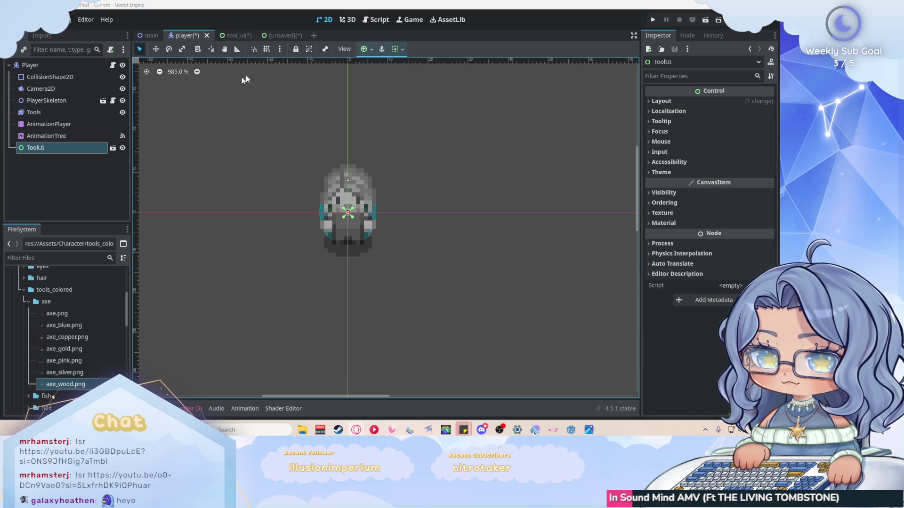
{"action": "left_click", "coordinate": [234, 35]}
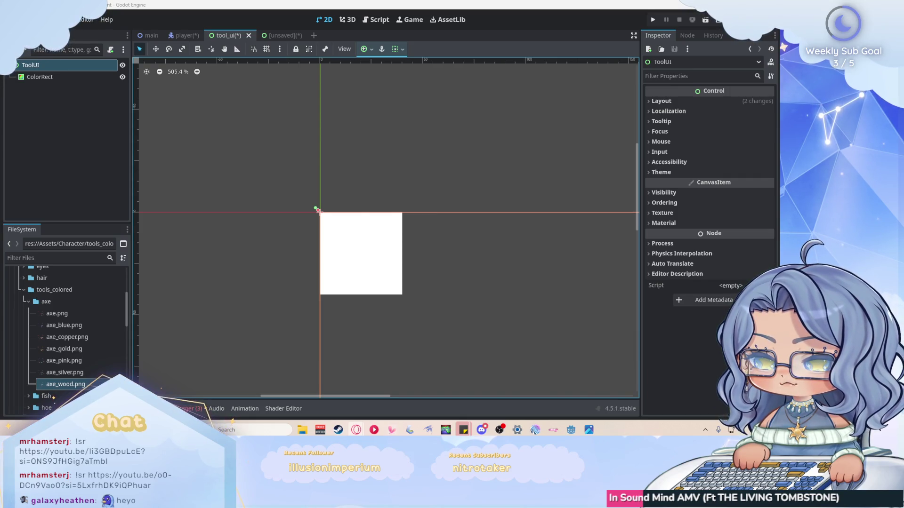
Step: Set the ColorRect's Custom Minimum Size to 100 × 30 px
{"action": "left_click", "coordinate": [325, 218]}
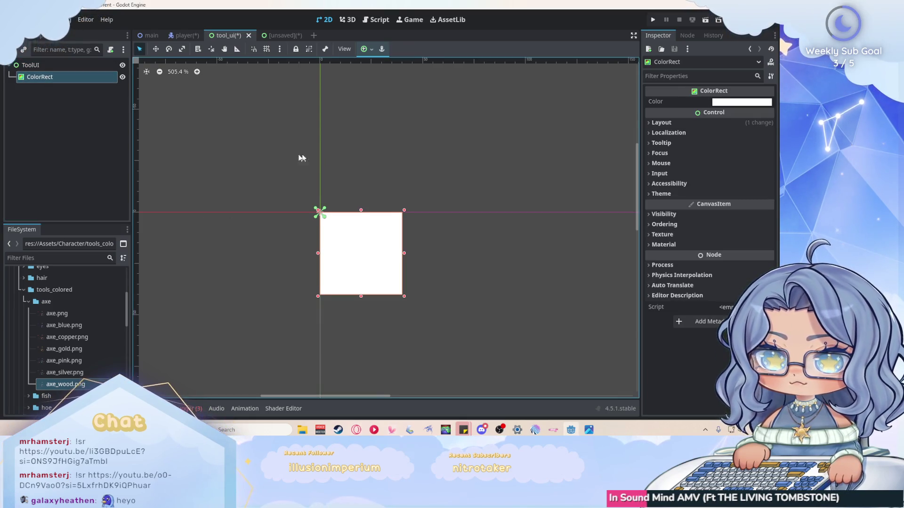
{"action": "left_click", "coordinate": [665, 124]}
{"action": "left_click", "coordinate": [727, 175]}
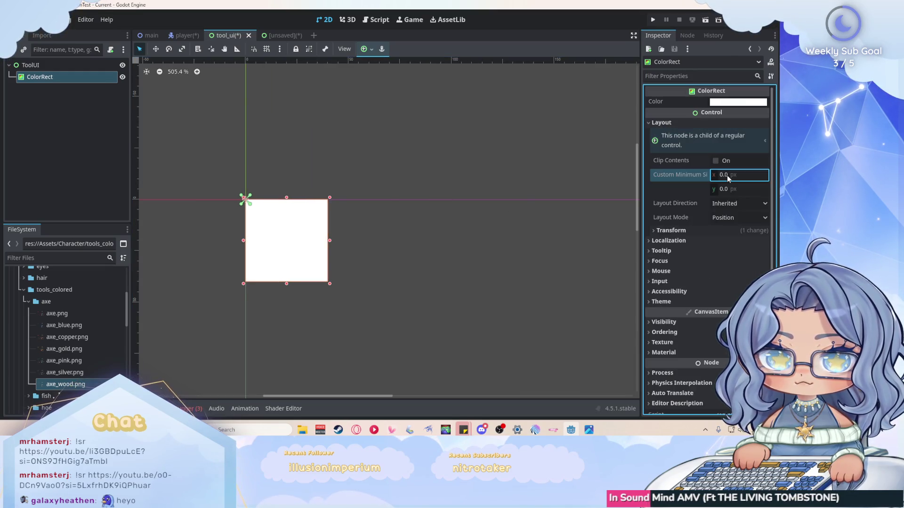
{"action": "left_click", "coordinate": [727, 175]}
{"action": "type", "text": "100"}
{"action": "key", "text": "Return"}
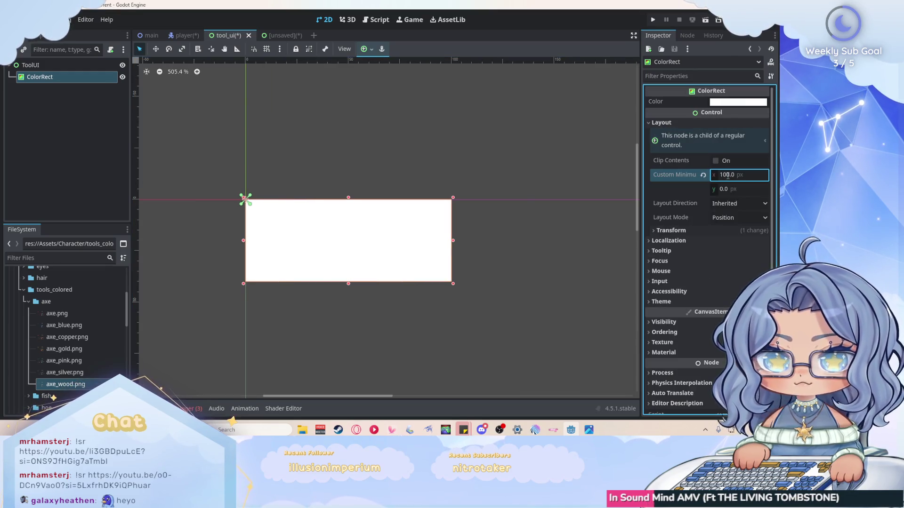
{"action": "left_click", "coordinate": [732, 188]}
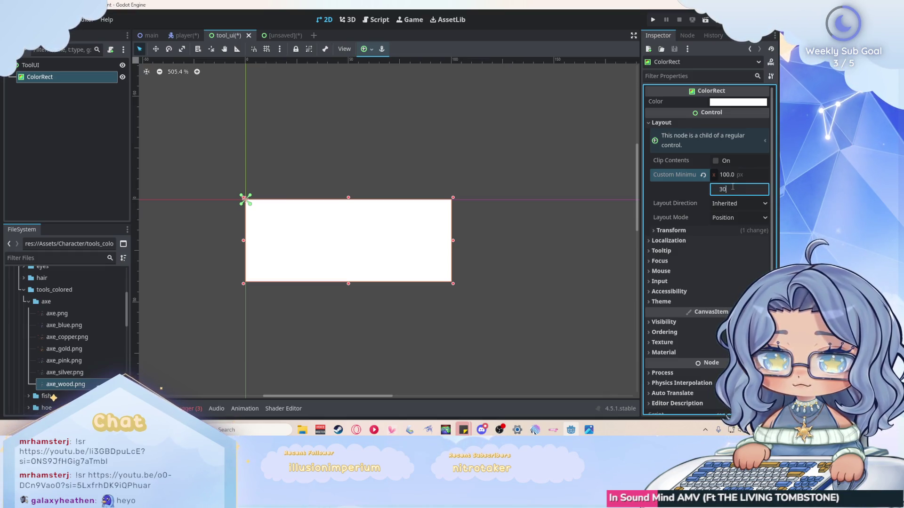
{"action": "type", "text": "30"}
{"action": "key", "text": "Return"}
Step: Select the ToolUI root, save the tool_ui scene with Ctrl+S and run the game
{"action": "left_click", "coordinate": [507, 210]}
{"action": "scroll", "coordinate": [509, 210], "scroll_direction": "down", "scroll_amount": 1}
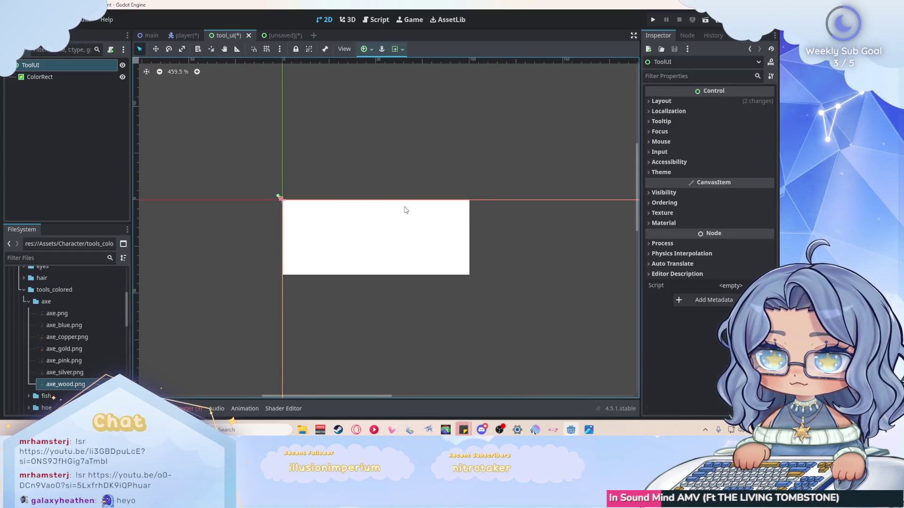
{"action": "key", "text": "ctrl+s"}
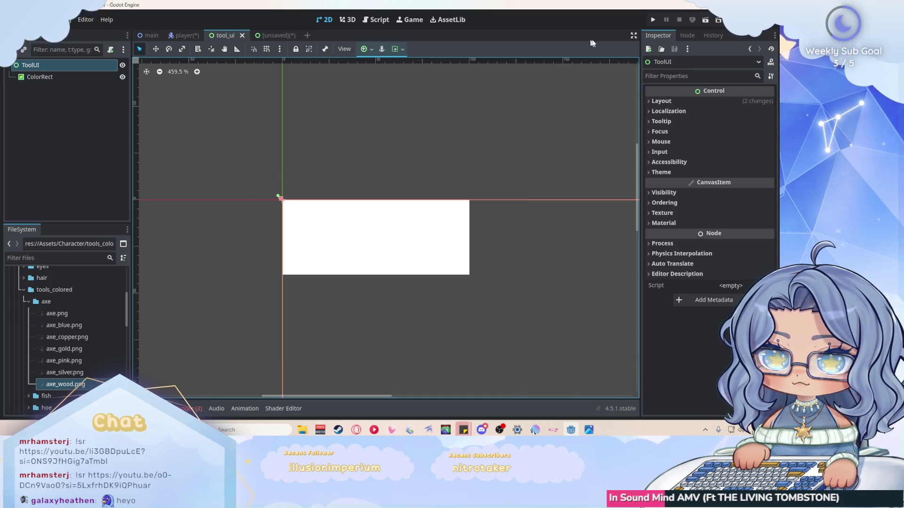
{"action": "key", "text": "F5"}
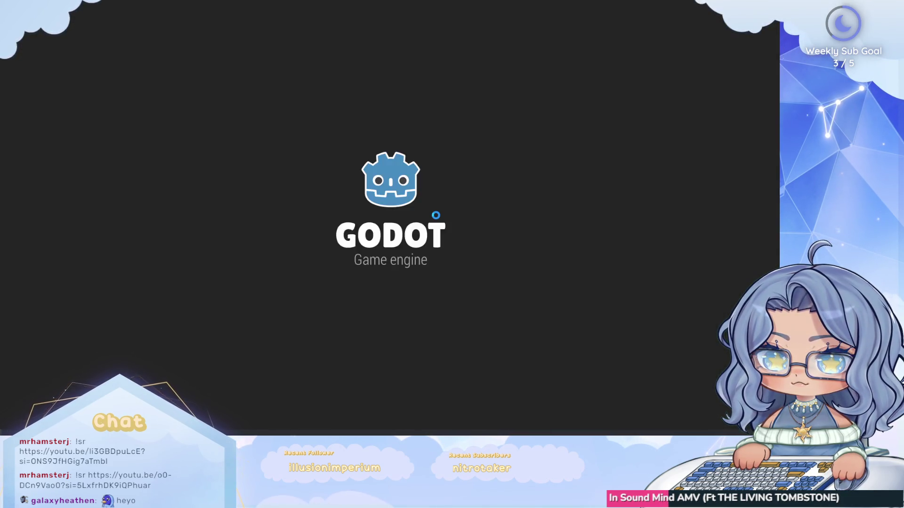
Step: Cancel saving the unsaved axe scene and clear the Output log
{"action": "key", "text": "ctrl+s"}
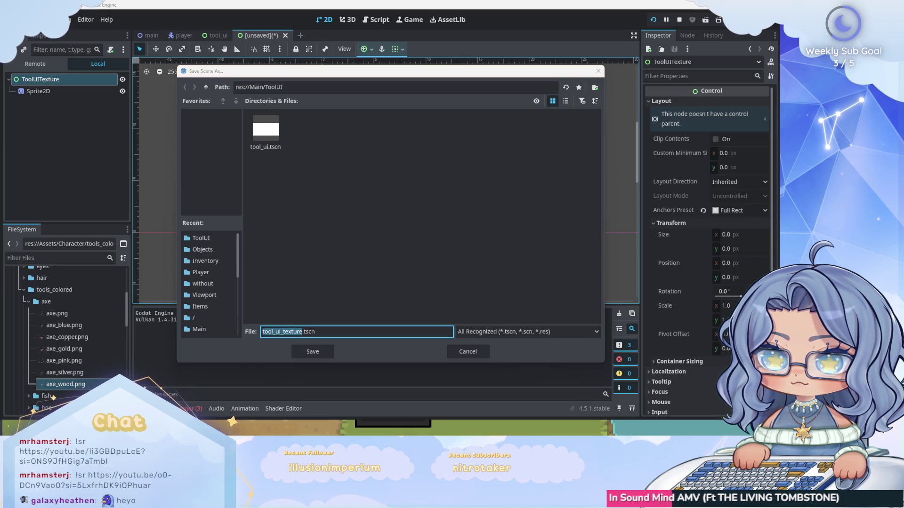
{"action": "left_click", "coordinate": [469, 356]}
{"action": "left_click", "coordinate": [193, 408]}
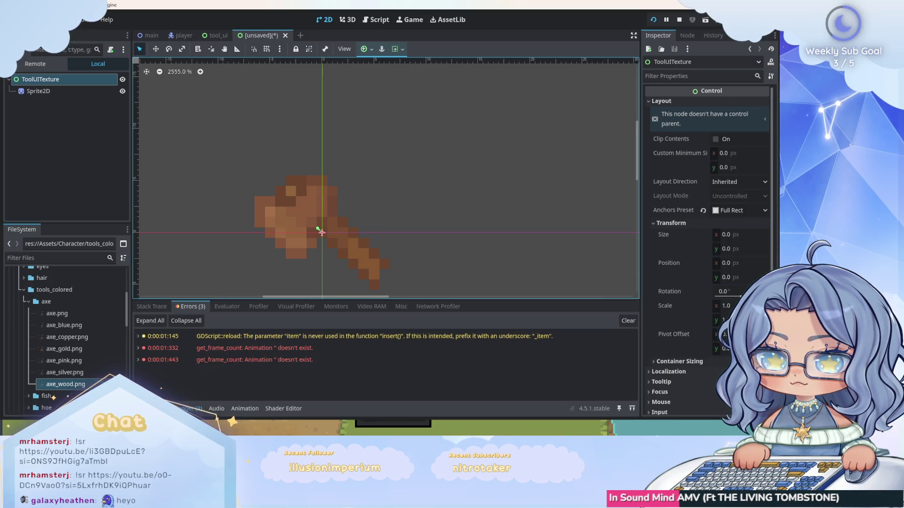
{"action": "left_click", "coordinate": [210, 407]}
{"action": "left_click", "coordinate": [619, 314]}
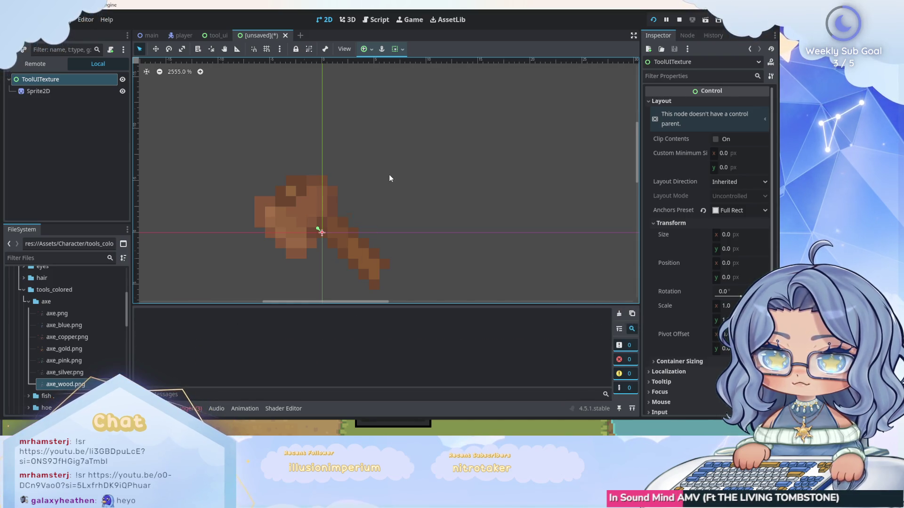
{"action": "scroll", "coordinate": [388, 177], "scroll_direction": "down", "scroll_amount": 2}
{"action": "left_click", "coordinate": [214, 37]}
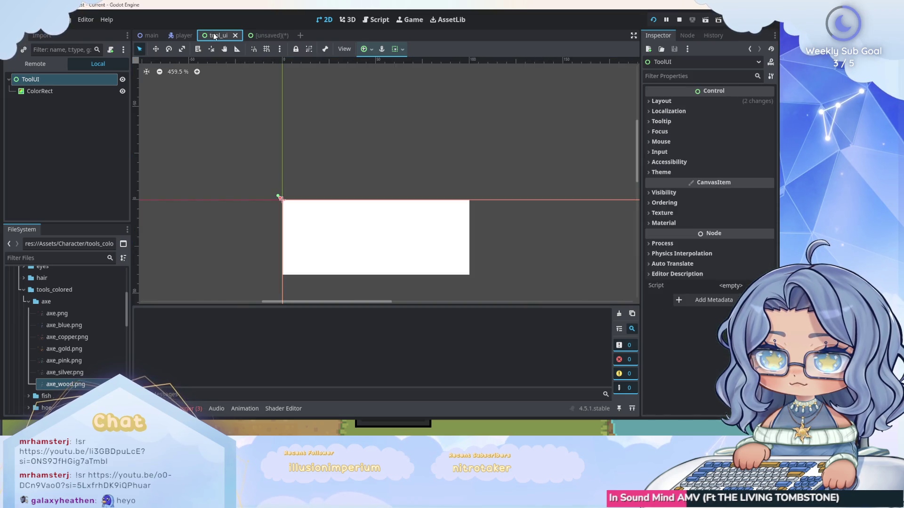
{"action": "left_click", "coordinate": [262, 41]}
Step: Playtest the game walking up and left, stop it, and return to the main scene
{"action": "key", "text": "F5"}
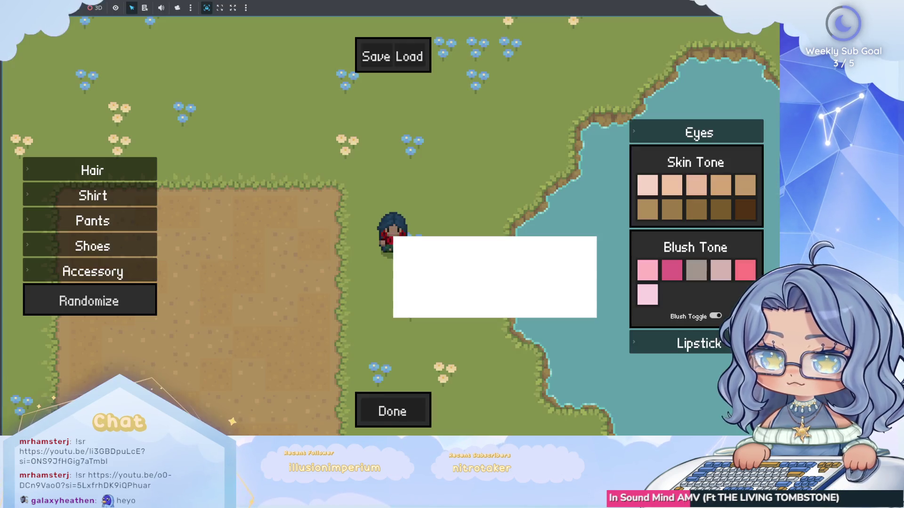
{"action": "key", "text": "a"}
{"action": "key", "text": "w"}
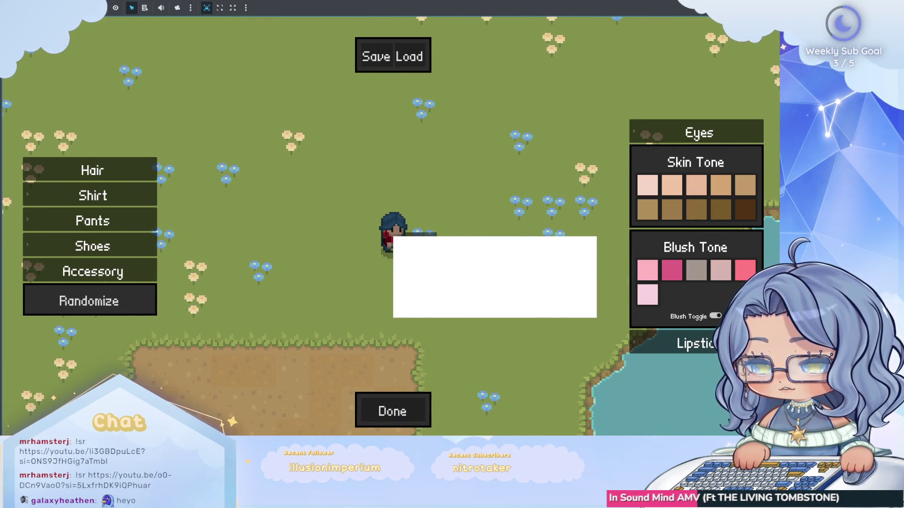
{"action": "key", "text": "F8"}
{"action": "left_click", "coordinate": [158, 35]}
{"action": "left_click", "coordinate": [68, 123]}
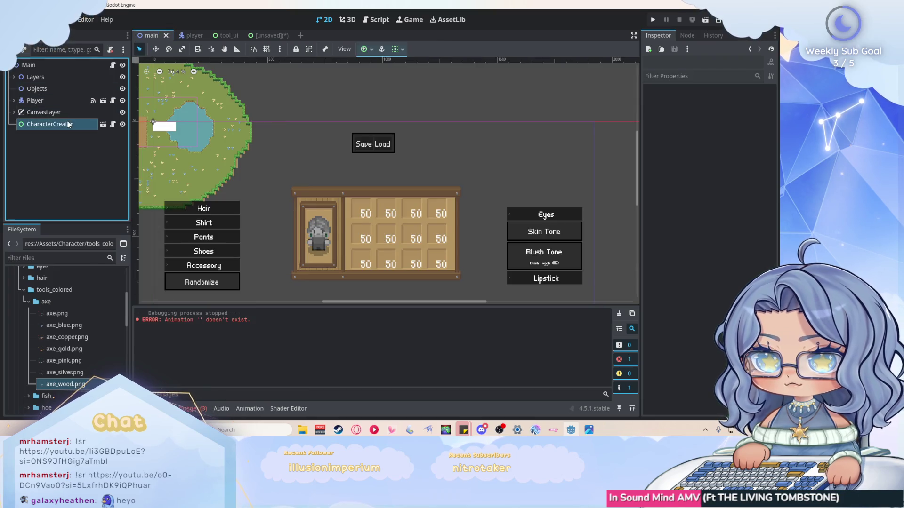
Step: Delete the CharacterCreator node from the main scene
{"action": "right_click", "coordinate": [68, 124]}
{"action": "key", "text": "Delete"}
{"action": "left_click", "coordinate": [358, 229]}
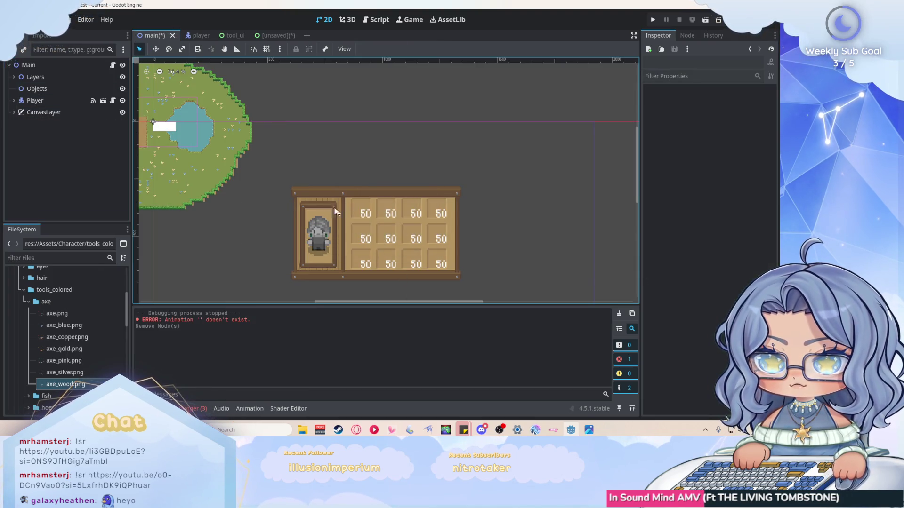
Step: Return to the tool_ui scene and select its ColorRect node
{"action": "left_click", "coordinate": [226, 35]}
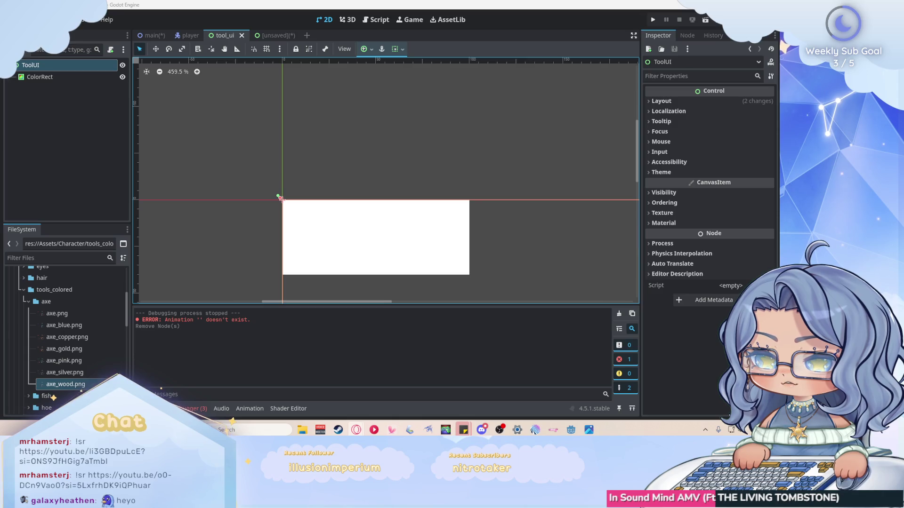
{"action": "scroll", "coordinate": [323, 147], "scroll_direction": "down", "scroll_amount": 2}
{"action": "left_click", "coordinate": [285, 153]}
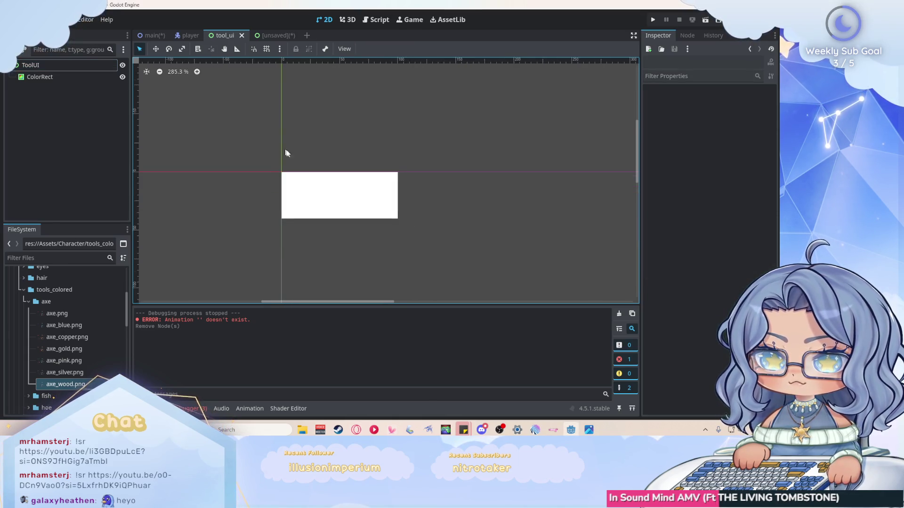
{"action": "scroll", "coordinate": [331, 210], "scroll_direction": "up", "scroll_amount": 2}
{"action": "scroll", "coordinate": [340, 194], "scroll_direction": "down", "scroll_amount": 2}
{"action": "scroll", "coordinate": [424, 205], "scroll_direction": "up", "scroll_amount": 2}
{"action": "scroll", "coordinate": [278, 157], "scroll_direction": "up", "scroll_amount": 3}
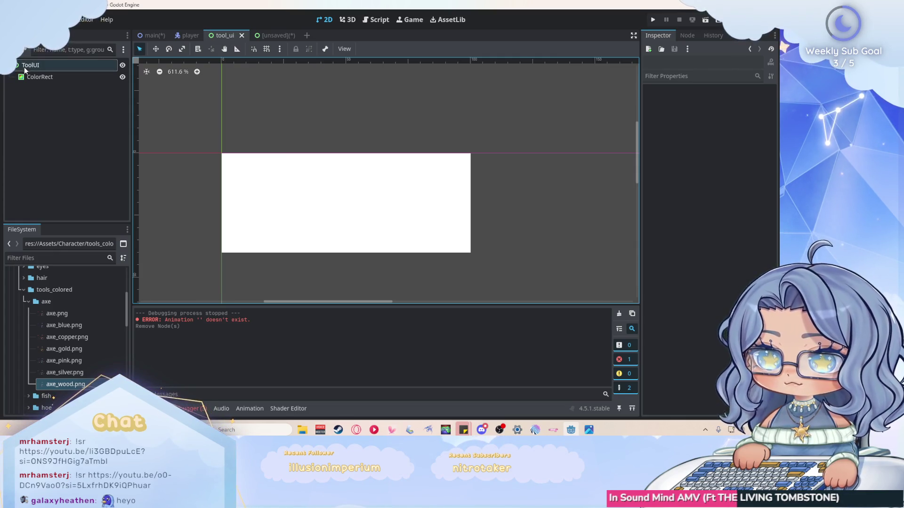
{"action": "left_click", "coordinate": [39, 77]}
Step: Apply the Center anchor preset to the ColorRect
{"action": "left_click", "coordinate": [366, 48]}
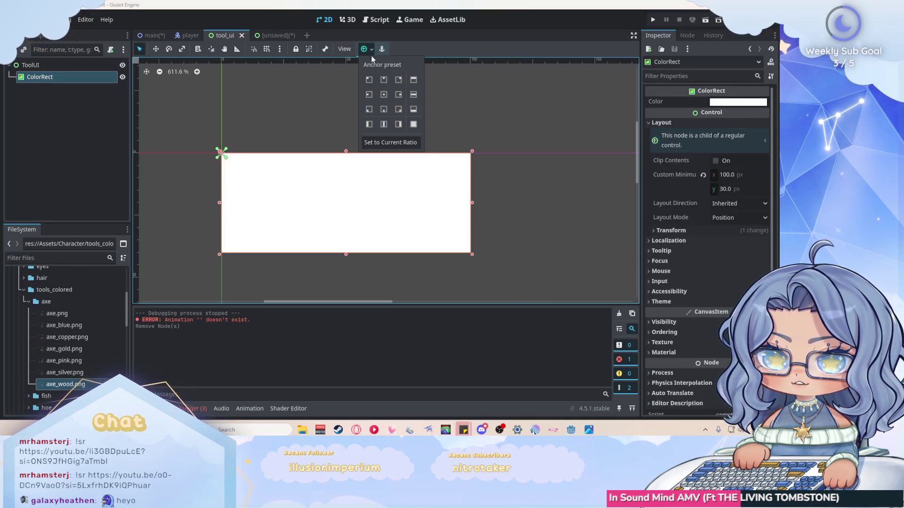
{"action": "left_click", "coordinate": [384, 95]}
{"action": "scroll", "coordinate": [256, 96], "scroll_direction": "down", "scroll_amount": 5}
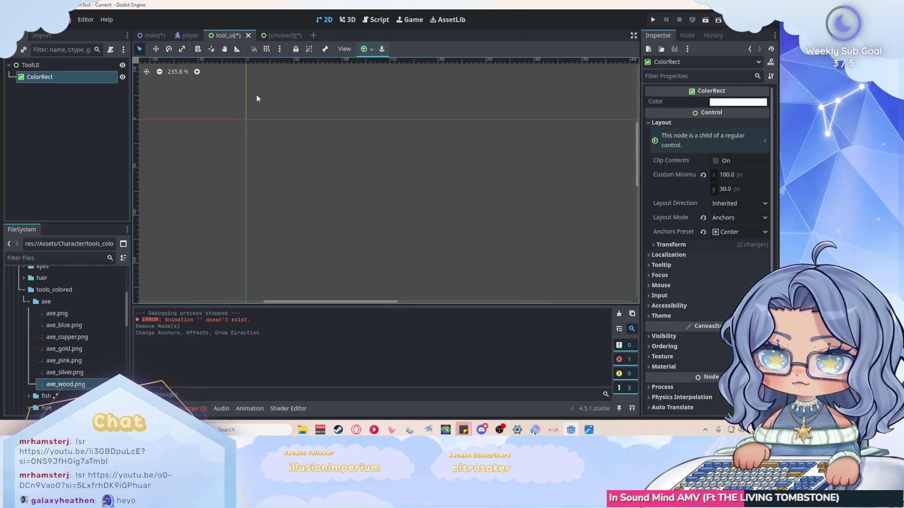
{"action": "scroll", "coordinate": [256, 98], "scroll_direction": "down", "scroll_amount": 1}
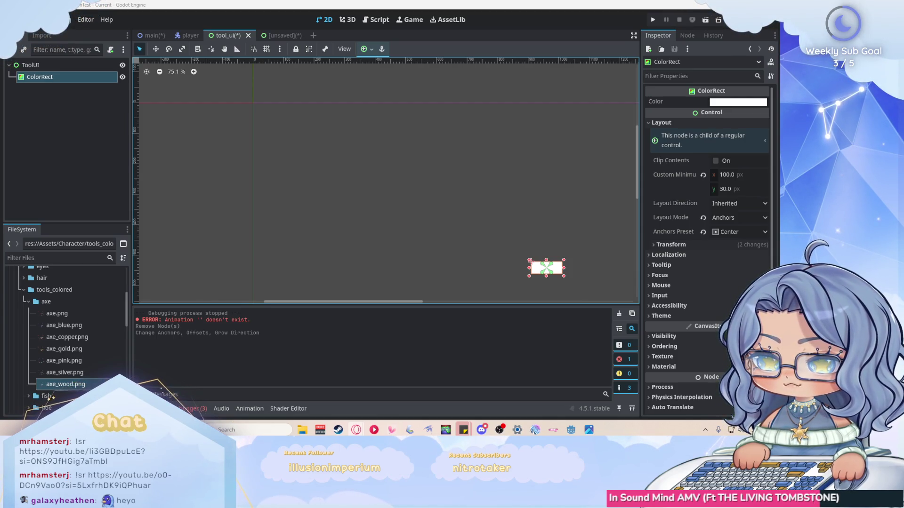
{"action": "left_click", "coordinate": [757, 233]}
Step: Switch the ColorRect's anchors preset to Custom
{"action": "left_click", "coordinate": [756, 214]}
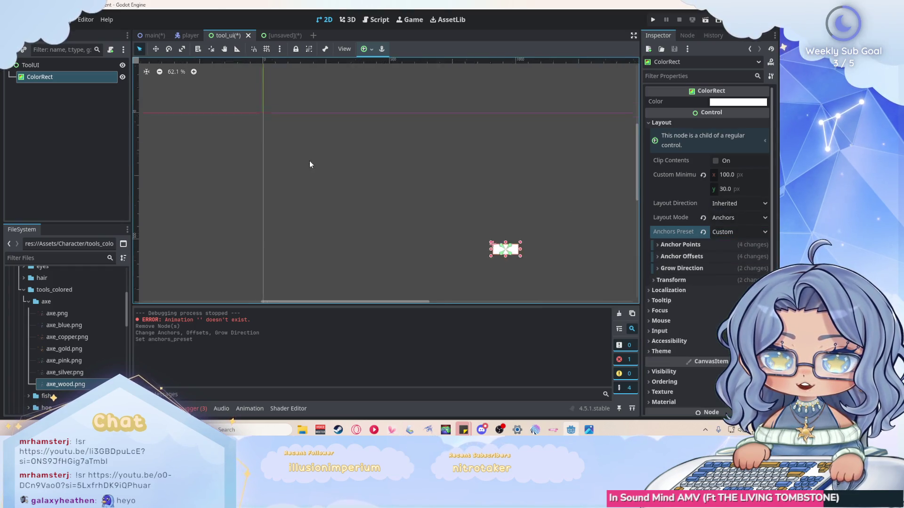
{"action": "scroll", "coordinate": [500, 225], "scroll_direction": "up", "scroll_amount": 10}
{"action": "scroll", "coordinate": [357, 204], "scroll_direction": "up", "scroll_amount": 6}
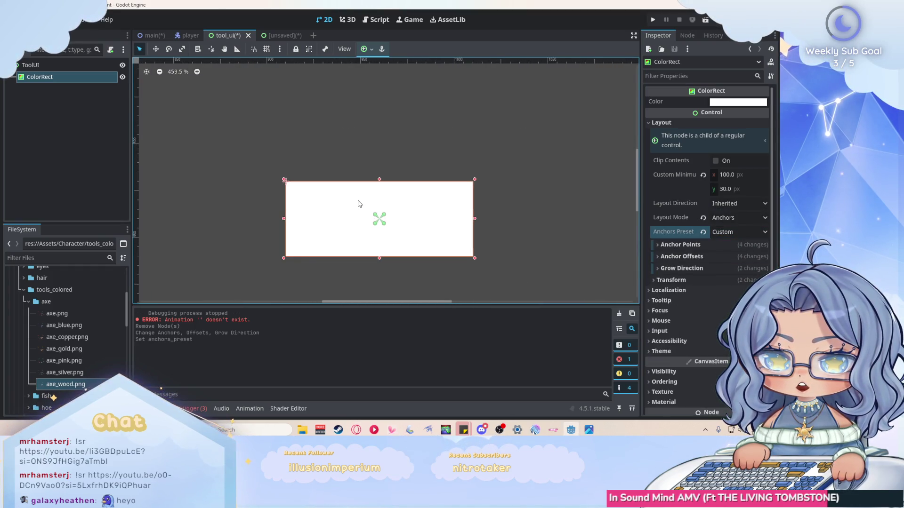
{"action": "scroll", "coordinate": [427, 247], "scroll_direction": "down", "scroll_amount": 1}
{"action": "scroll", "coordinate": [427, 247], "scroll_direction": "up", "scroll_amount": 1}
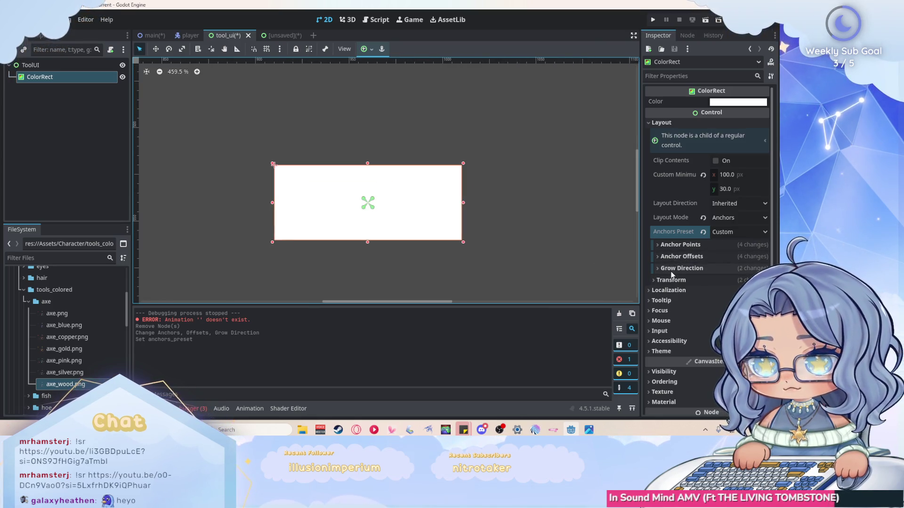
Step: Revert the Left, Top, Right and Bottom anchor points to 0.0
{"action": "left_click", "coordinate": [655, 256]}
{"action": "left_click", "coordinate": [655, 256]}
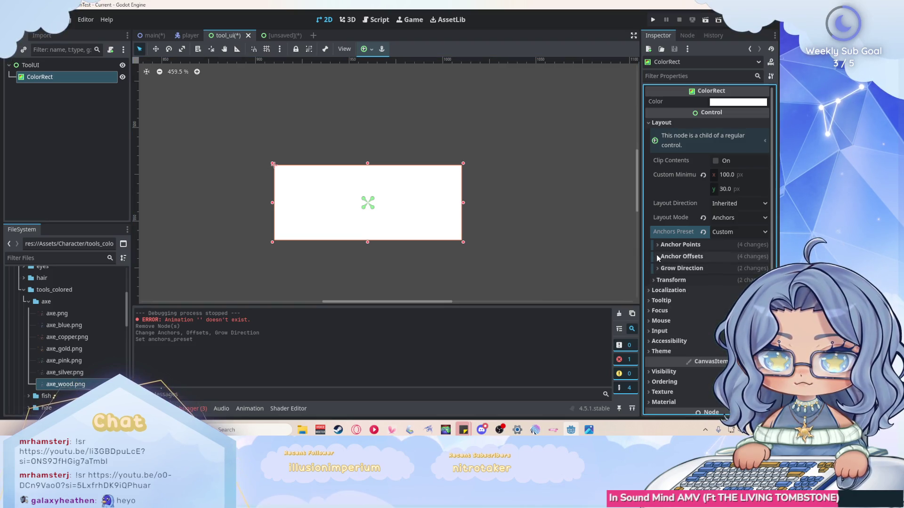
{"action": "left_click", "coordinate": [673, 244]}
{"action": "left_click", "coordinate": [707, 256]}
{"action": "left_click", "coordinate": [707, 270]}
{"action": "left_click", "coordinate": [707, 284]}
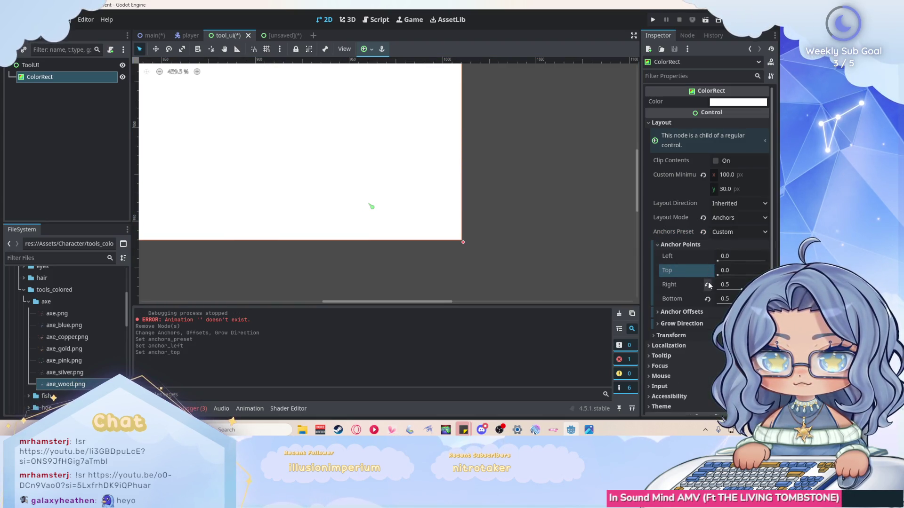
{"action": "left_click", "coordinate": [707, 298]}
Step: Show the ColorRect's Anchor Offsets values and select the ToolUI root node
{"action": "scroll", "coordinate": [545, 203], "scroll_direction": "down", "scroll_amount": 10}
{"action": "scroll", "coordinate": [351, 184], "scroll_direction": "down", "scroll_amount": 5}
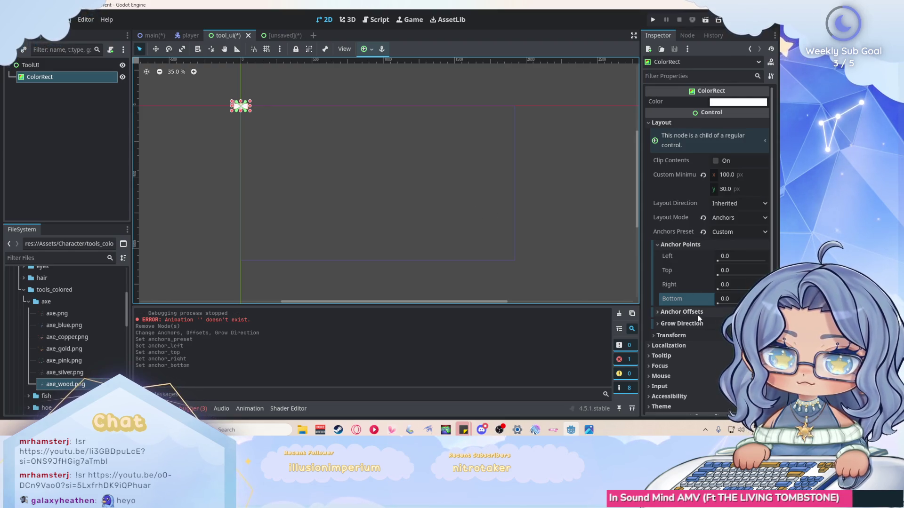
{"action": "left_click", "coordinate": [681, 311]}
{"action": "scroll", "coordinate": [692, 316], "scroll_direction": "down", "scroll_amount": 1}
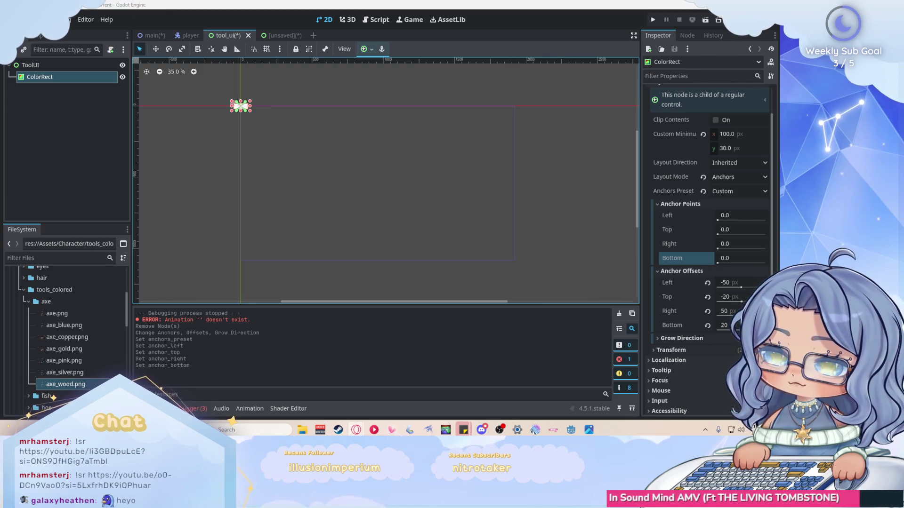
{"action": "left_click", "coordinate": [43, 66]}
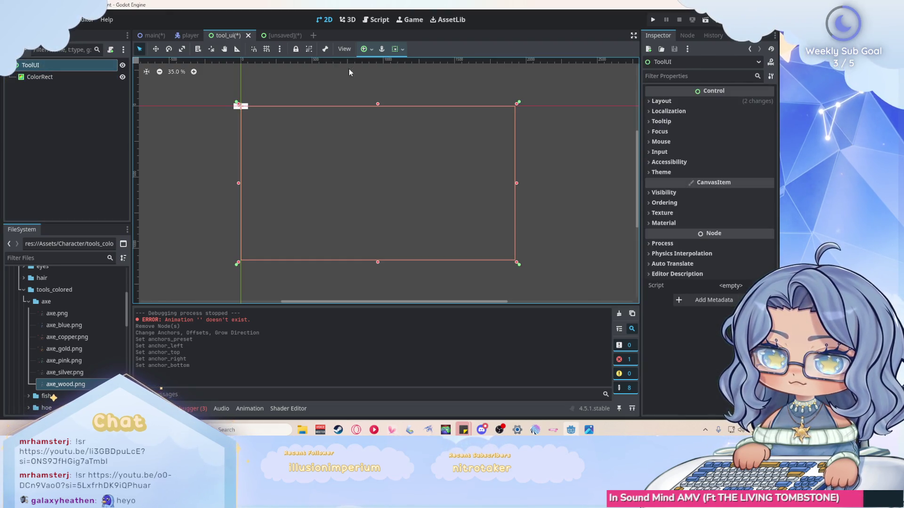
Step: Apply the Full Rect and then the Center anchor preset to the ToolUI root
{"action": "left_click", "coordinate": [367, 48]}
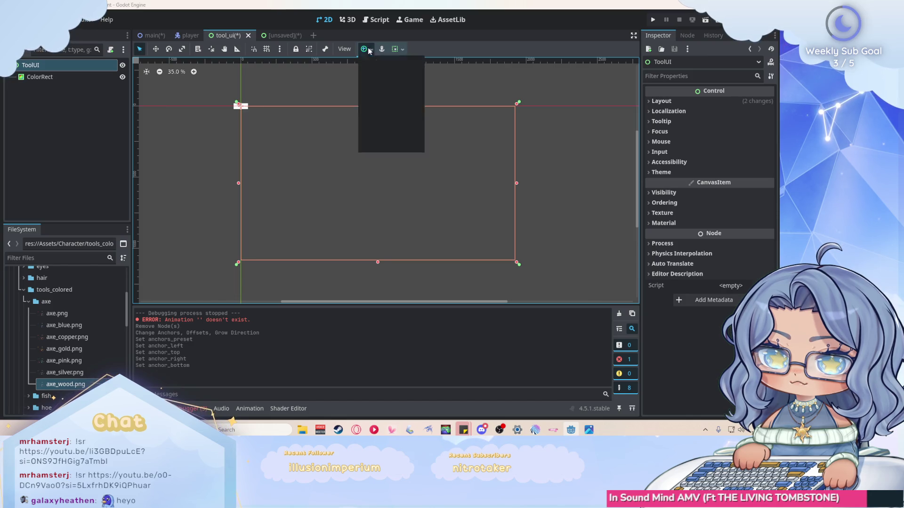
{"action": "left_click", "coordinate": [414, 124]}
{"action": "left_click", "coordinate": [557, 160]}
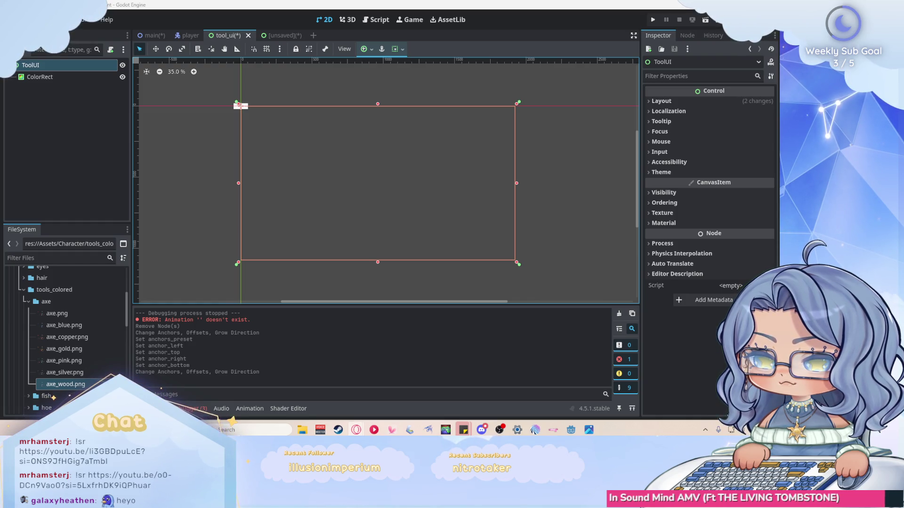
{"action": "left_click", "coordinate": [366, 49]}
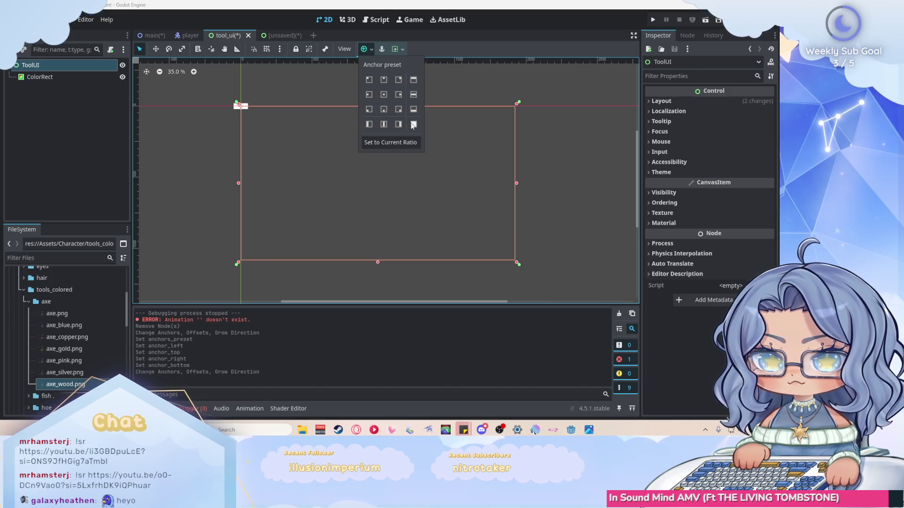
{"action": "left_click", "coordinate": [385, 95]}
{"action": "left_click", "coordinate": [441, 201]}
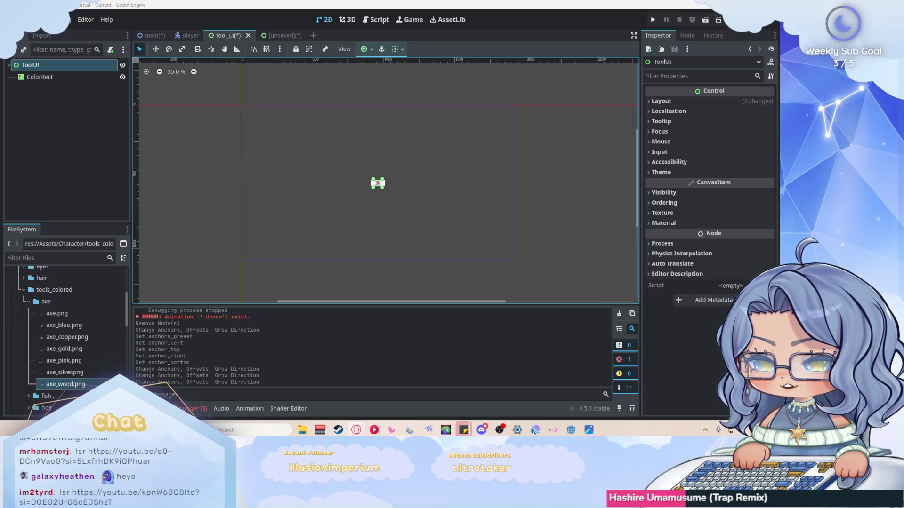
Step: Select the ColorRect and keep its anchors preset on Custom
{"action": "scroll", "coordinate": [371, 193], "scroll_direction": "up", "scroll_amount": 4}
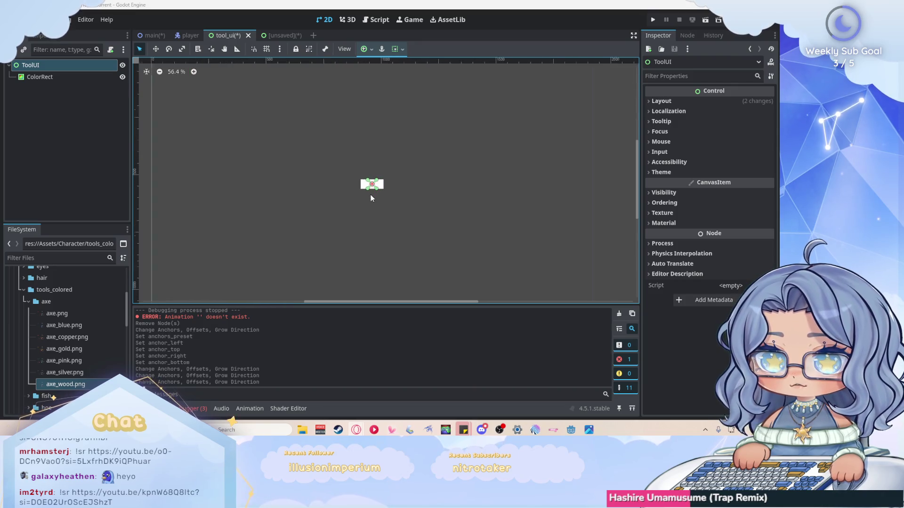
{"action": "scroll", "coordinate": [368, 150], "scroll_direction": "up", "scroll_amount": 5}
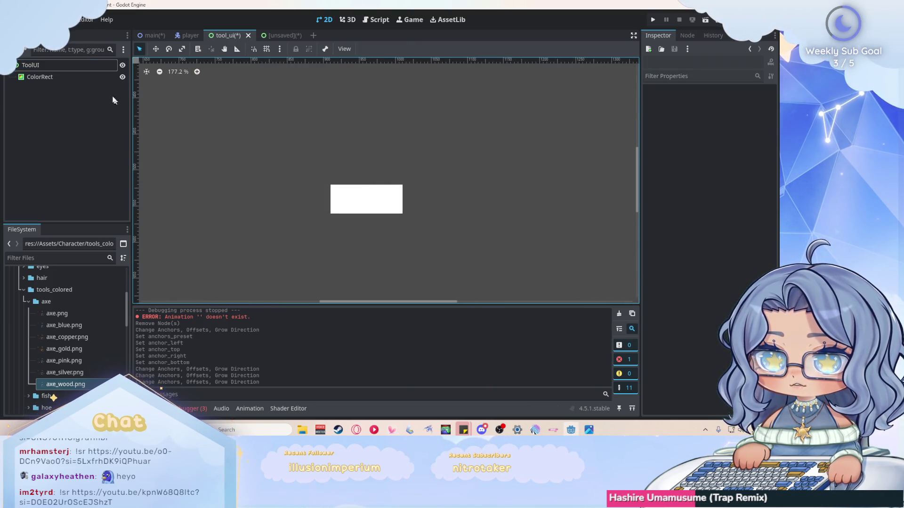
{"action": "left_click", "coordinate": [40, 77]}
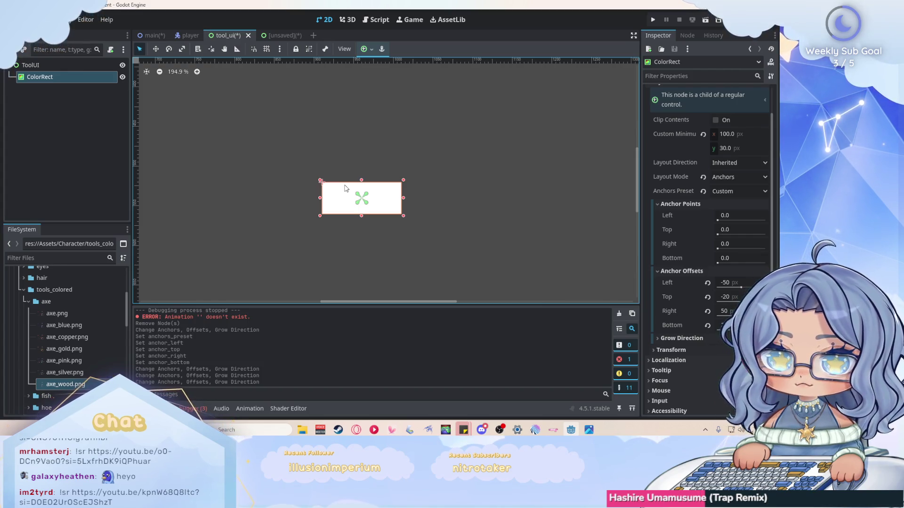
{"action": "left_click", "coordinate": [738, 193]}
{"action": "left_click", "coordinate": [738, 193]}
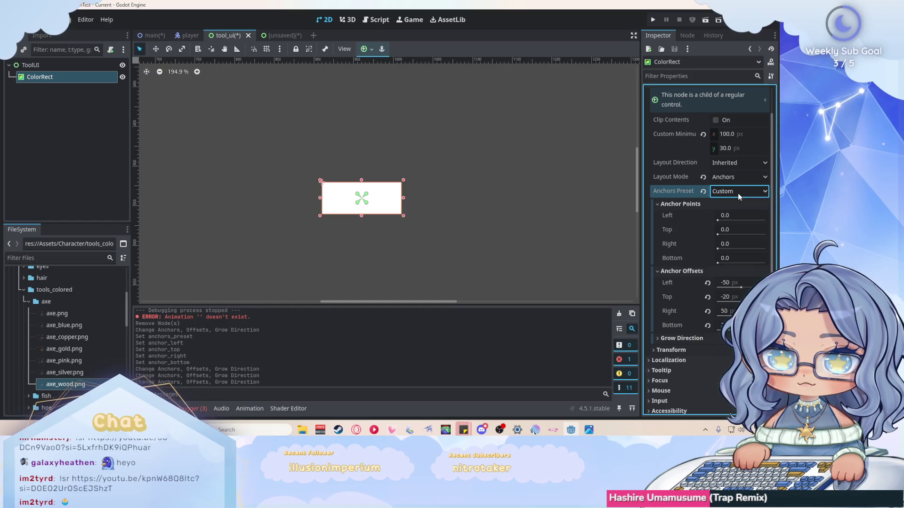
Step: Zero the ColorRect's four anchor offsets, setting Bottom to -30
{"action": "left_click", "coordinate": [707, 282]}
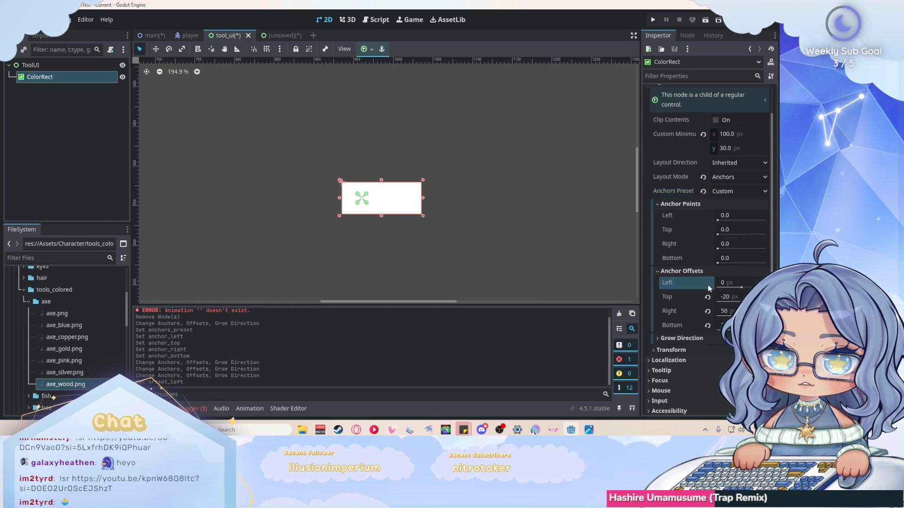
{"action": "left_click", "coordinate": [707, 296]}
{"action": "left_click", "coordinate": [707, 311]}
{"action": "left_click", "coordinate": [708, 325]}
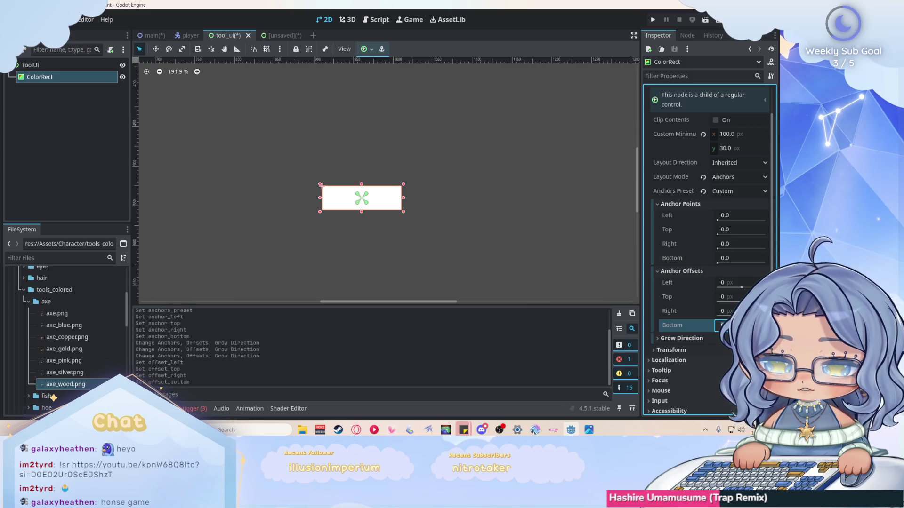
{"action": "type", "text": "-30"}
{"action": "key", "text": "Return"}
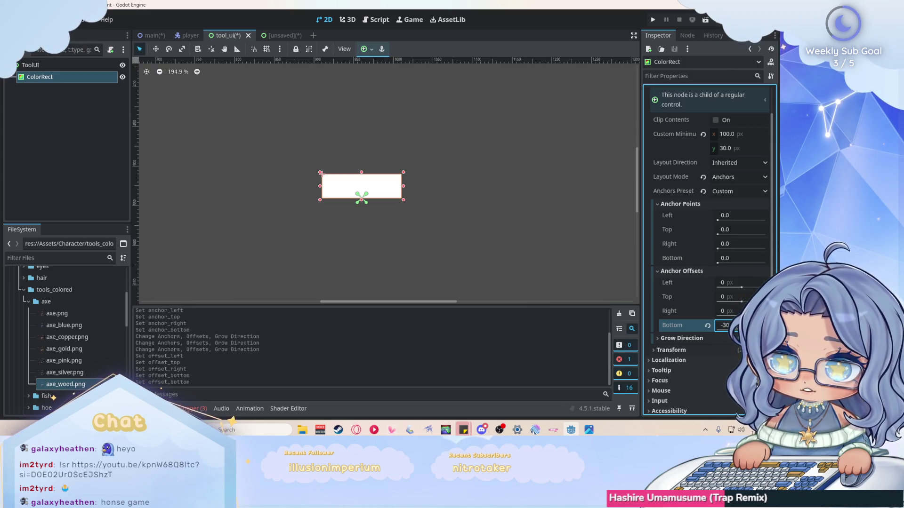
{"action": "left_click", "coordinate": [487, 202]}
{"action": "left_click", "coordinate": [653, 20]}
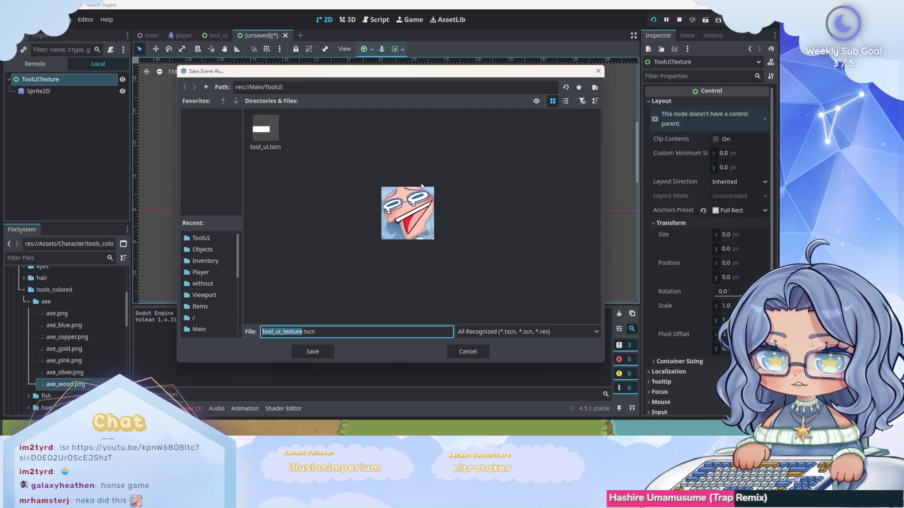
Step: Save the unsaved scene as tool_ui_texture.tscn and playtest the bar
{"action": "left_click", "coordinate": [312, 356]}
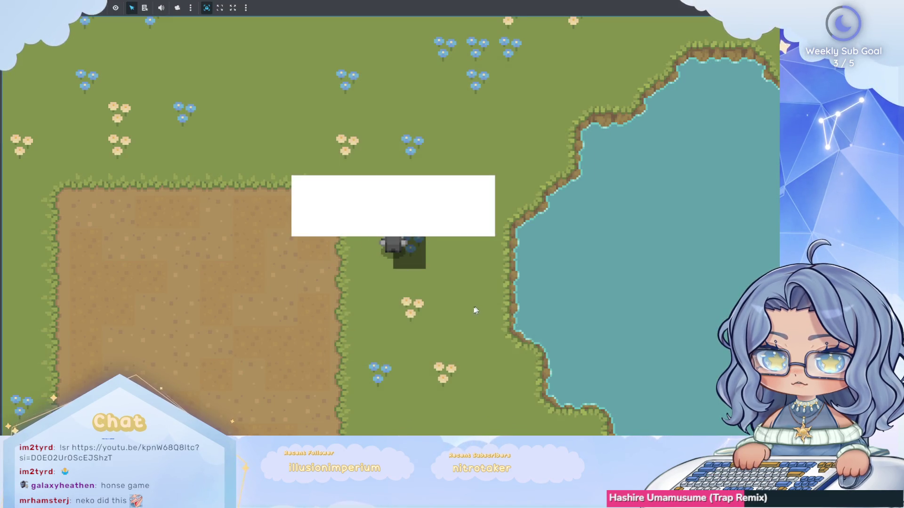
{"action": "key", "text": "Up"}
{"action": "key", "text": "Left"}
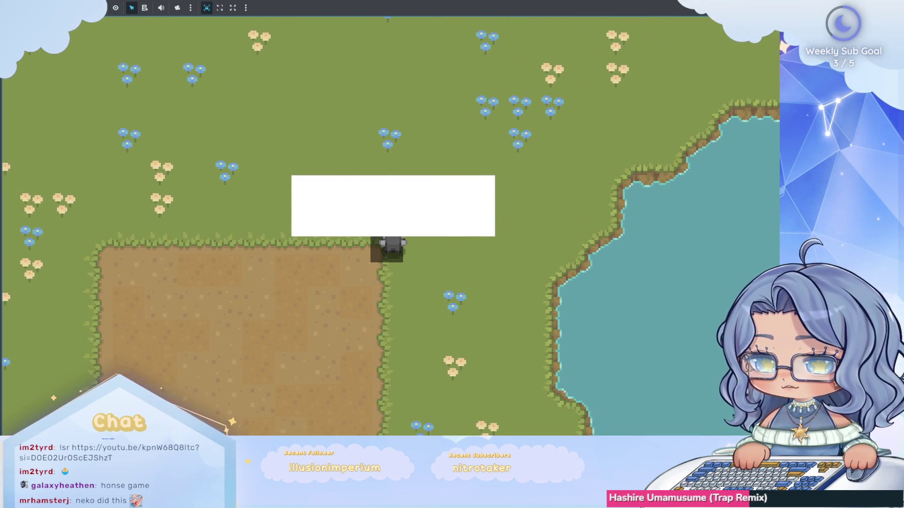
{"action": "key", "text": "F8"}
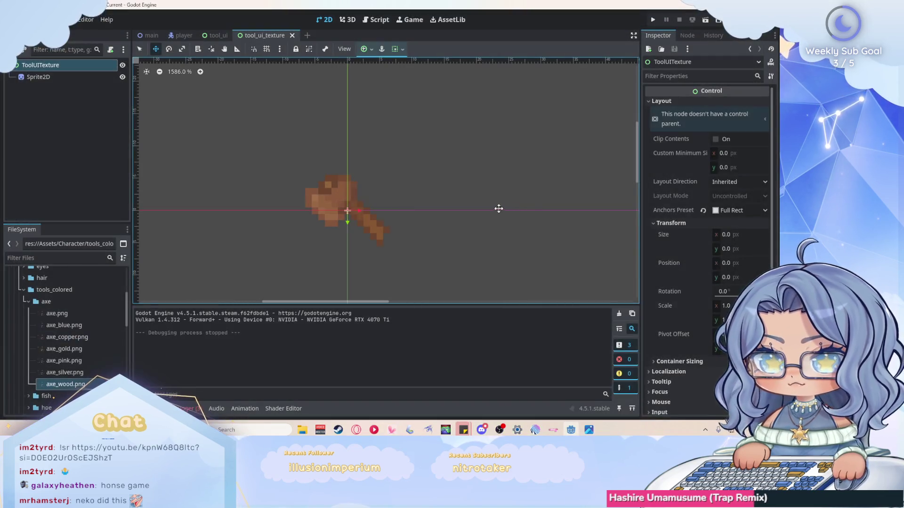
Step: Set the bar's bottom anchor offset to -4 and save tool_ui
{"action": "key", "text": "ctrl+shift+Tab"}
{"action": "left_click", "coordinate": [724, 325]}
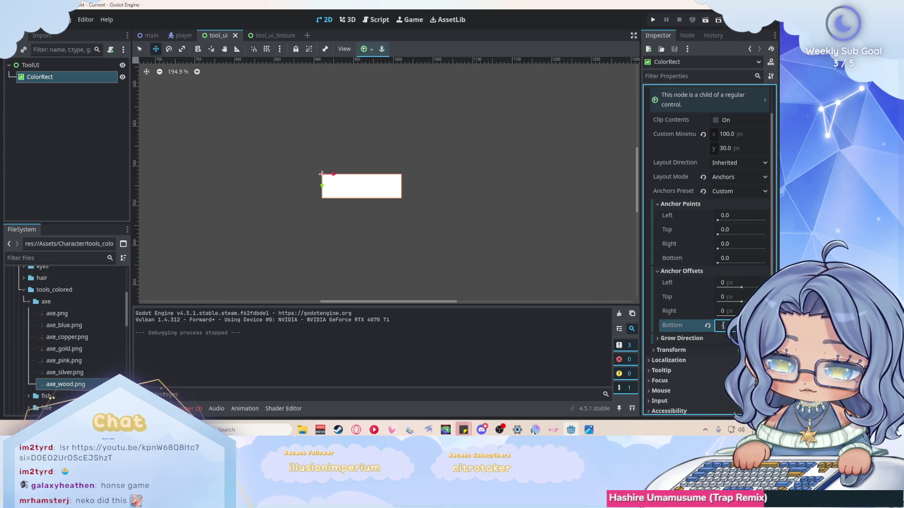
{"action": "type", "text": "-4"}
{"action": "key", "text": "Return"}
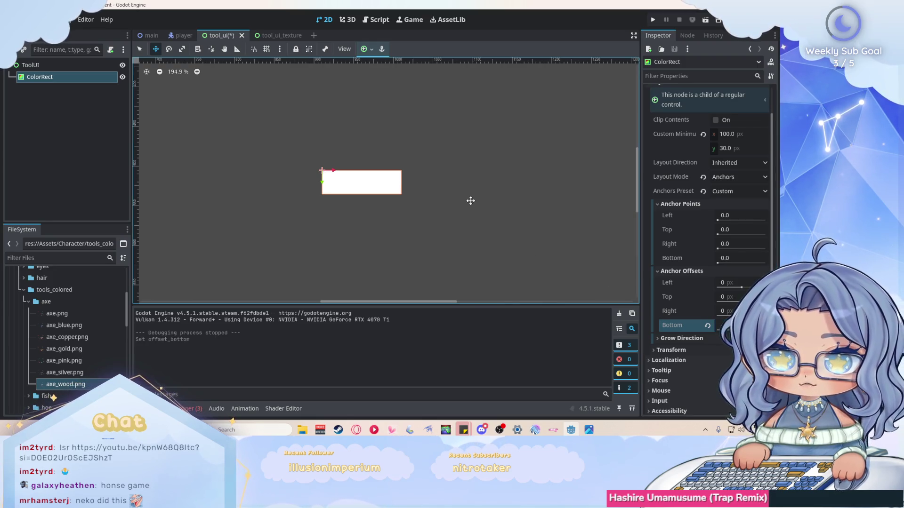
{"action": "key", "text": "ctrl+s"}
Step: Playtest again, moving the player around to check the bar's position
{"action": "left_click", "coordinate": [652, 21]}
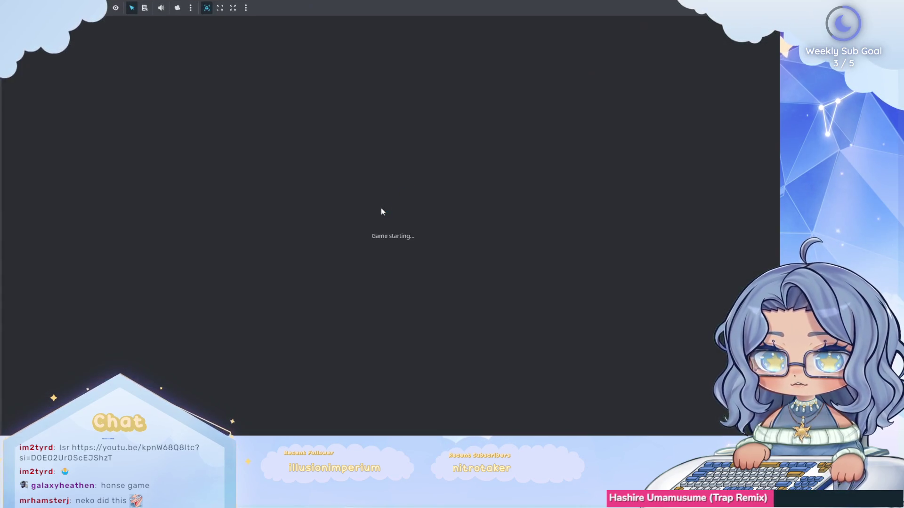
{"action": "key", "text": "Left"}
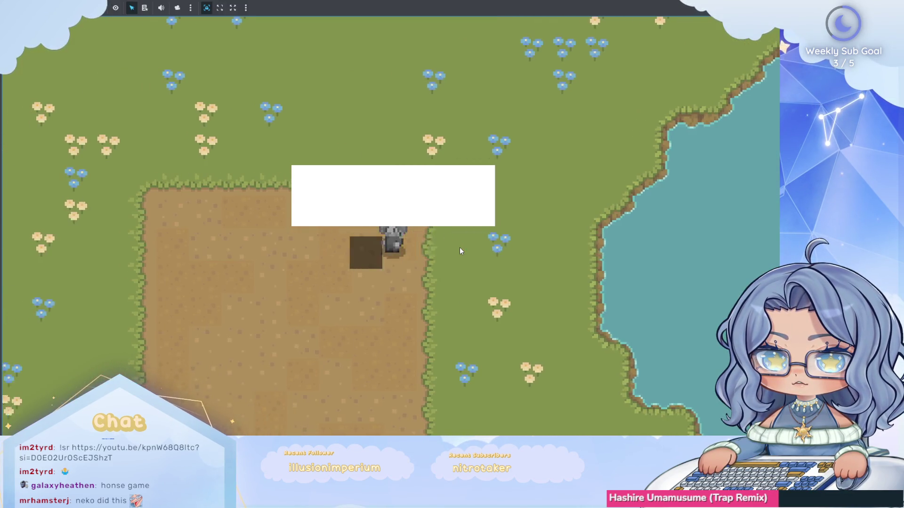
{"action": "key", "text": "Right"}
{"action": "key", "text": "Up"}
{"action": "key", "text": "Left"}
{"action": "key", "text": "Down"}
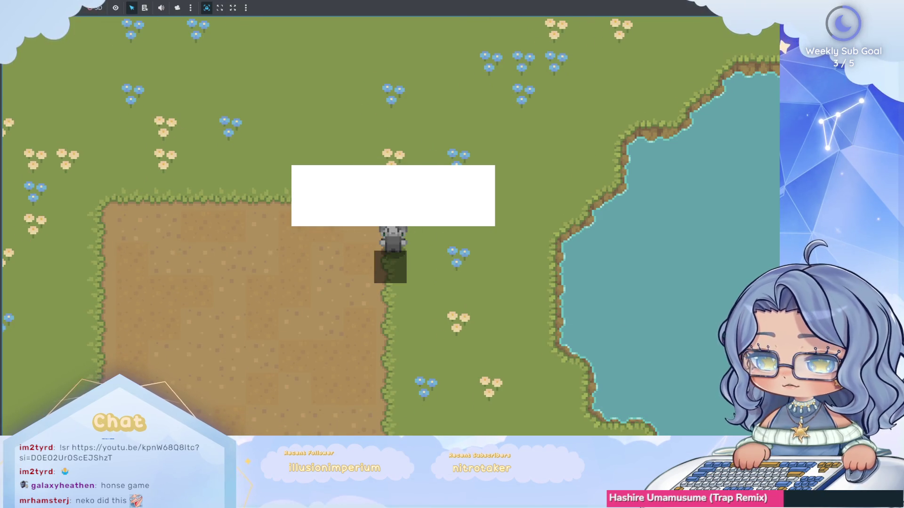
{"action": "key", "text": "F8"}
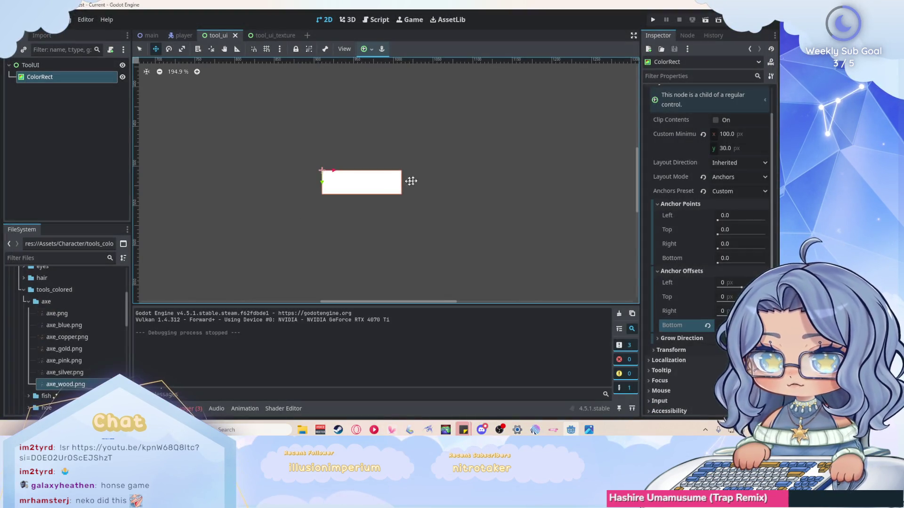
Step: Rename the ColorRect node to ToolContainer
{"action": "double_click", "coordinate": [49, 76]}
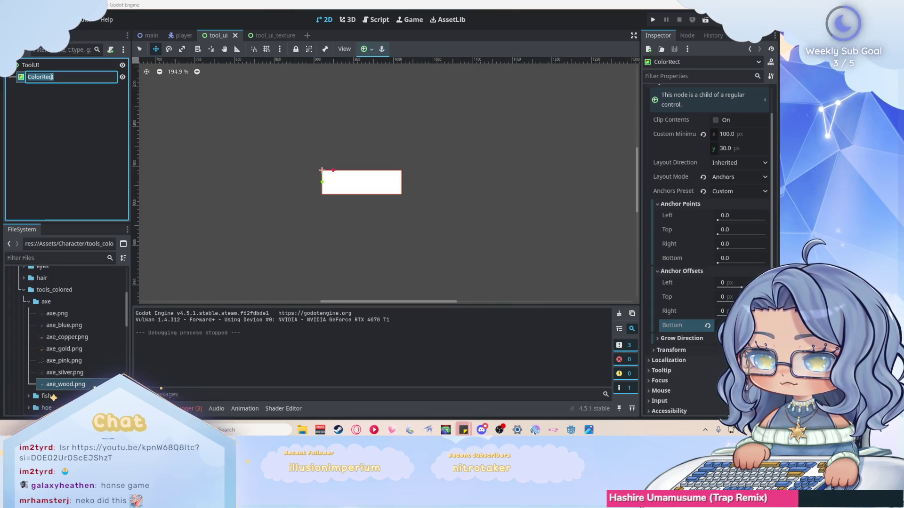
{"action": "type", "text": "Tool"}
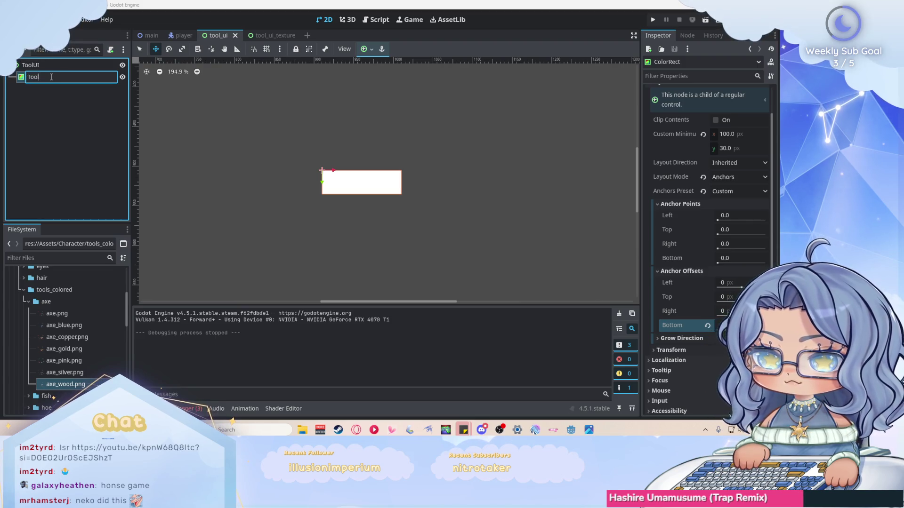
{"action": "type", "text": "Container"}
{"action": "key", "text": "Return"}
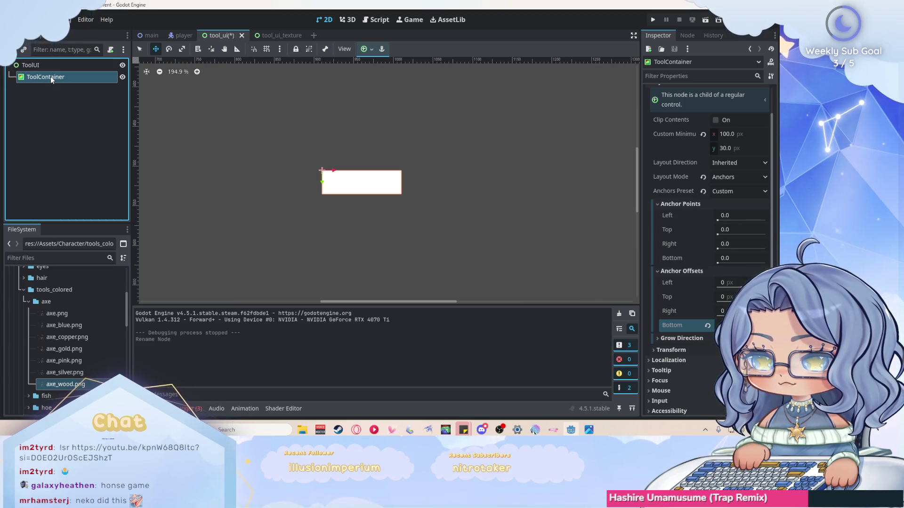
Step: Change ToolContainer's type to HBoxContainer, then switch to the tool_ui_texture scene
{"action": "right_click", "coordinate": [51, 76]}
{"action": "left_click", "coordinate": [95, 176]}
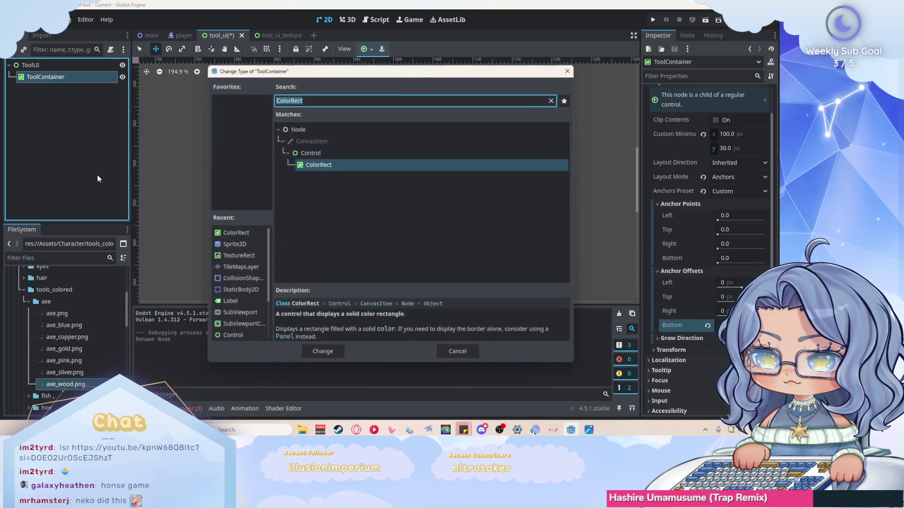
{"action": "type", "text": "Hbo"}
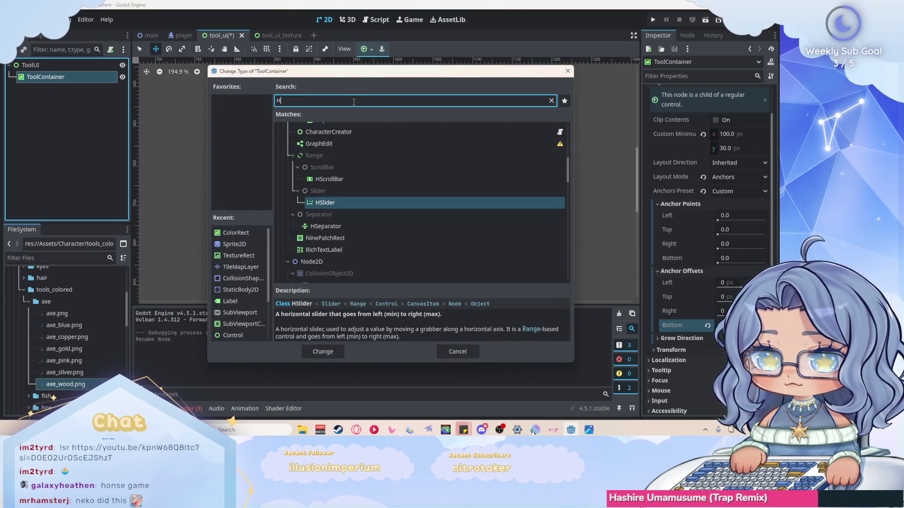
{"action": "left_click", "coordinate": [323, 352]}
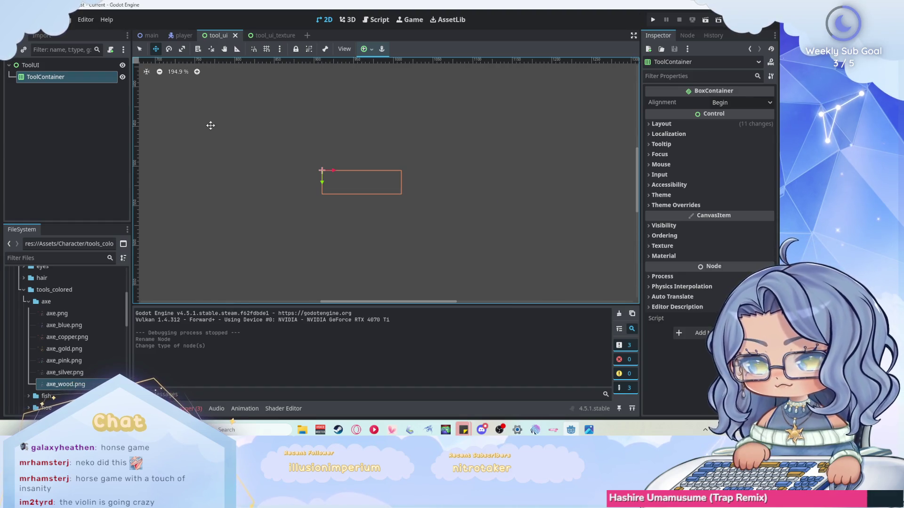
{"action": "left_click", "coordinate": [270, 36]}
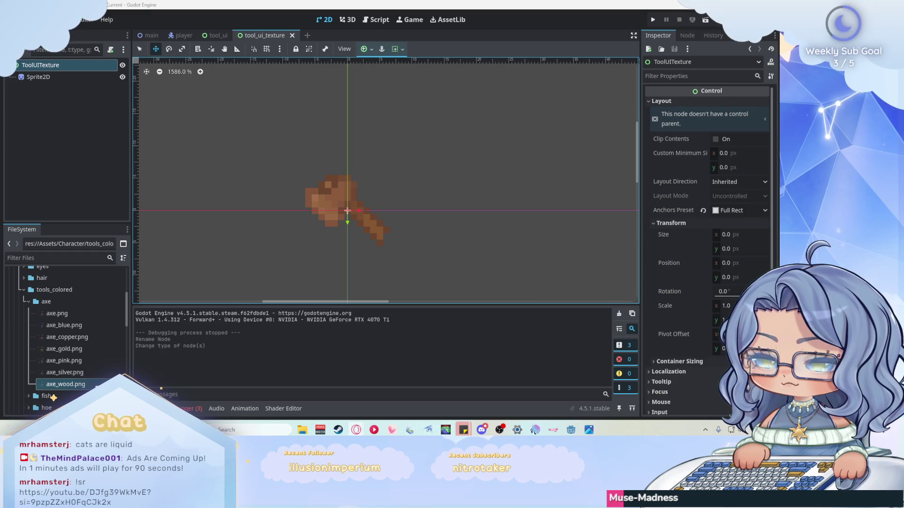
Step: Select the axe Sprite2D and review its region: x 2, y 113, 13 × 11 px
{"action": "left_click", "coordinate": [58, 80]}
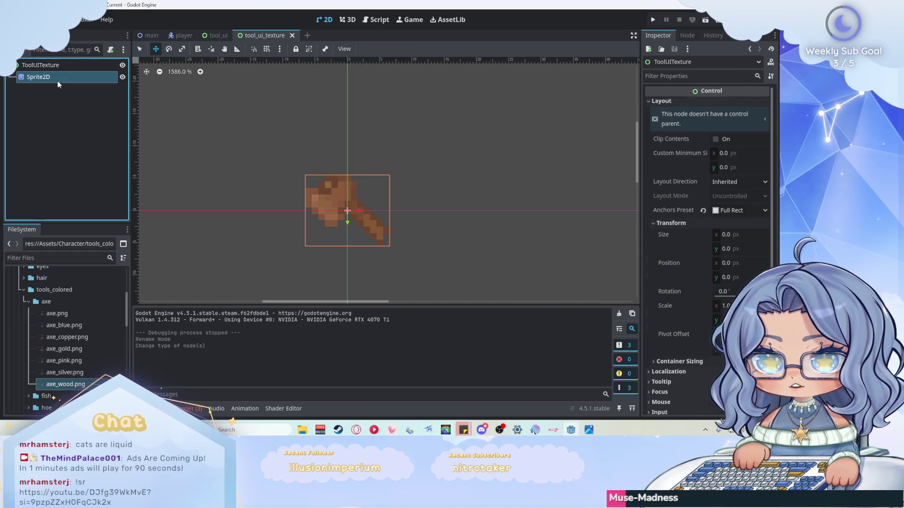
{"action": "scroll", "coordinate": [292, 151], "scroll_direction": "down", "scroll_amount": 3}
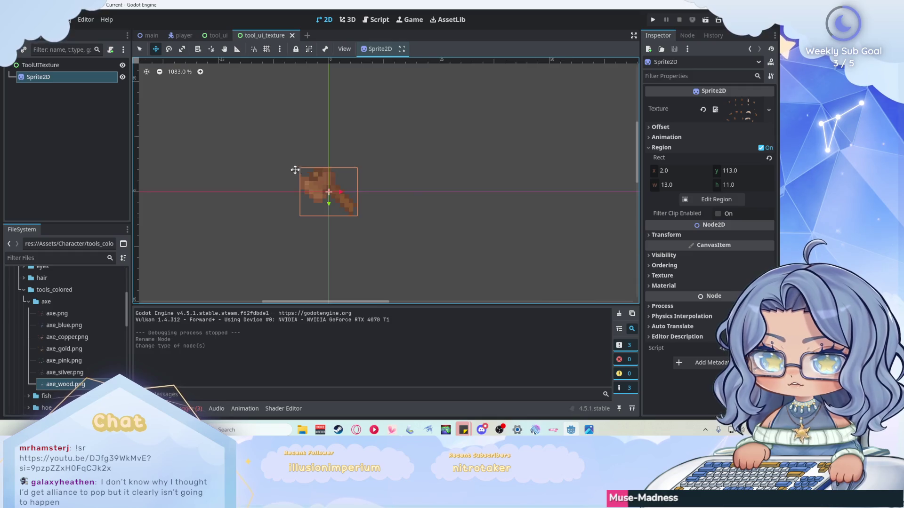
{"action": "scroll", "coordinate": [326, 185], "scroll_direction": "up", "scroll_amount": 3}
{"action": "key", "text": "q"}
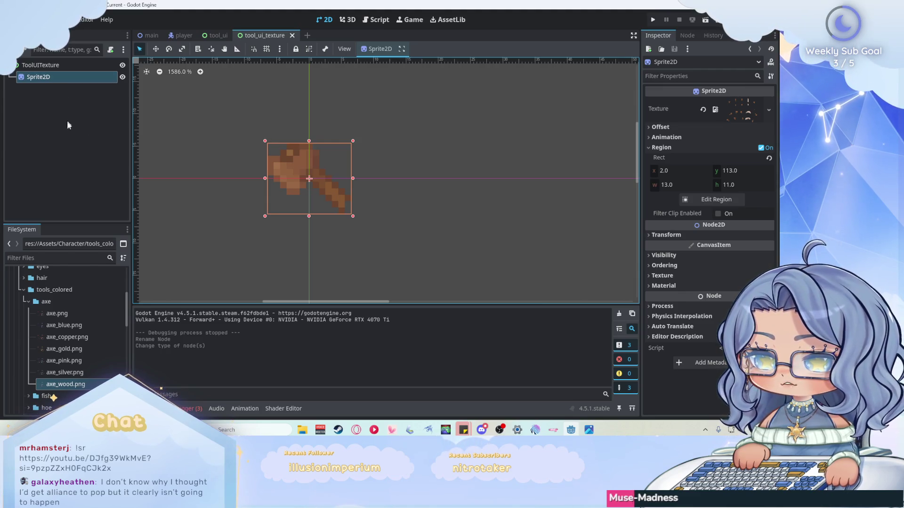
{"action": "scroll", "coordinate": [215, 178], "scroll_direction": "up", "scroll_amount": 2}
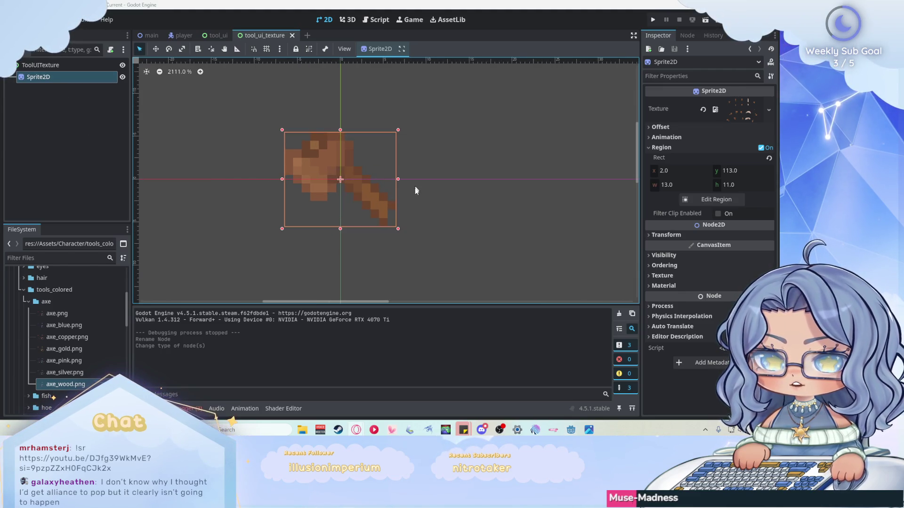
{"action": "scroll", "coordinate": [374, 125], "scroll_direction": "up", "scroll_amount": 2}
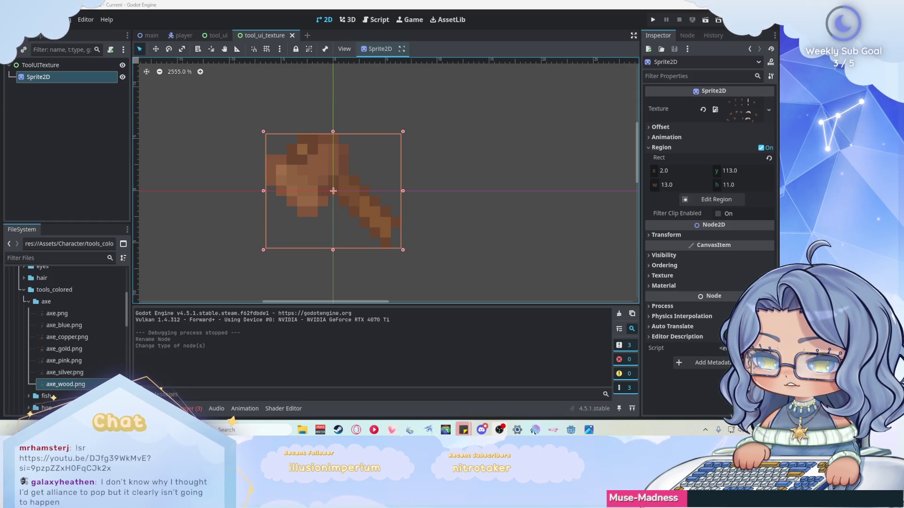
Step: Bring up node actions for ToolUITexture, dismiss them, then bring up the Sprite2D's actions
{"action": "left_click", "coordinate": [84, 136]}
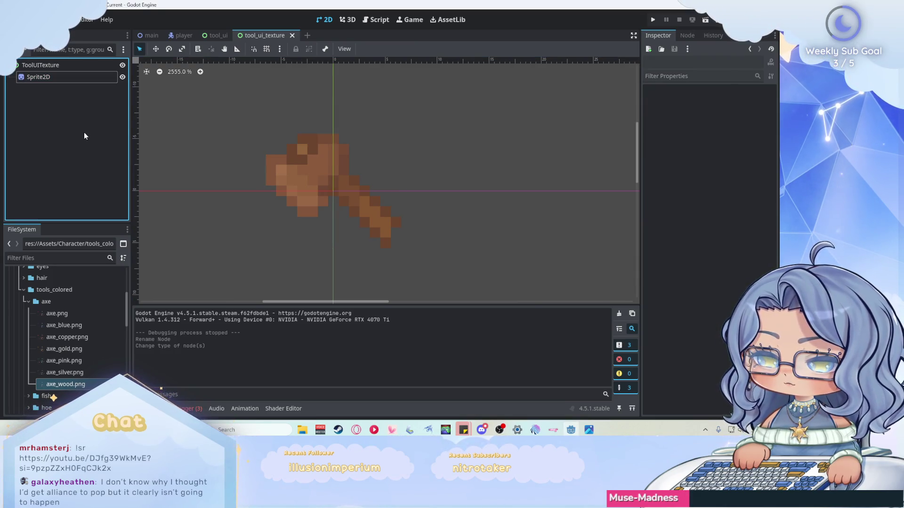
{"action": "left_click", "coordinate": [38, 66]}
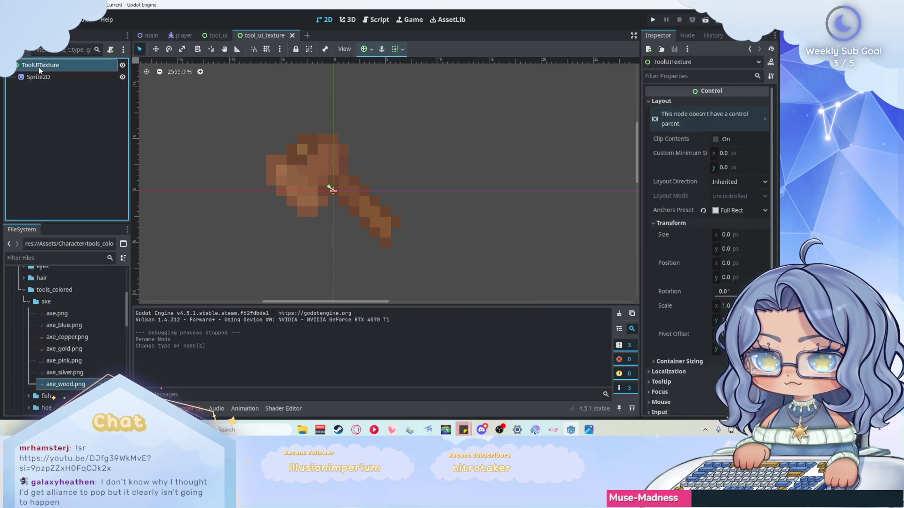
{"action": "right_click", "coordinate": [38, 66]}
{"action": "left_click", "coordinate": [35, 98]}
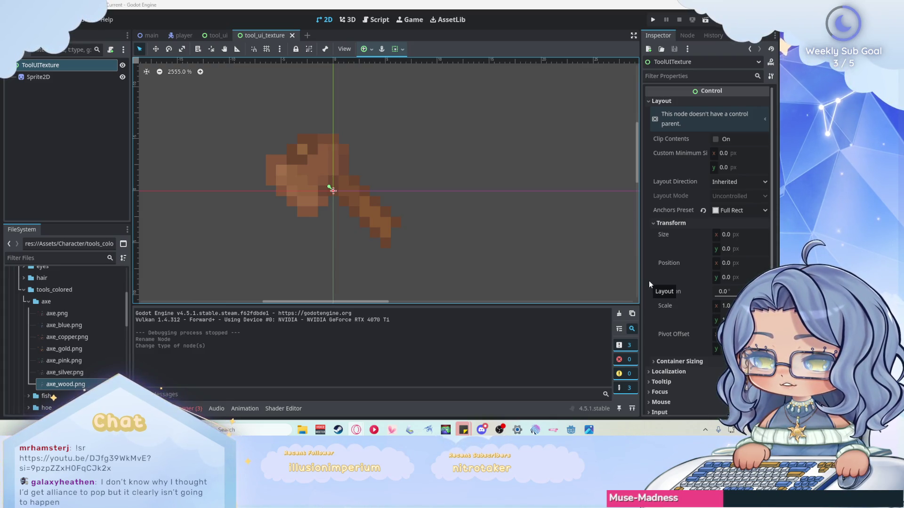
{"action": "right_click", "coordinate": [71, 78]}
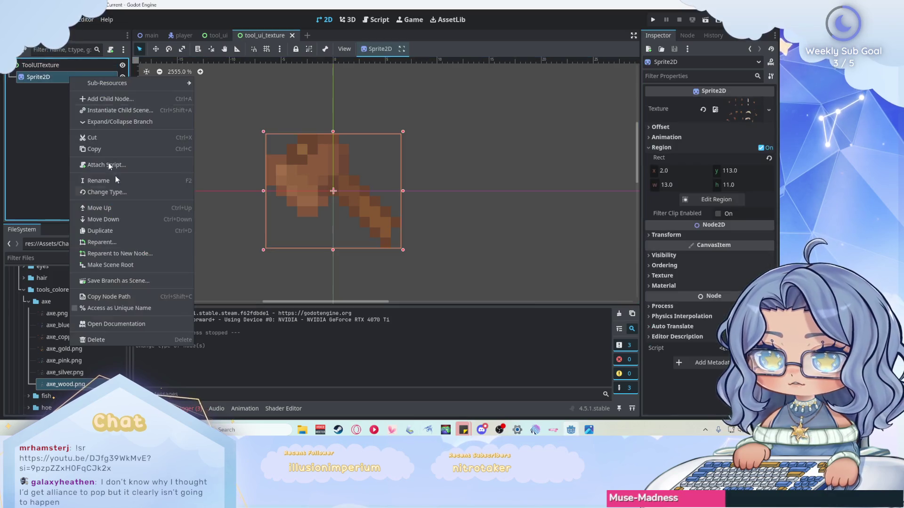
Step: Delete the Sprite2D and add a TextureRect child under ToolUITexture
{"action": "left_click", "coordinate": [156, 339]}
{"action": "key", "text": "Return"}
{"action": "right_click", "coordinate": [53, 66]}
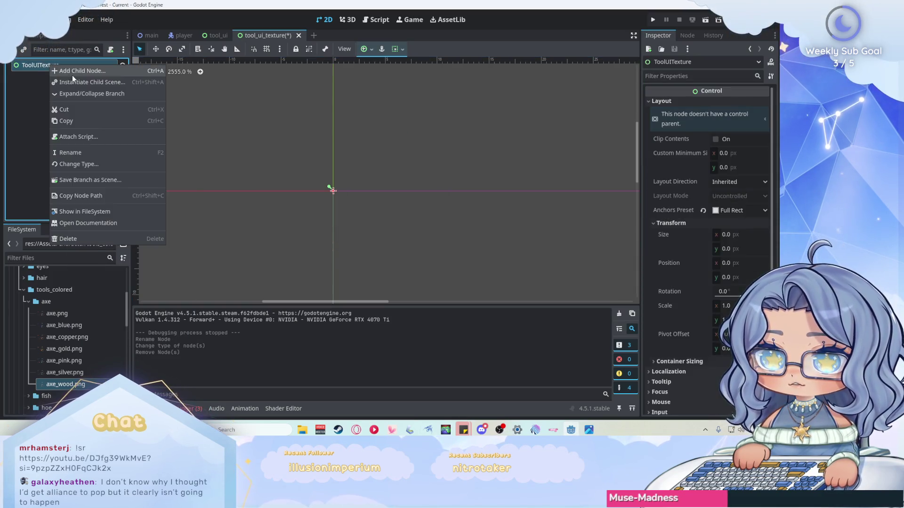
{"action": "left_click", "coordinate": [73, 74]}
{"action": "left_click", "coordinate": [240, 266]}
{"action": "key", "text": "Return"}
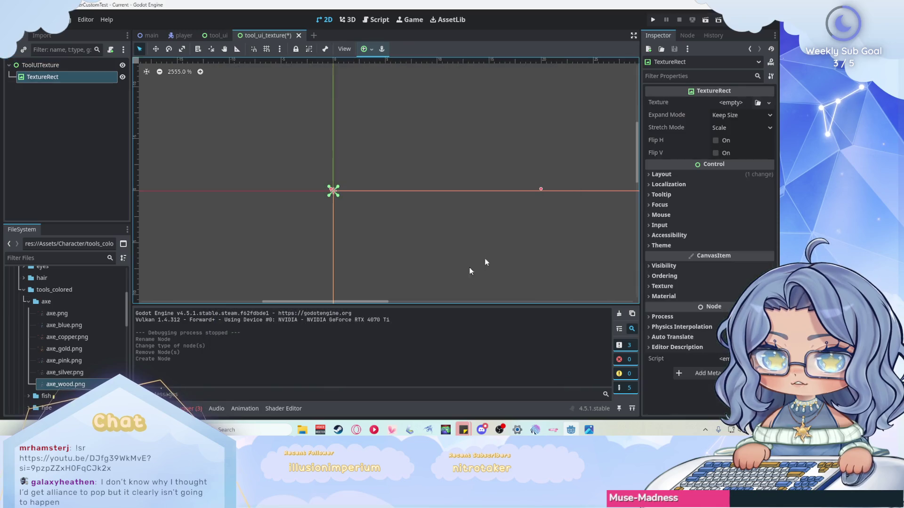
Step: Give the TextureRect a new AtlasTexture using axe_wood.png as its atlas
{"action": "left_click", "coordinate": [735, 103]}
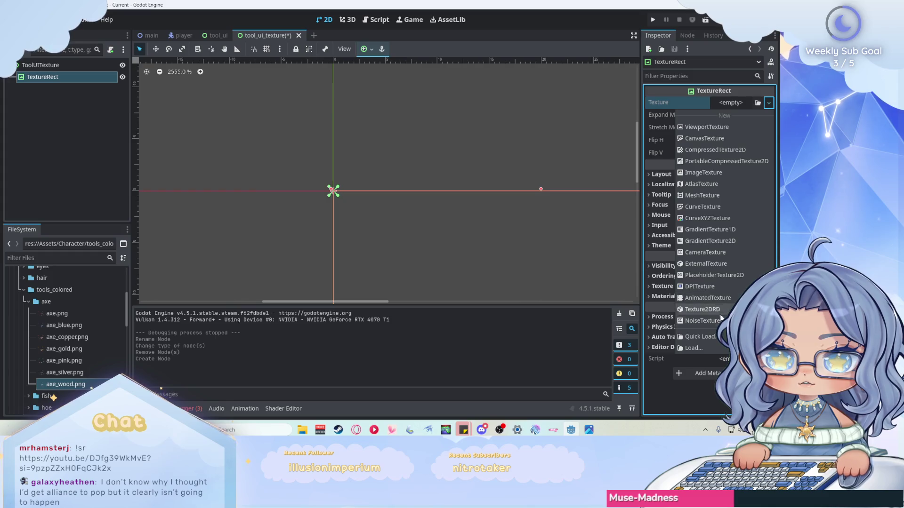
{"action": "left_click", "coordinate": [715, 184]}
{"action": "left_click", "coordinate": [739, 102]}
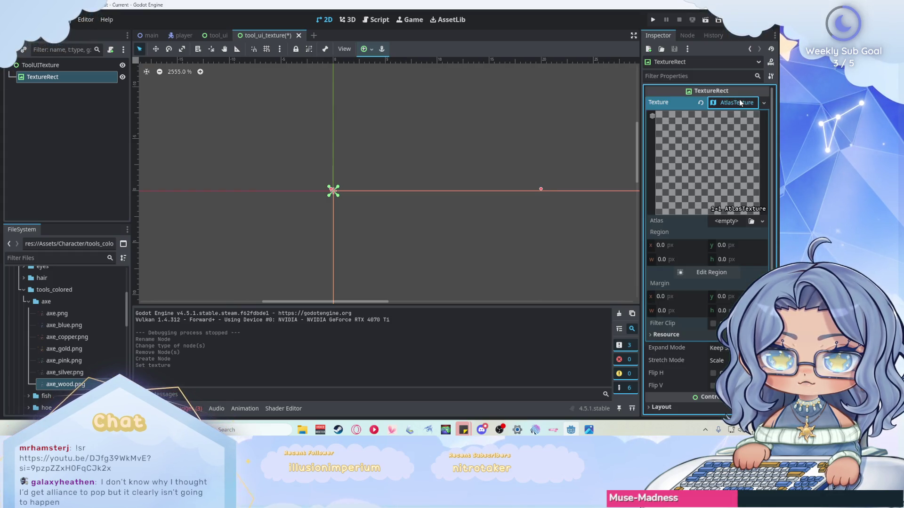
{"action": "left_click", "coordinate": [716, 220]}
{"action": "mouse_move", "coordinate": [66, 384]}
{"action": "left_mouse_down"}
{"action": "mouse_move", "coordinate": [660, 247]}
{"action": "mouse_move", "coordinate": [715, 221]}
{"action": "left_mouse_up"}
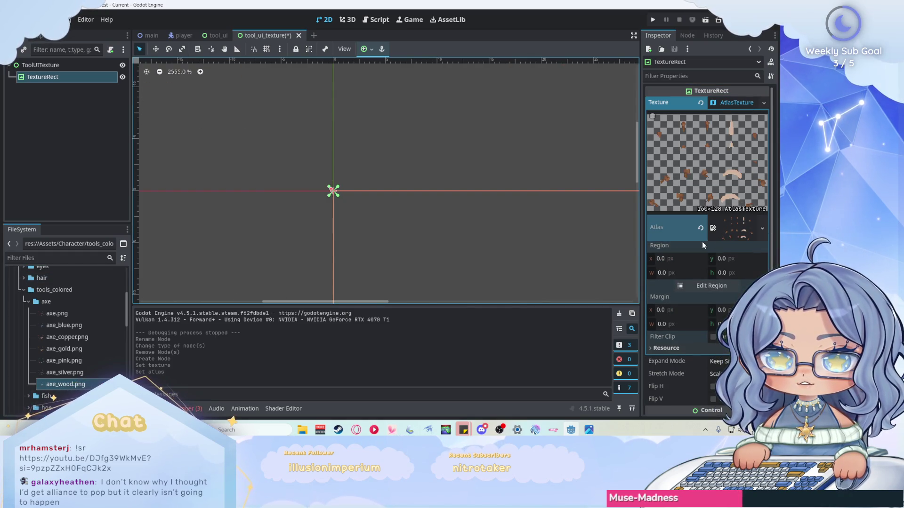
{"action": "left_click", "coordinate": [707, 286]}
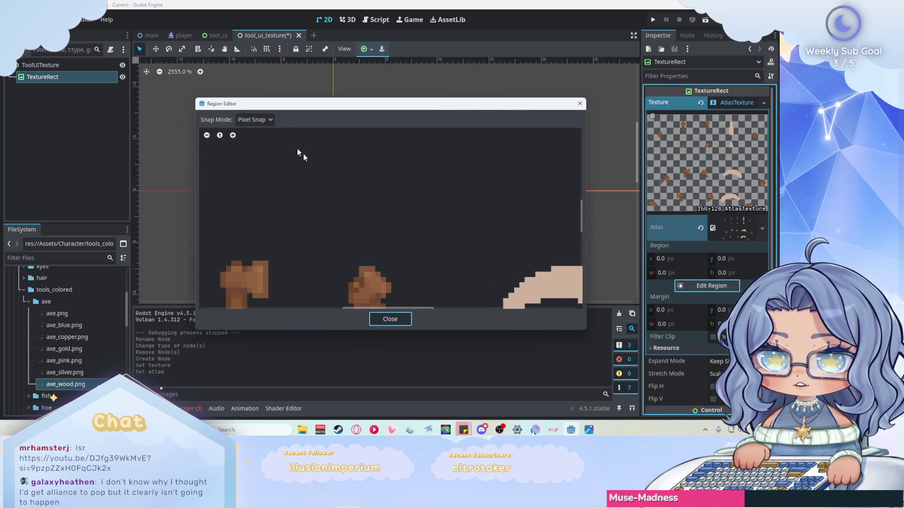
Step: Outline the bottom-left axe and tighten the region to x 2, y 113, 13 × 11 px
{"action": "scroll", "coordinate": [377, 186], "scroll_direction": "down", "scroll_amount": 5}
{"action": "left_click_drag", "start_coordinate": [320, 227], "coordinate": [335, 244]}
{"action": "scroll", "coordinate": [328, 235], "scroll_direction": "up", "scroll_amount": 5}
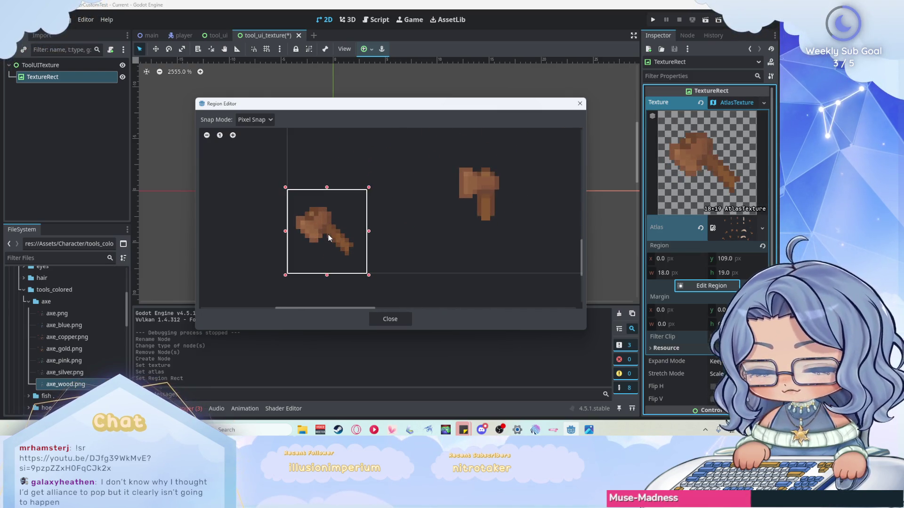
{"action": "left_click", "coordinate": [500, 430]}
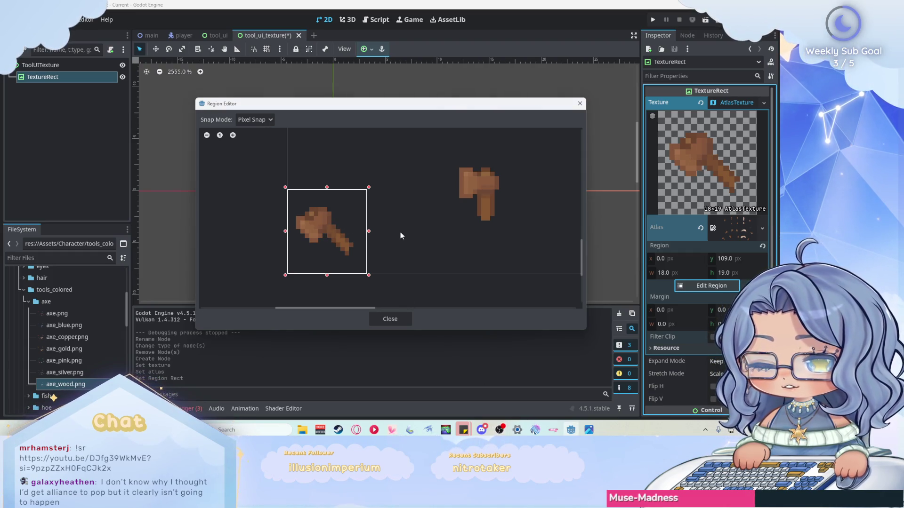
{"action": "scroll", "coordinate": [335, 242], "scroll_direction": "up", "scroll_amount": 2}
{"action": "left_click_drag", "start_coordinate": [389, 154], "coordinate": [360, 183]}
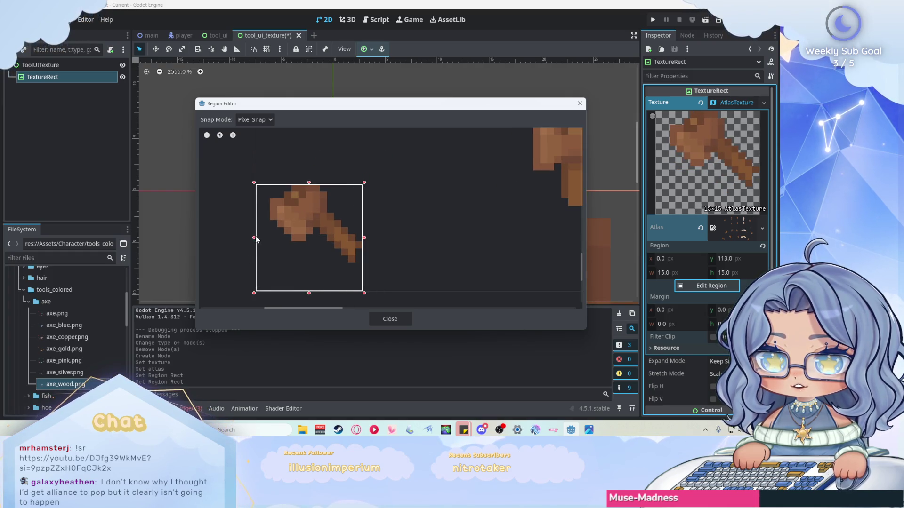
{"action": "left_click_drag", "start_coordinate": [256, 239], "coordinate": [269, 238]}
{"action": "left_click_drag", "start_coordinate": [316, 293], "coordinate": [321, 267]}
{"action": "left_click", "coordinate": [390, 319]}
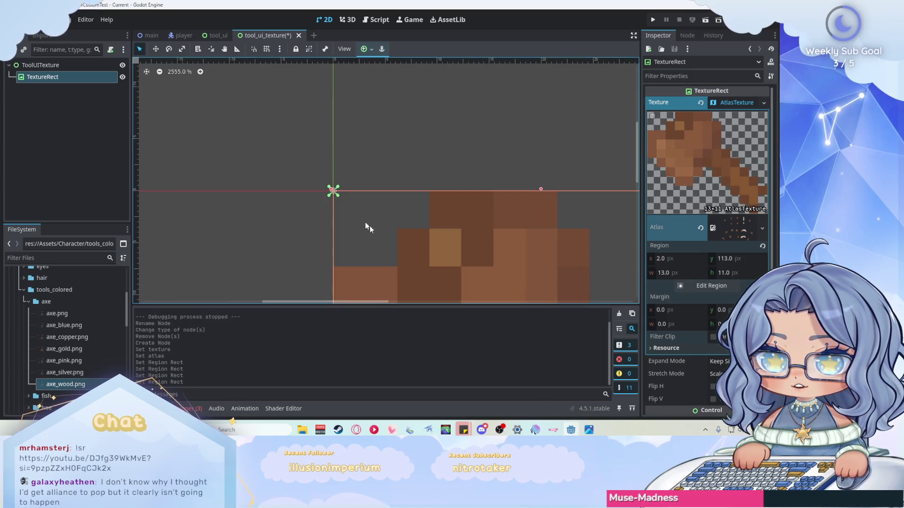
{"action": "scroll", "coordinate": [315, 160], "scroll_direction": "down", "scroll_amount": 5}
{"action": "scroll", "coordinate": [316, 158], "scroll_direction": "down", "scroll_amount": 5}
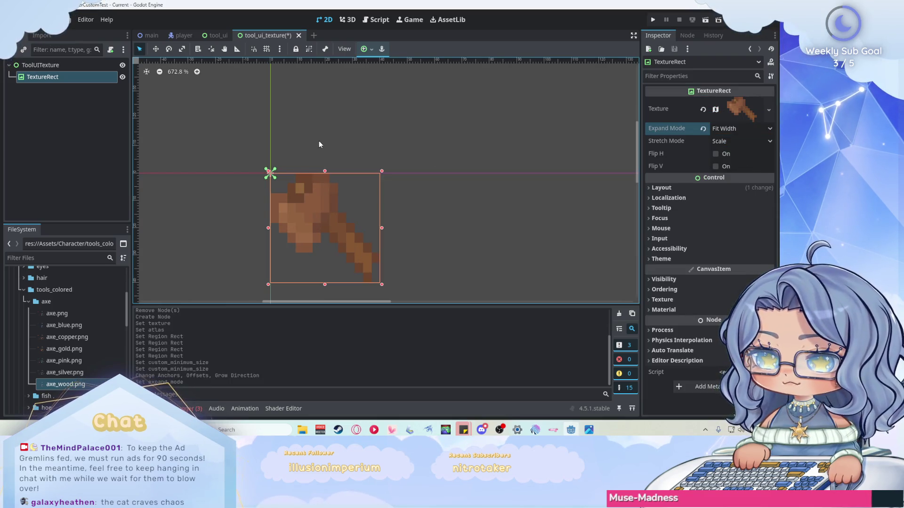
Step: Apply the Full Rect anchor preset to the axe TextureRect and save tool_ui_texture
{"action": "left_click", "coordinate": [365, 49]}
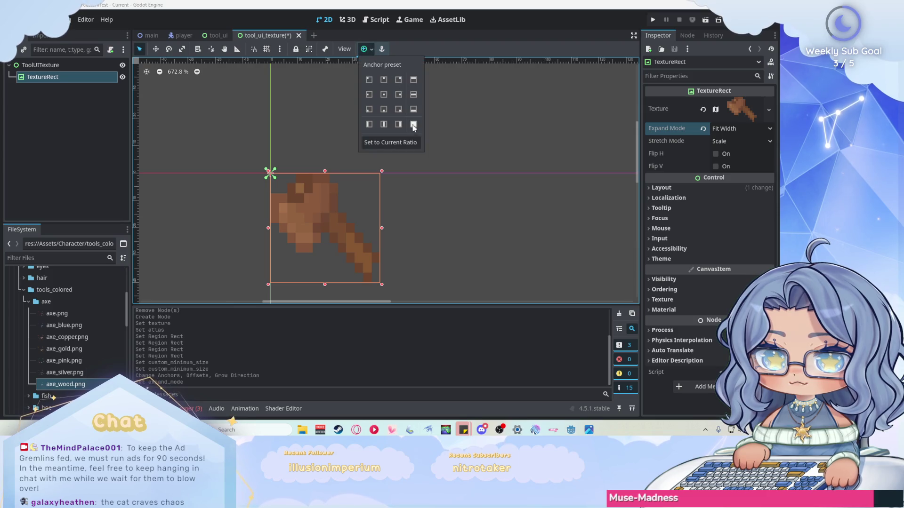
{"action": "left_click", "coordinate": [413, 123]}
{"action": "left_click", "coordinate": [222, 208]}
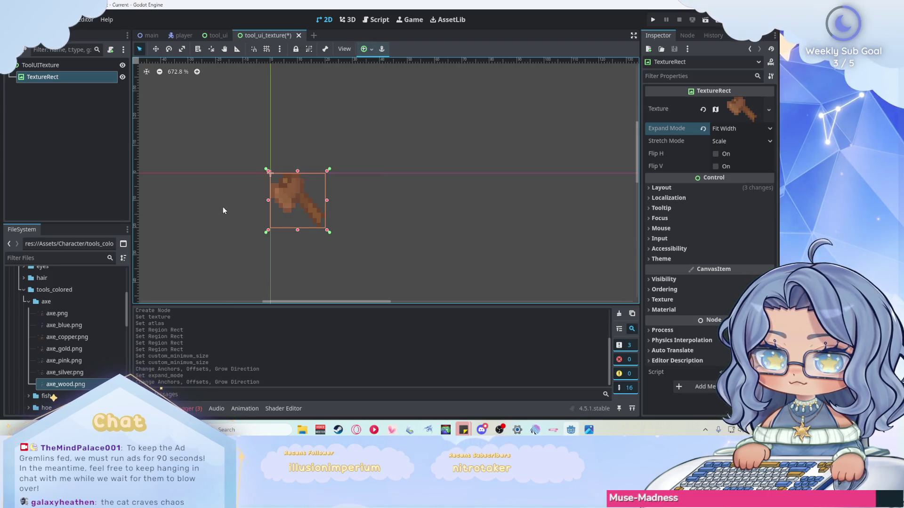
{"action": "scroll", "coordinate": [271, 163], "scroll_direction": "up", "scroll_amount": 4}
{"action": "scroll", "coordinate": [275, 147], "scroll_direction": "up", "scroll_amount": 1}
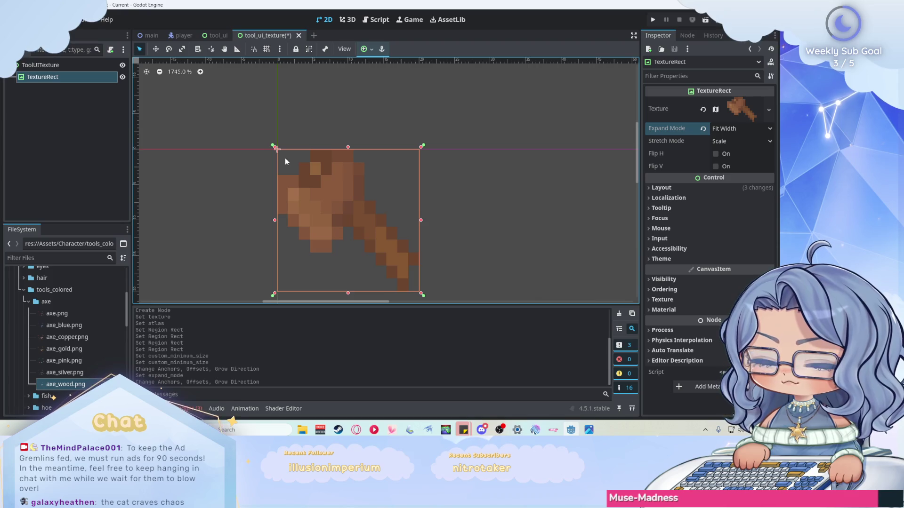
{"action": "left_click", "coordinate": [64, 126]}
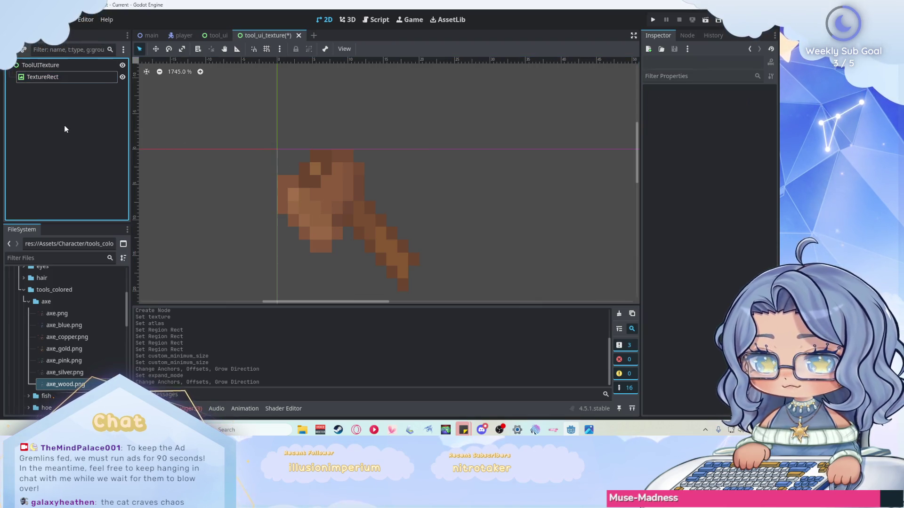
{"action": "key", "text": "ctrl+s"}
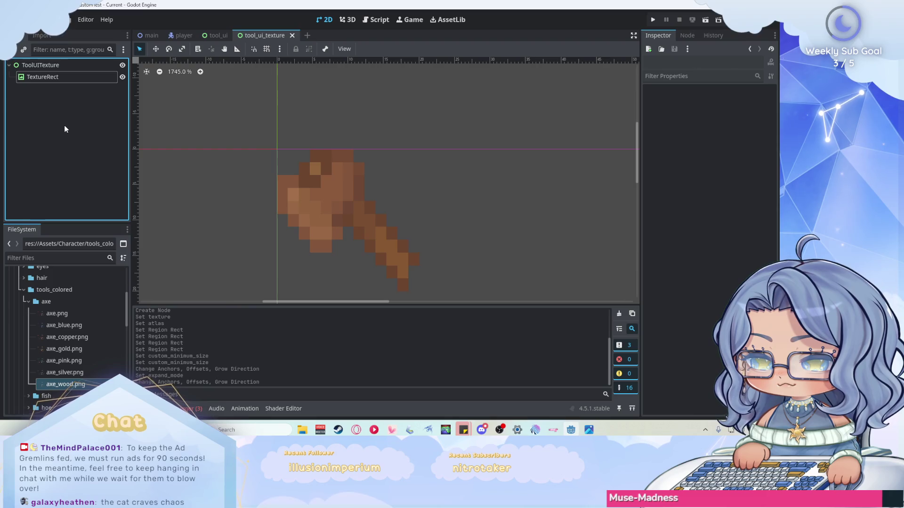
Step: Instance tool_ui_texture.tscn as a child of ToolContainer in the tool_ui scene
{"action": "left_click", "coordinate": [210, 36]}
{"action": "right_click", "coordinate": [65, 78]}
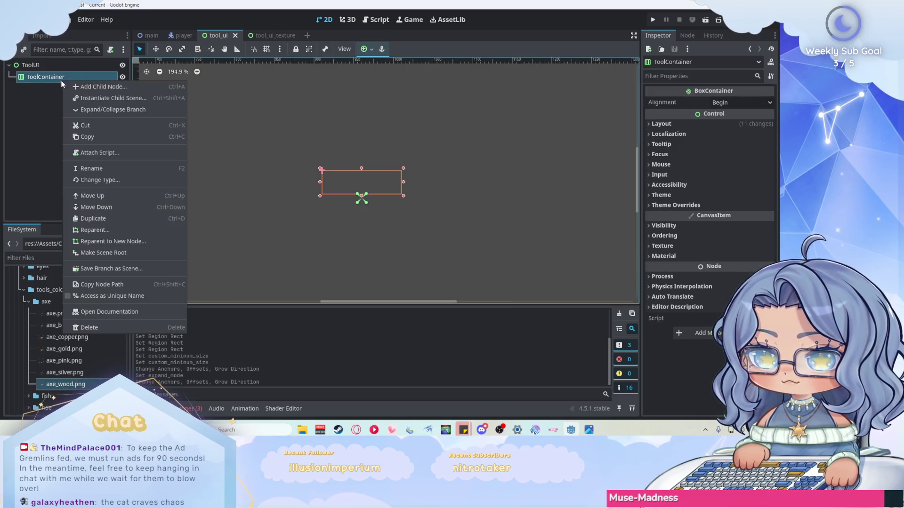
{"action": "left_click", "coordinate": [84, 98]}
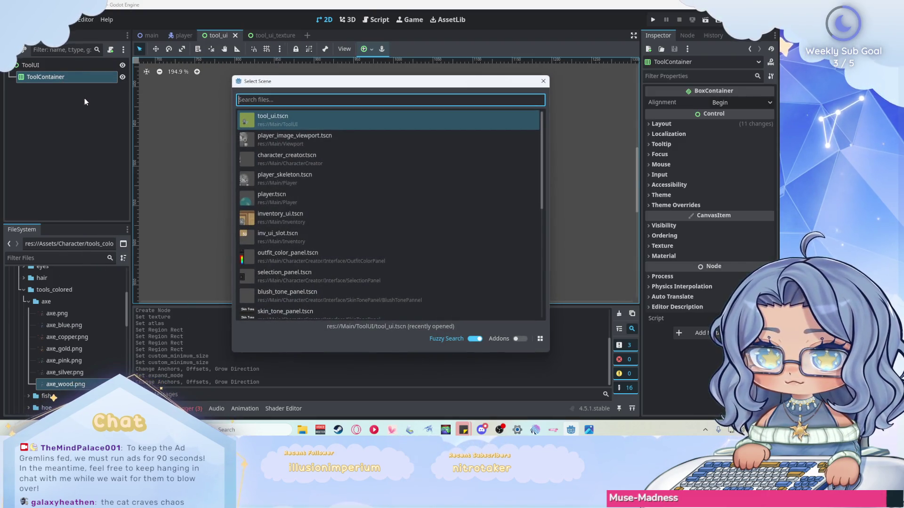
{"action": "type", "text": "tool"}
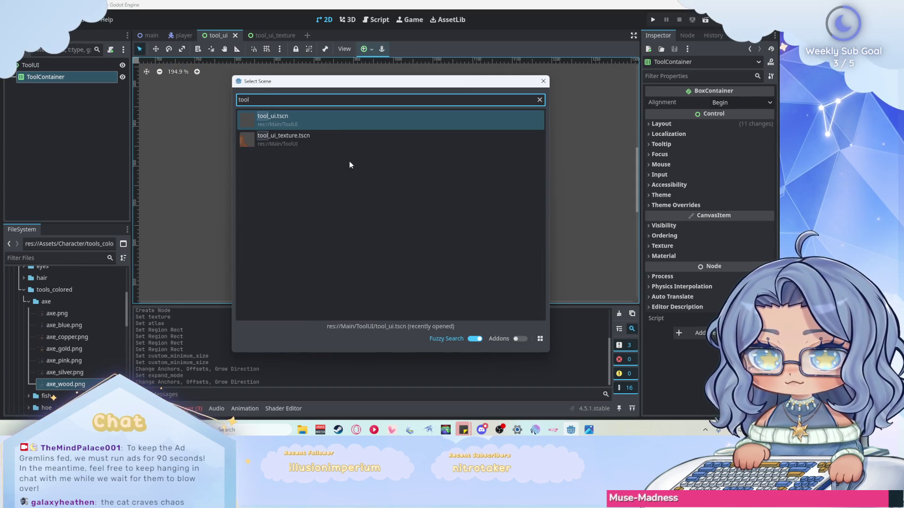
{"action": "double_click", "coordinate": [346, 146]}
{"action": "scroll", "coordinate": [304, 174], "scroll_direction": "up", "scroll_amount": 1}
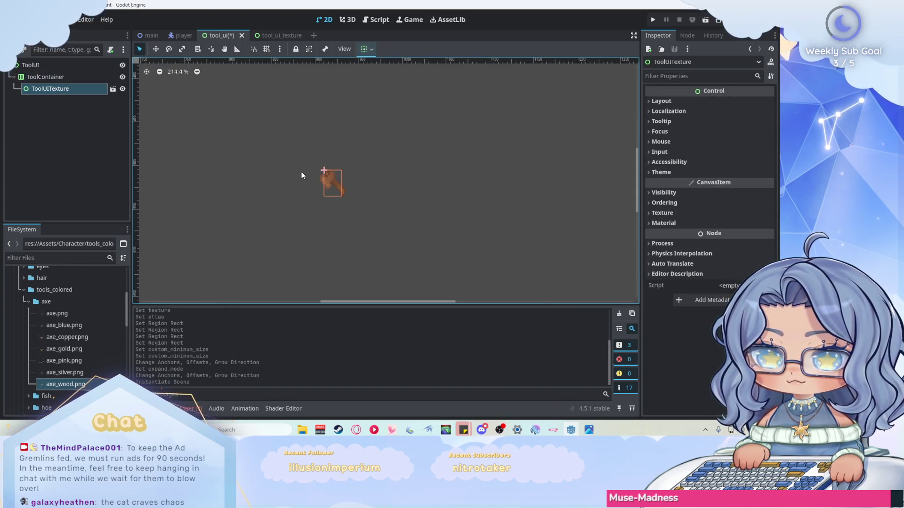
Step: Duplicate the axe instance to five copies and run the game to preview them
{"action": "key", "text": "ctrl+d"}
{"action": "key", "text": "ctrl+d"}
{"action": "key", "text": "ctrl+d"}
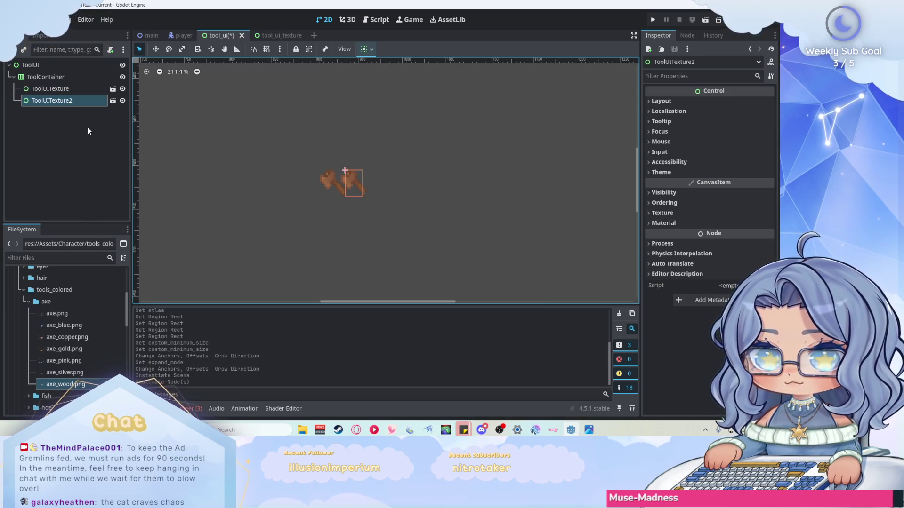
{"action": "key", "text": "ctrl+d"}
{"action": "scroll", "coordinate": [414, 211], "scroll_direction": "down", "scroll_amount": 4}
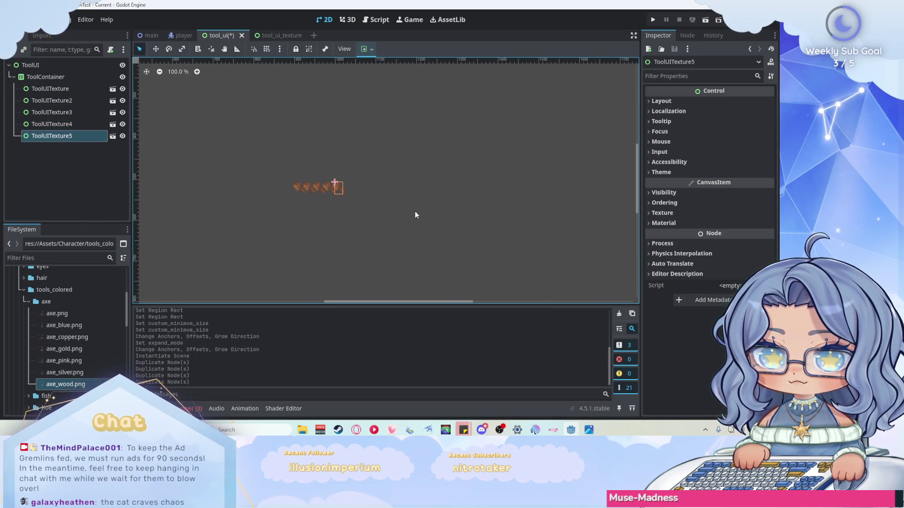
{"action": "scroll", "coordinate": [273, 177], "scroll_direction": "up", "scroll_amount": 8}
{"action": "scroll", "coordinate": [368, 210], "scroll_direction": "up", "scroll_amount": 3}
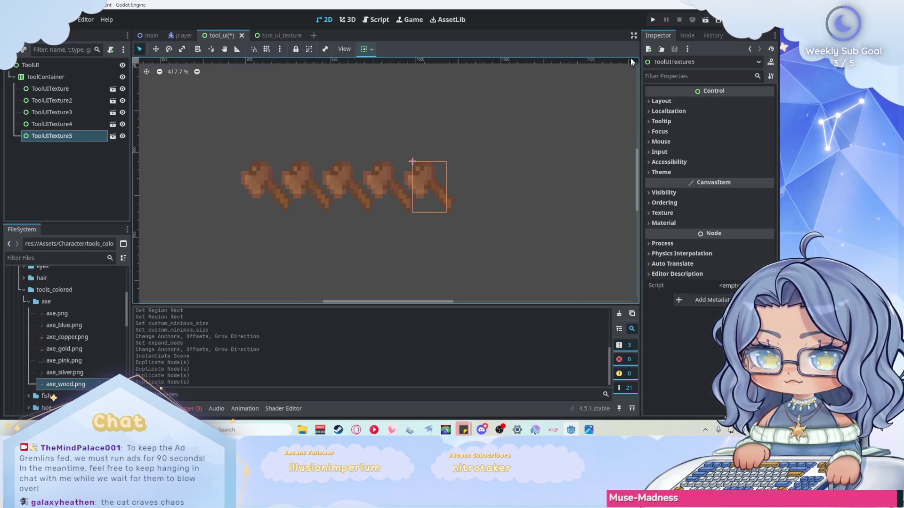
{"action": "left_click", "coordinate": [652, 21]}
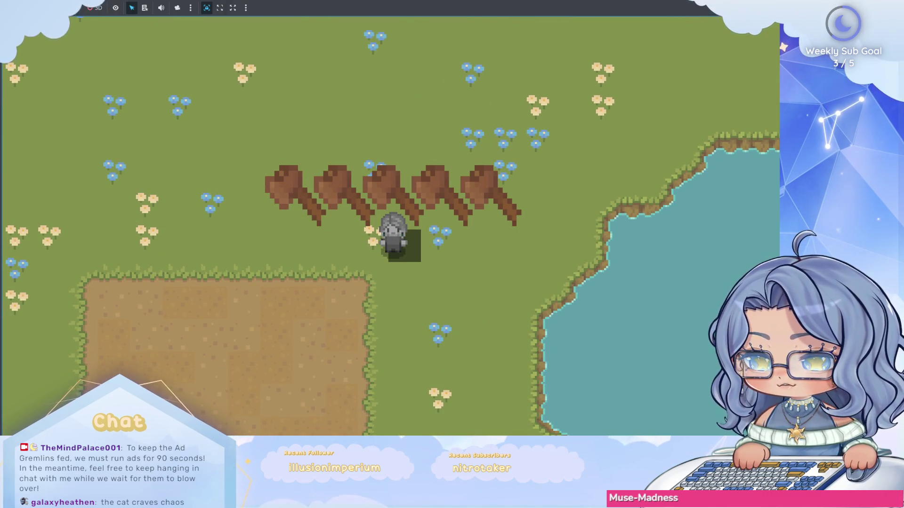
Step: Stop the running game and delete ToolUITexture through ToolUITexture5
{"action": "key", "text": "F8"}
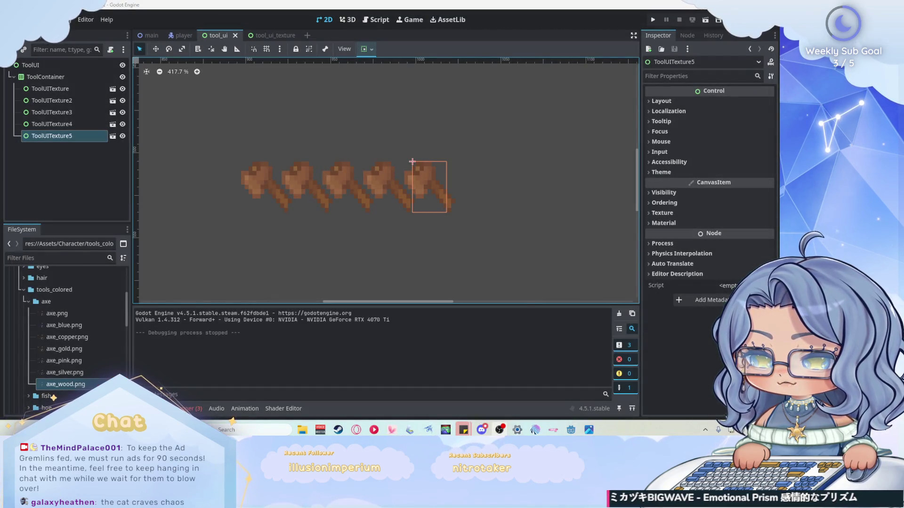
{"action": "scroll", "coordinate": [470, 205], "scroll_direction": "down", "scroll_amount": 2}
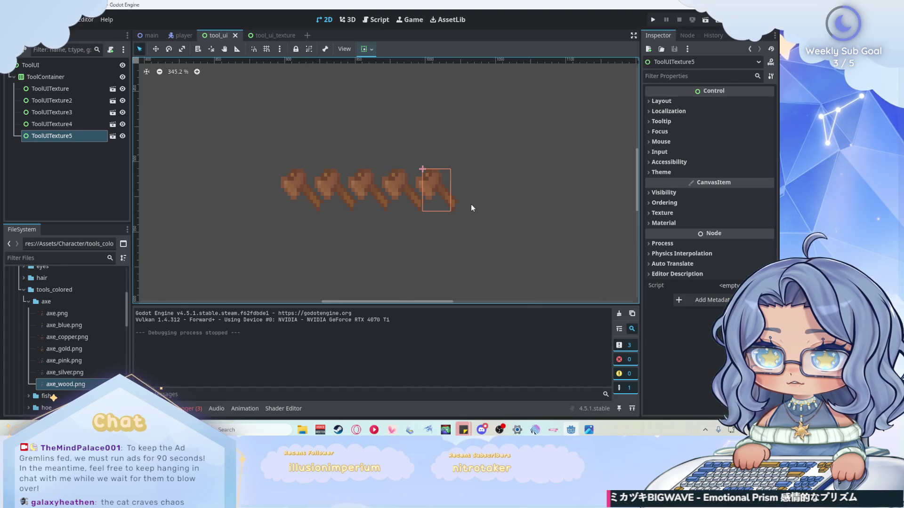
{"action": "left_click", "coordinate": [46, 81]}
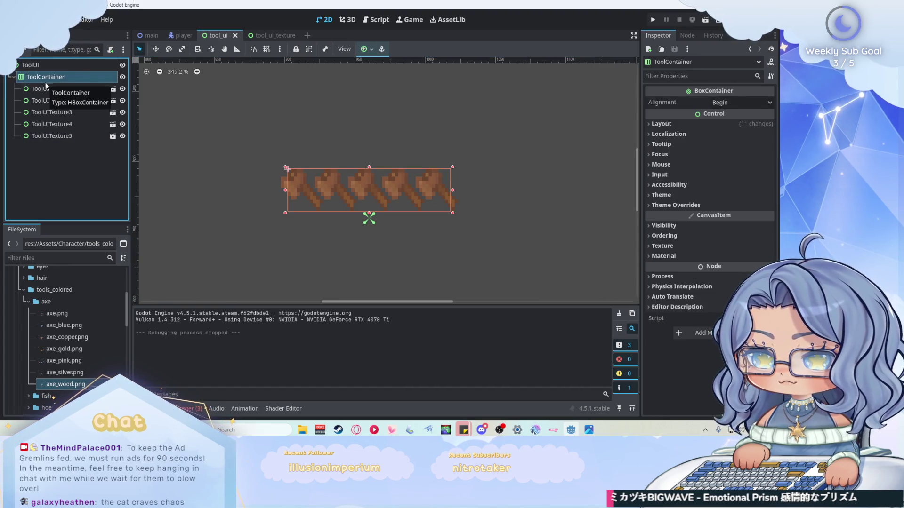
{"action": "left_click", "coordinate": [45, 88]}
{"action": "left_click", "coordinate": [54, 137], "text": "shift"}
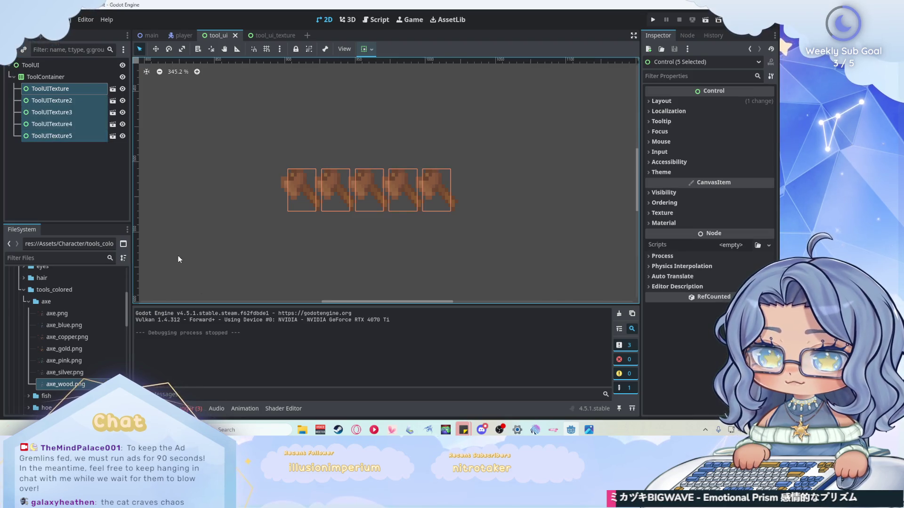
{"action": "right_click", "coordinate": [80, 136]}
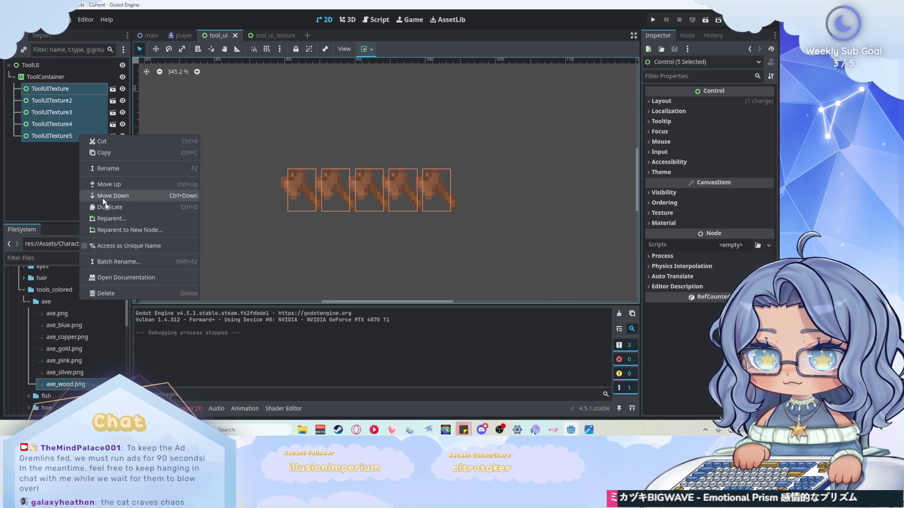
{"action": "left_click", "coordinate": [129, 295]}
{"action": "left_click", "coordinate": [367, 228]}
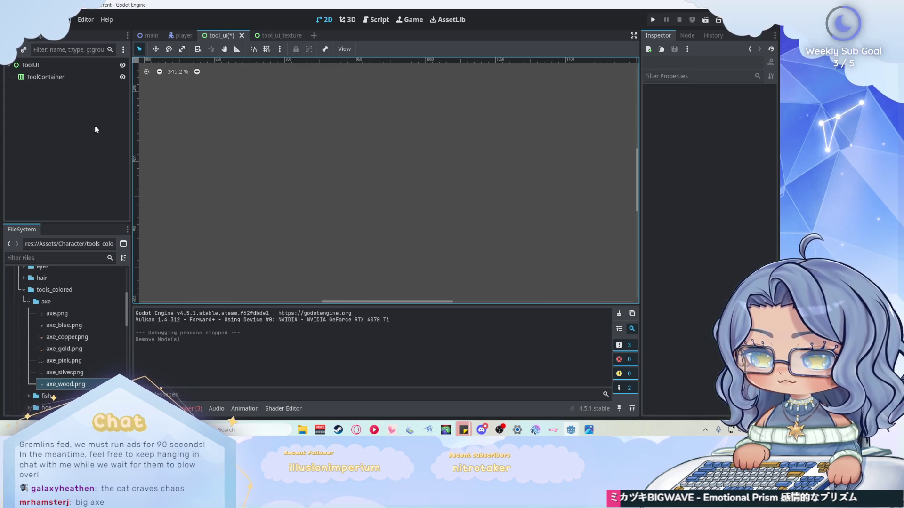
Step: Select ToolContainer, then the root ToolUI node
{"action": "left_click", "coordinate": [72, 78]}
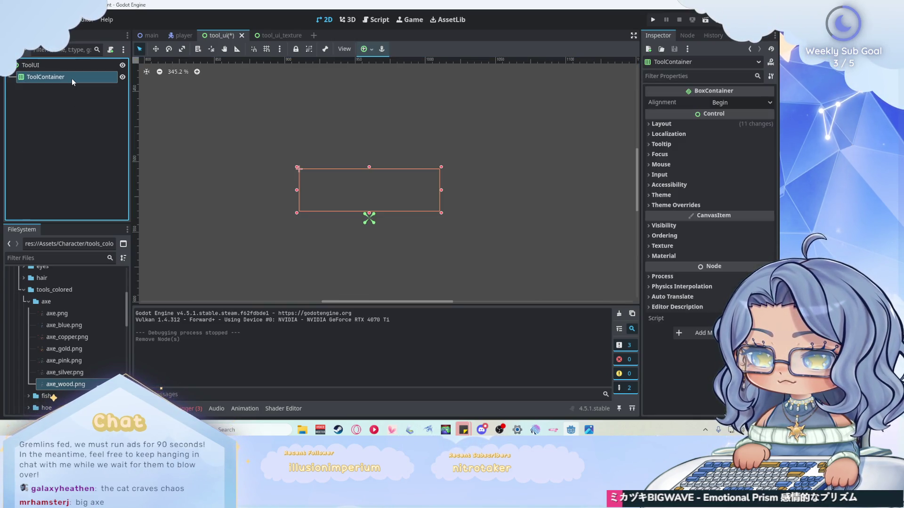
{"action": "right_click", "coordinate": [72, 79]}
{"action": "left_click", "coordinate": [54, 66]}
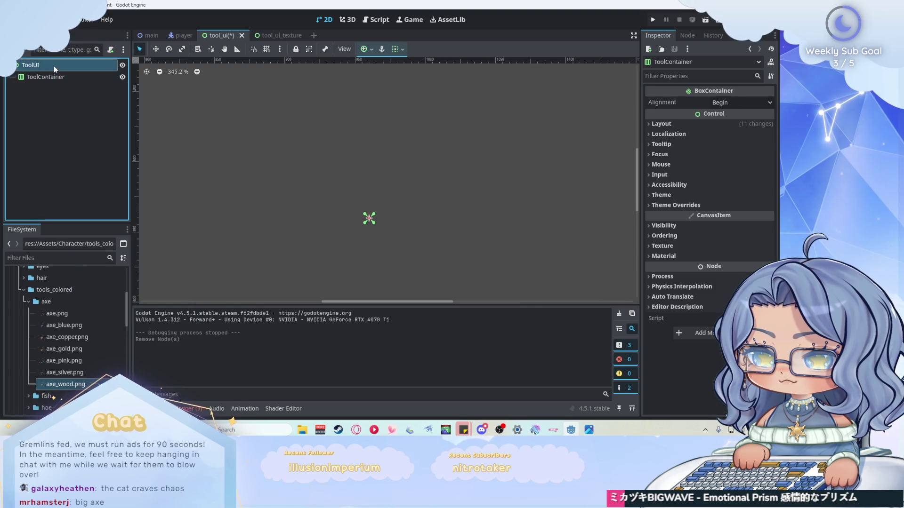
Step: Attach a new tool_ui.gd script to ToolUI and delete its _process function
{"action": "right_click", "coordinate": [53, 66]}
{"action": "left_click", "coordinate": [85, 138]}
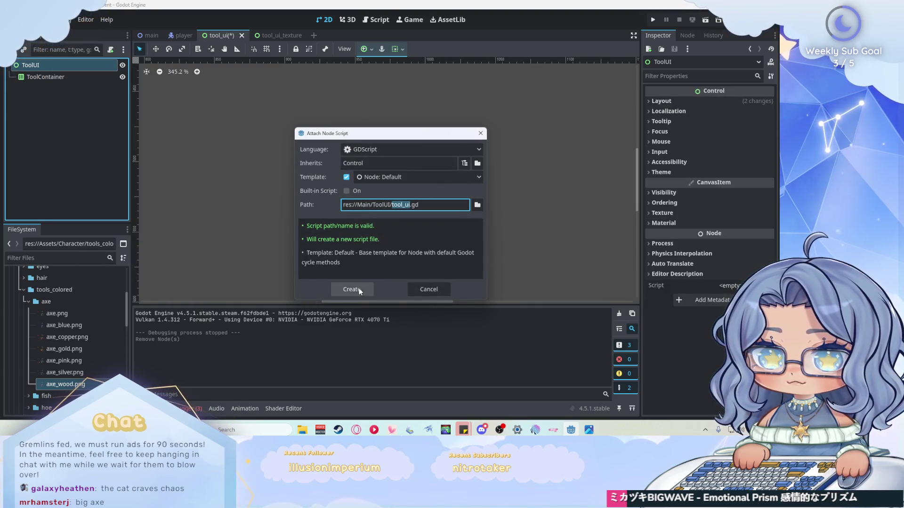
{"action": "left_click", "coordinate": [350, 289]}
{"action": "left_click_drag", "start_coordinate": [288, 176], "coordinate": [254, 129]}
{"action": "key", "text": "Delete"}
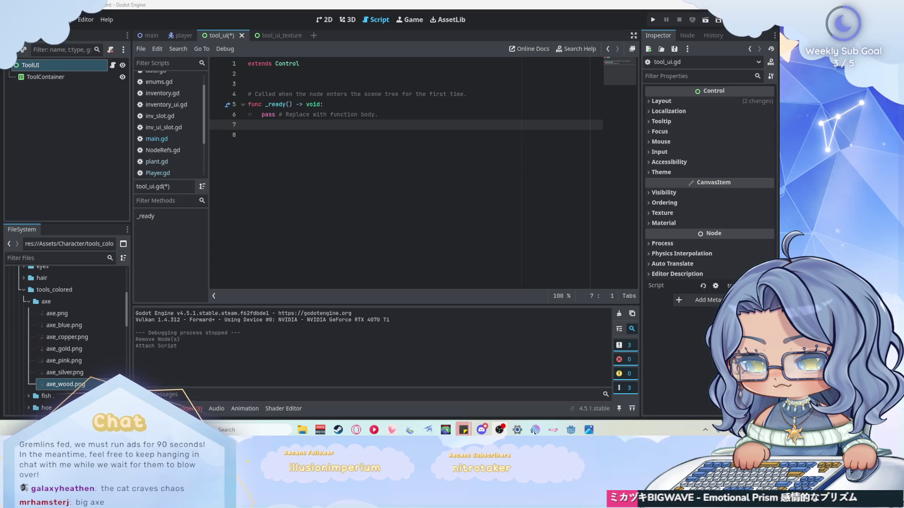
{"action": "left_click", "coordinate": [278, 31]}
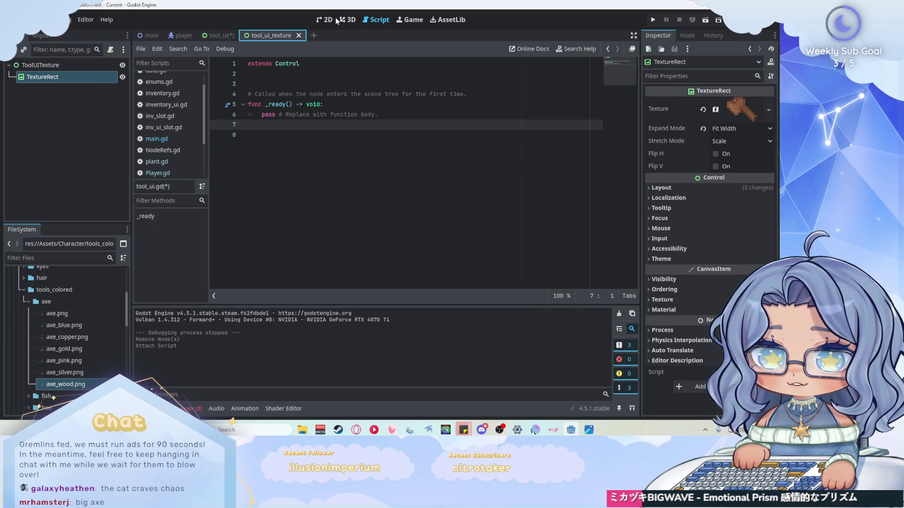
Step: Select ToolUITexture and inspect its Layout and Transform size fields
{"action": "left_click", "coordinate": [337, 20]}
{"action": "scroll", "coordinate": [424, 197], "scroll_direction": "down", "scroll_amount": 3}
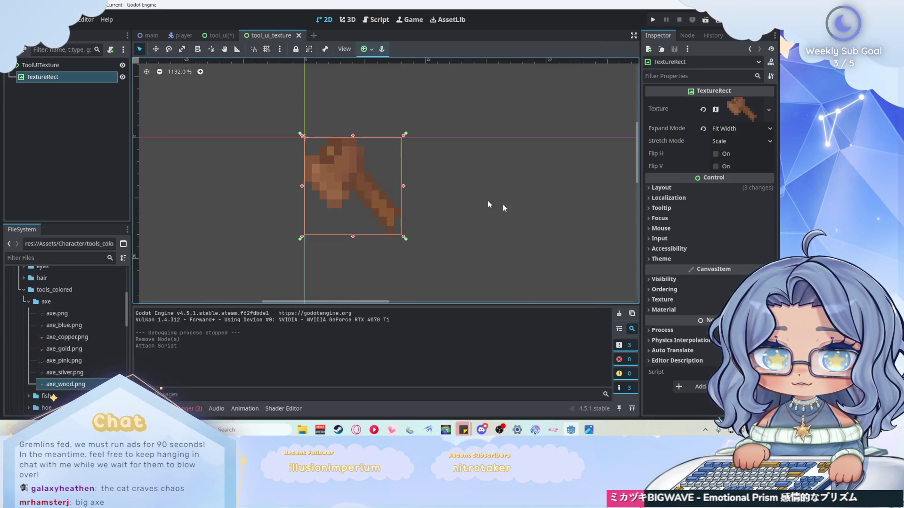
{"action": "left_click", "coordinate": [661, 187]}
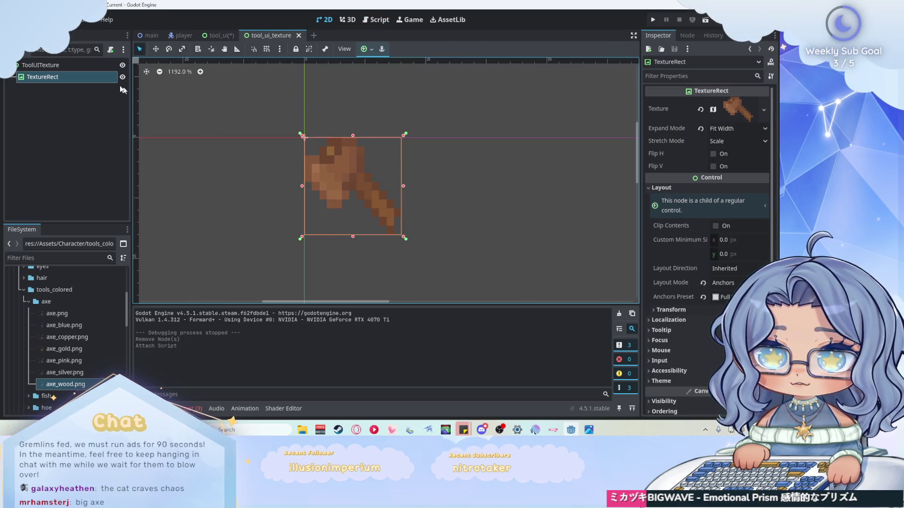
{"action": "left_click", "coordinate": [48, 65]}
{"action": "left_click", "coordinate": [652, 222]}
{"action": "left_click", "coordinate": [727, 235]}
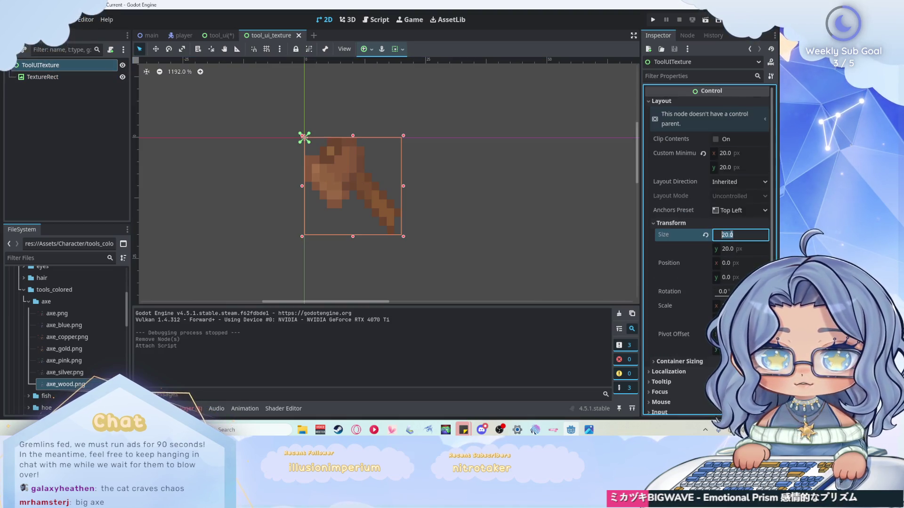
{"action": "left_click", "coordinate": [742, 249]}
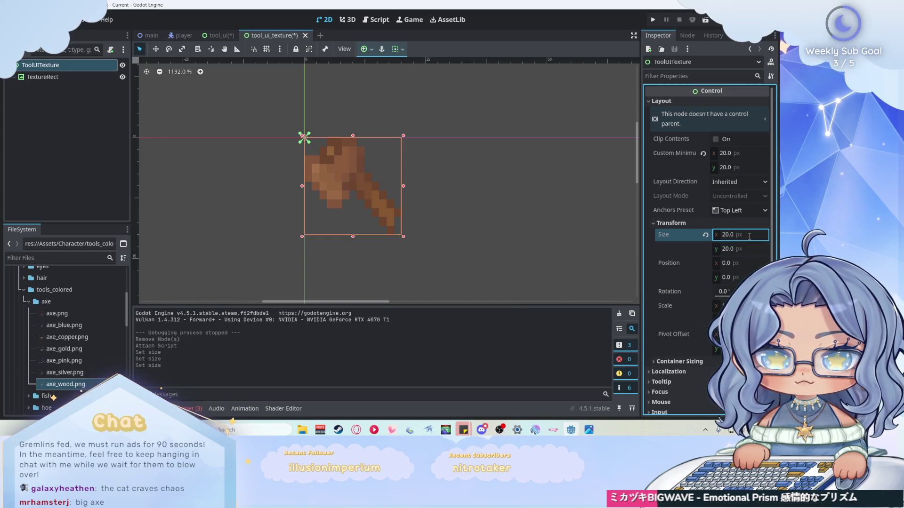
{"action": "left_click", "coordinate": [728, 237]}
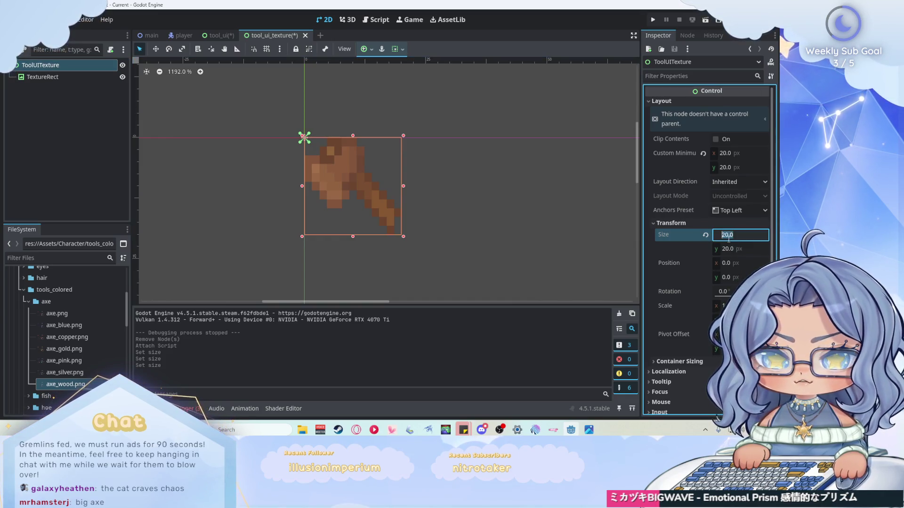
Step: Set Custom Minimum Size to 15 × 15 px and save the tool_ui_texture scene
{"action": "left_click", "coordinate": [734, 153]}
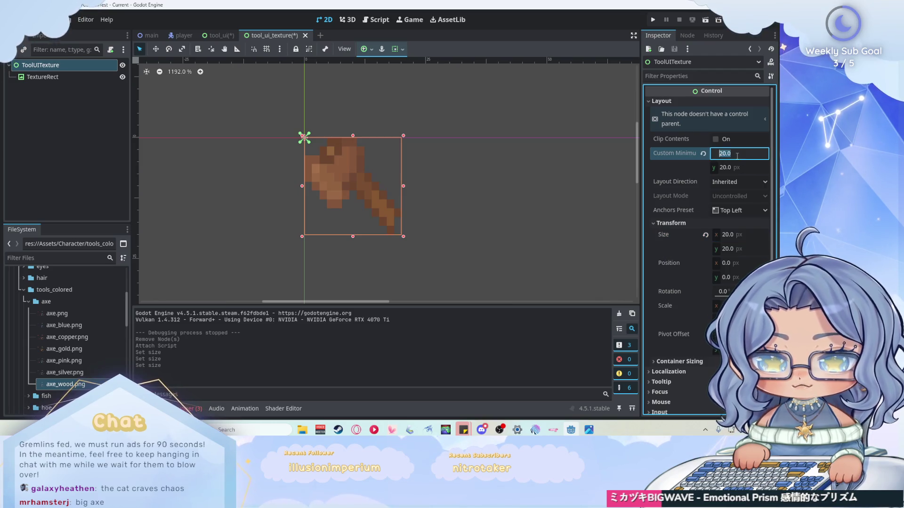
{"action": "type", "text": "15"}
{"action": "key", "text": "Return"}
{"action": "left_click", "coordinate": [735, 168]}
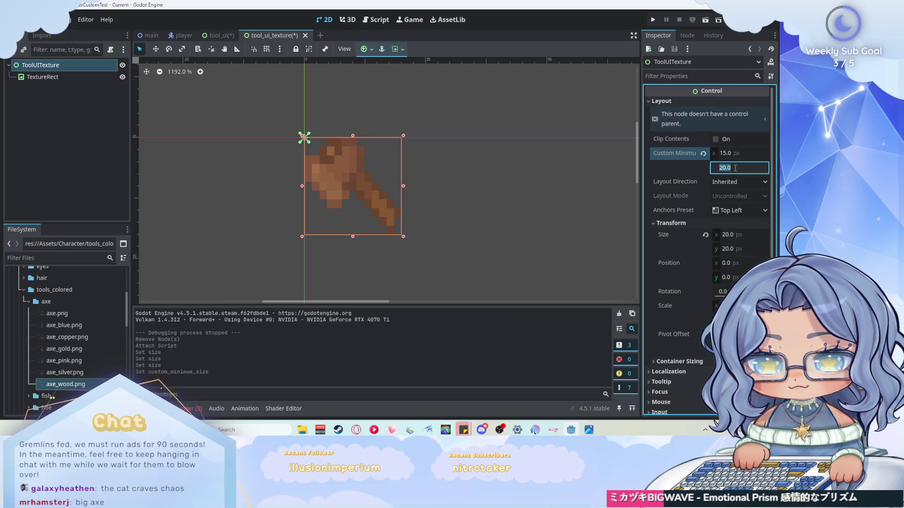
{"action": "type", "text": "15"}
{"action": "key", "text": "Return"}
{"action": "key", "text": "ctrl+s"}
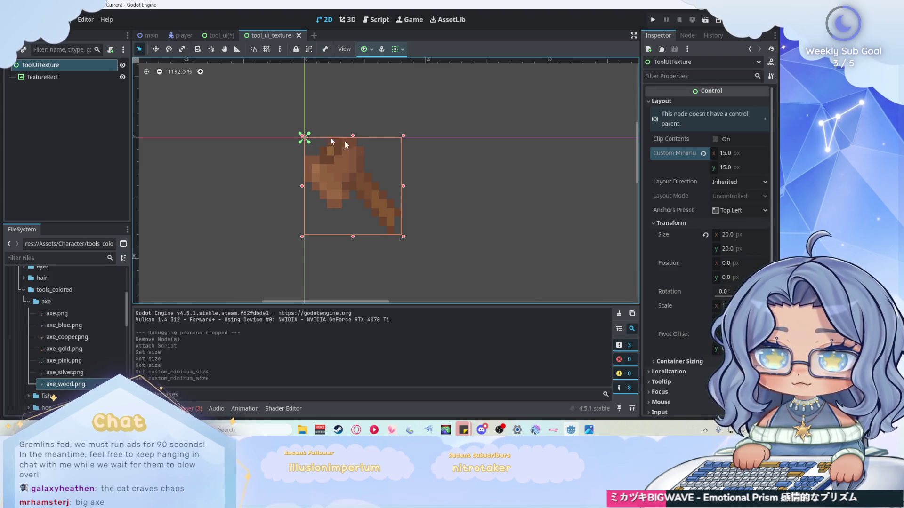
{"action": "left_click", "coordinate": [205, 35]}
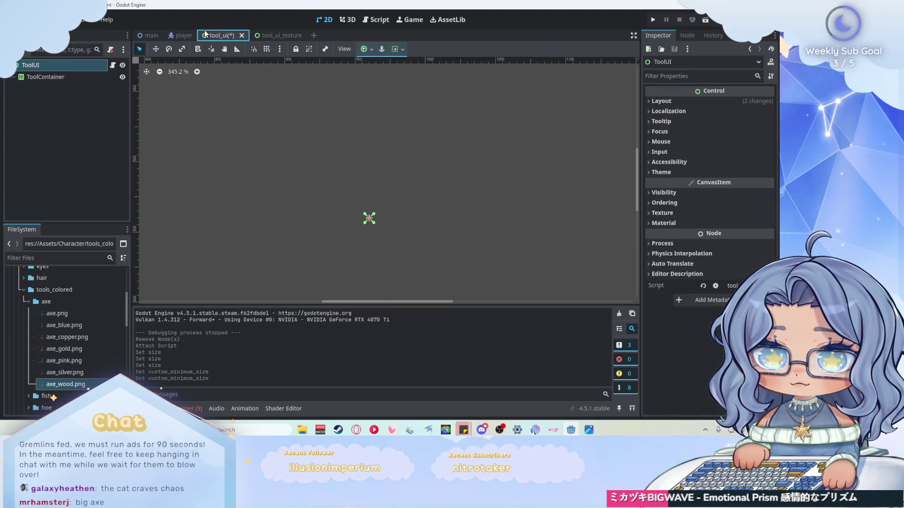
Step: Instance tool_ui_texture.tscn as a child of ToolContainer
{"action": "left_click", "coordinate": [315, 114]}
{"action": "scroll", "coordinate": [314, 114], "scroll_direction": "down", "scroll_amount": 10}
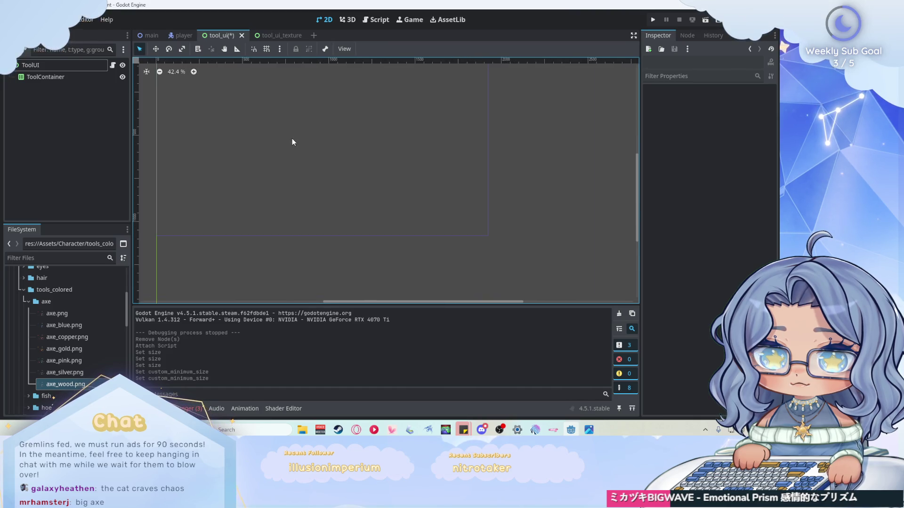
{"action": "scroll", "coordinate": [417, 199], "scroll_direction": "up", "scroll_amount": 5}
{"action": "right_click", "coordinate": [53, 77]}
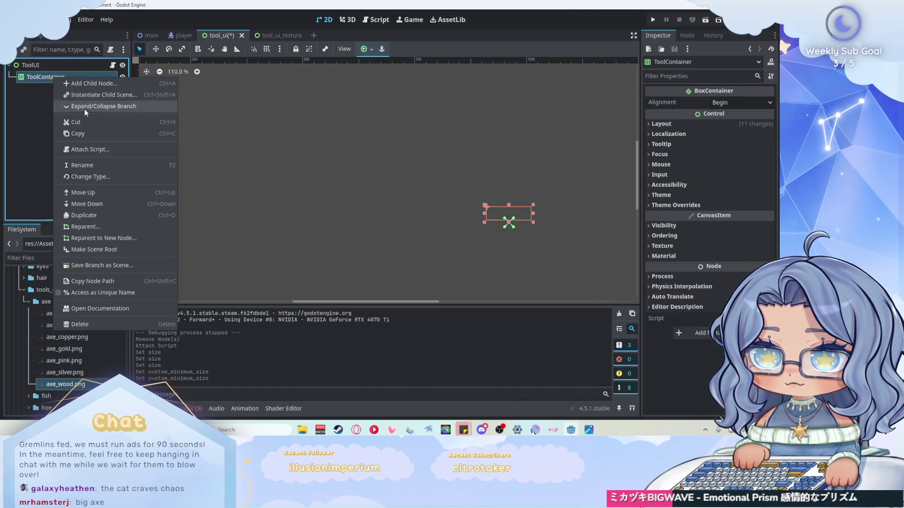
{"action": "left_click", "coordinate": [95, 96]}
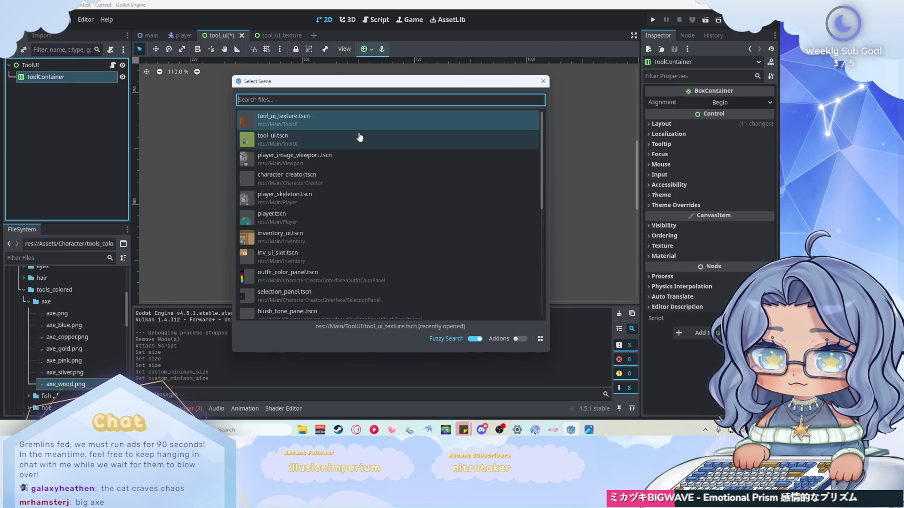
{"action": "double_click", "coordinate": [354, 123]}
Step: Duplicate the instance into a row of four axes, then select ToolContainer
{"action": "scroll", "coordinate": [572, 233], "scroll_direction": "up", "scroll_amount": 5}
{"action": "key", "text": "ctrl+d"}
{"action": "key", "text": "ctrl+d"}
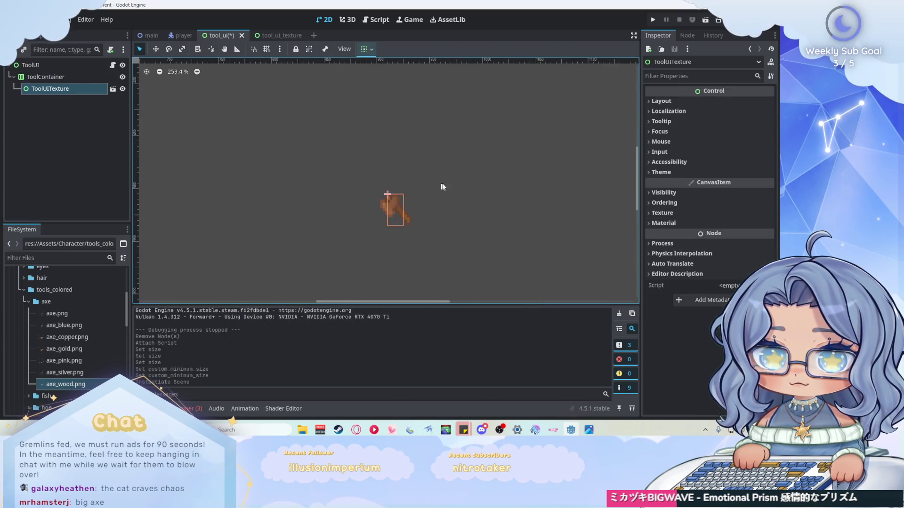
{"action": "key", "text": "ctrl+d"}
{"action": "scroll", "coordinate": [375, 200], "scroll_direction": "up", "scroll_amount": 7}
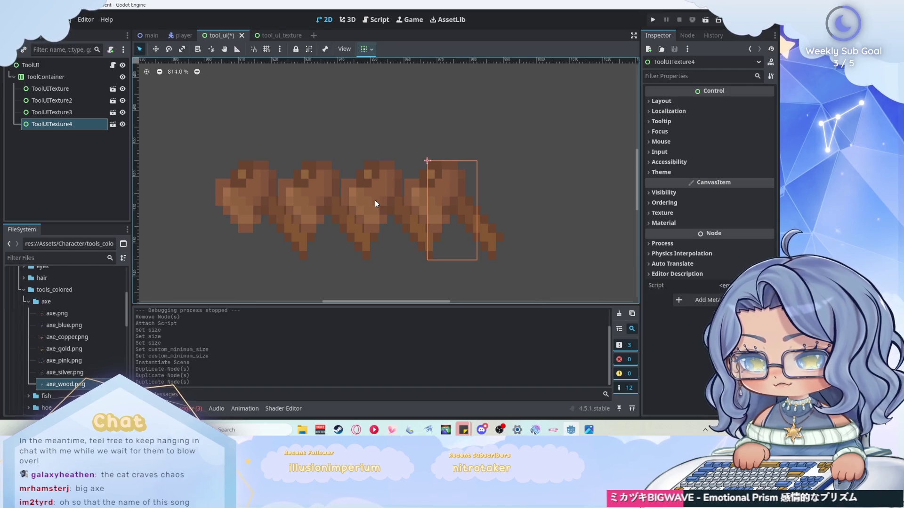
{"action": "scroll", "coordinate": [341, 188], "scroll_direction": "down", "scroll_amount": 4}
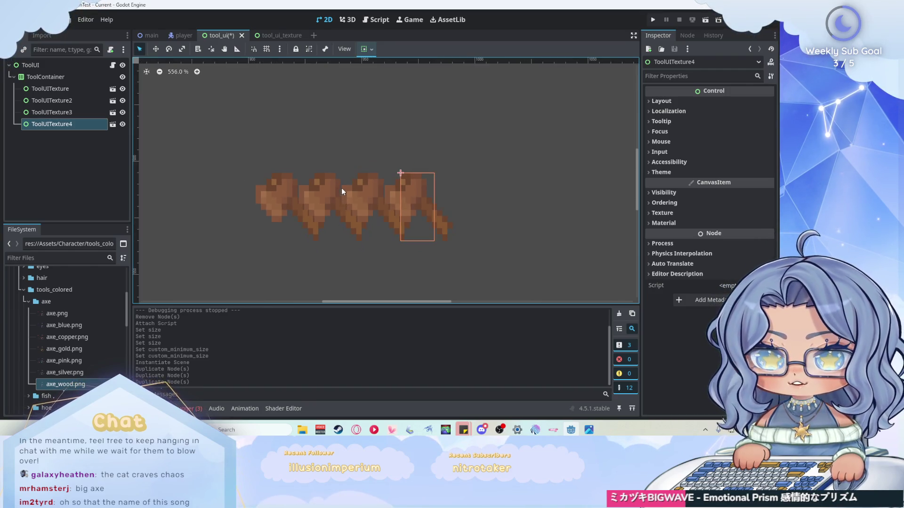
{"action": "scroll", "coordinate": [343, 193], "scroll_direction": "up", "scroll_amount": 2}
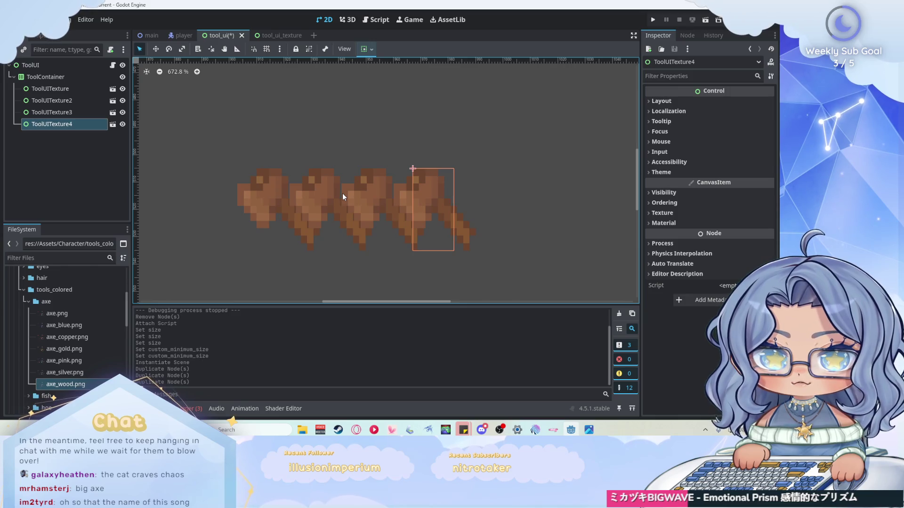
{"action": "left_click", "coordinate": [45, 77]}
{"action": "scroll", "coordinate": [429, 178], "scroll_direction": "up", "scroll_amount": 1}
{"action": "left_click", "coordinate": [675, 204]}
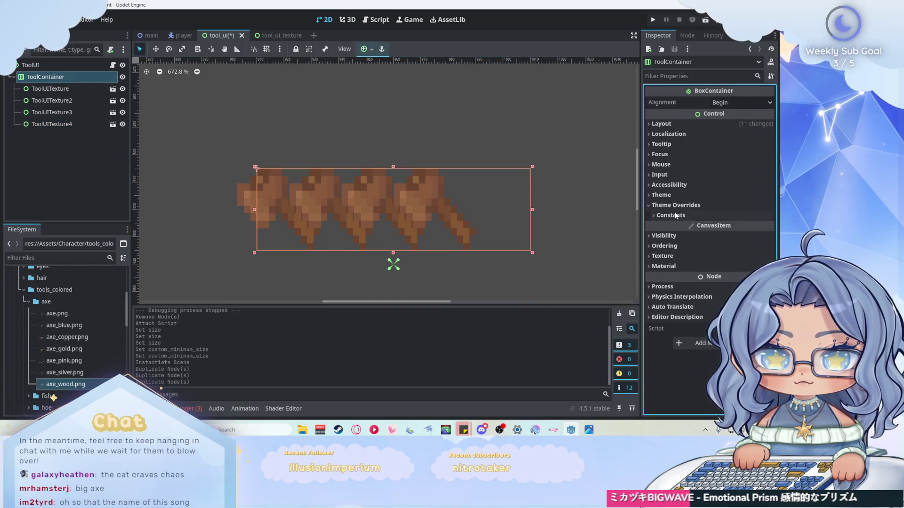
Step: Enable ToolContainer's Separation constant override and step it up to 12
{"action": "left_click", "coordinate": [670, 215]}
{"action": "left_click", "coordinate": [751, 227]}
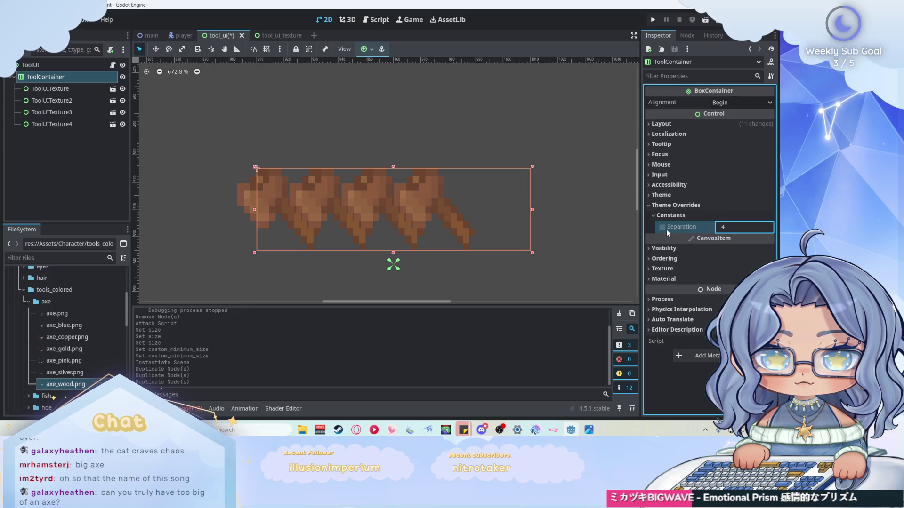
{"action": "key", "text": "Return"}
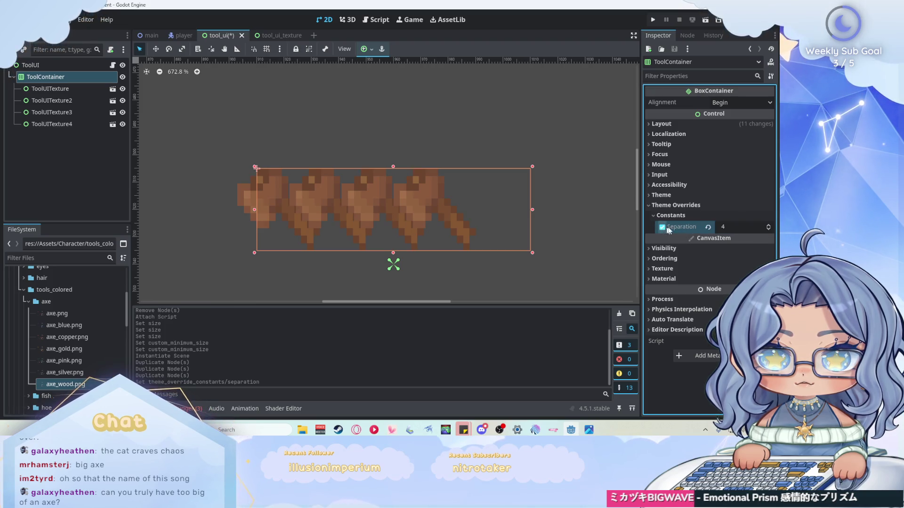
{"action": "left_click", "coordinate": [768, 225]}
{"action": "left_click", "coordinate": [768, 226]}
{"action": "left_click", "coordinate": [768, 225]}
{"action": "left_click", "coordinate": [768, 225]}
{"action": "left_click", "coordinate": [768, 226]}
{"action": "left_click", "coordinate": [768, 225]}
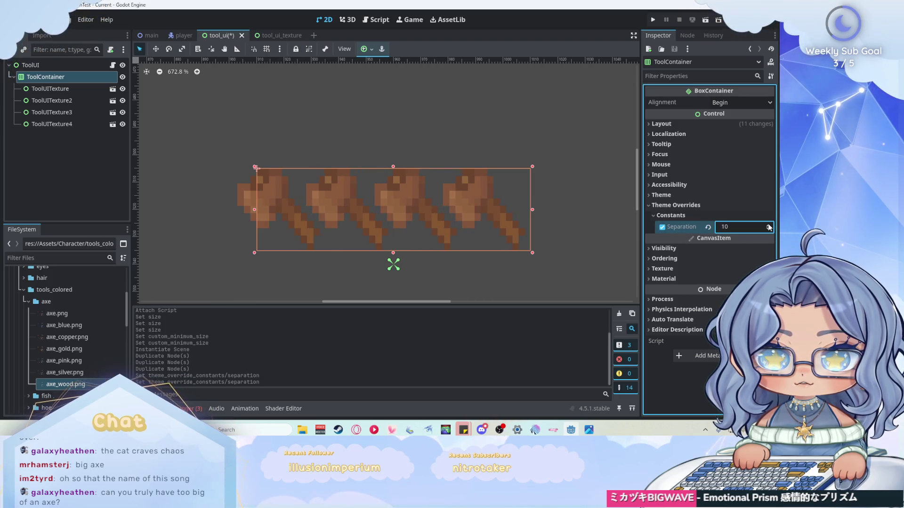
{"action": "left_click", "coordinate": [768, 226]}
{"action": "left_click", "coordinate": [768, 225]}
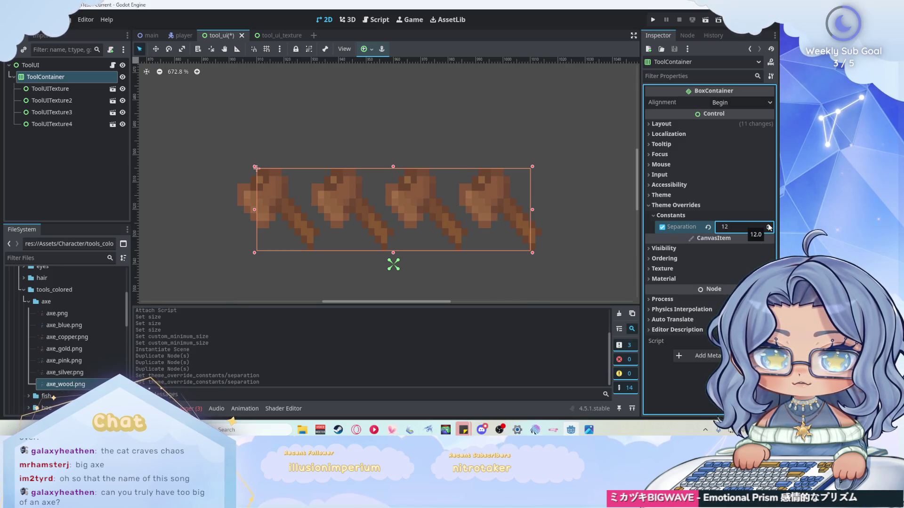
{"action": "left_click", "coordinate": [768, 230]}
{"action": "left_click", "coordinate": [768, 229]}
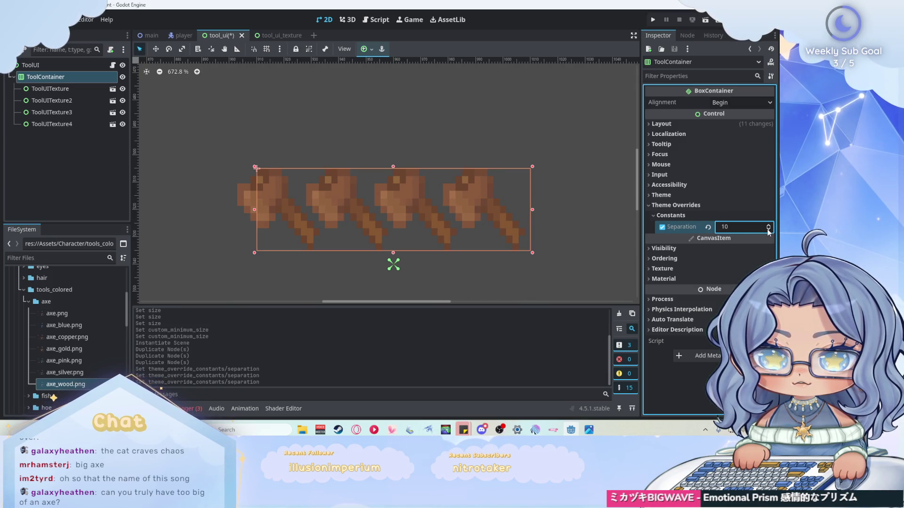
{"action": "left_click", "coordinate": [769, 225]}
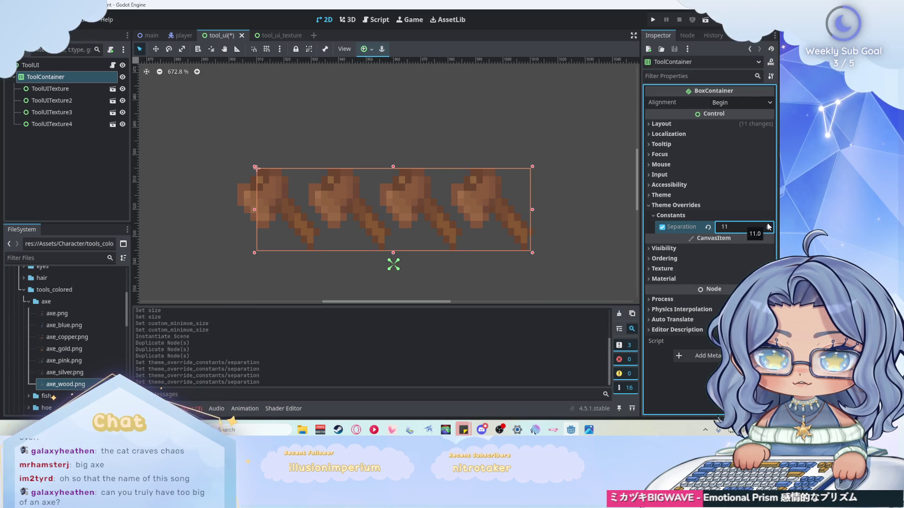
{"action": "left_click", "coordinate": [768, 225]}
{"action": "left_click", "coordinate": [66, 170]}
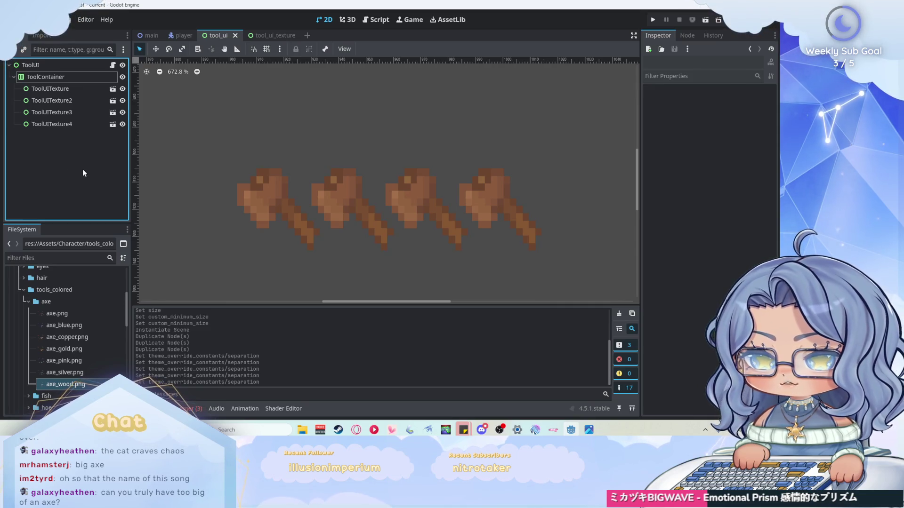
{"action": "left_click", "coordinate": [653, 19]}
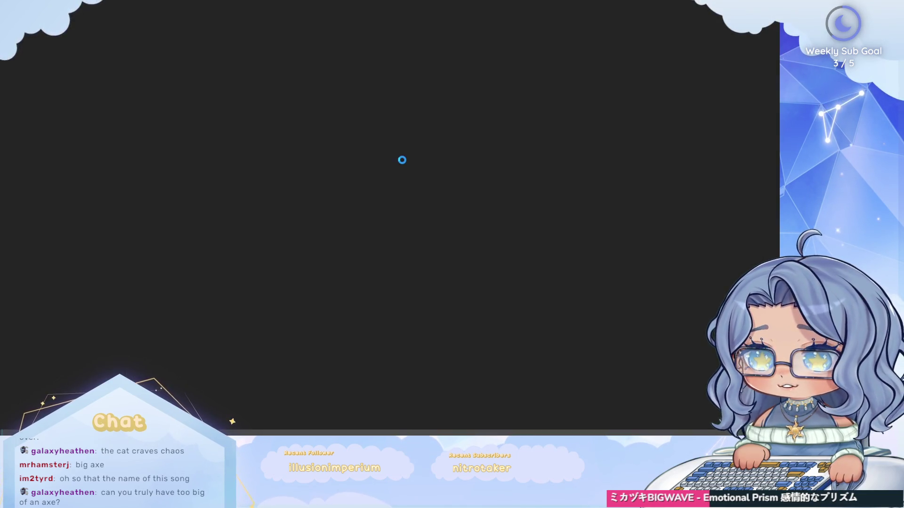
{"action": "key", "text": "w"}
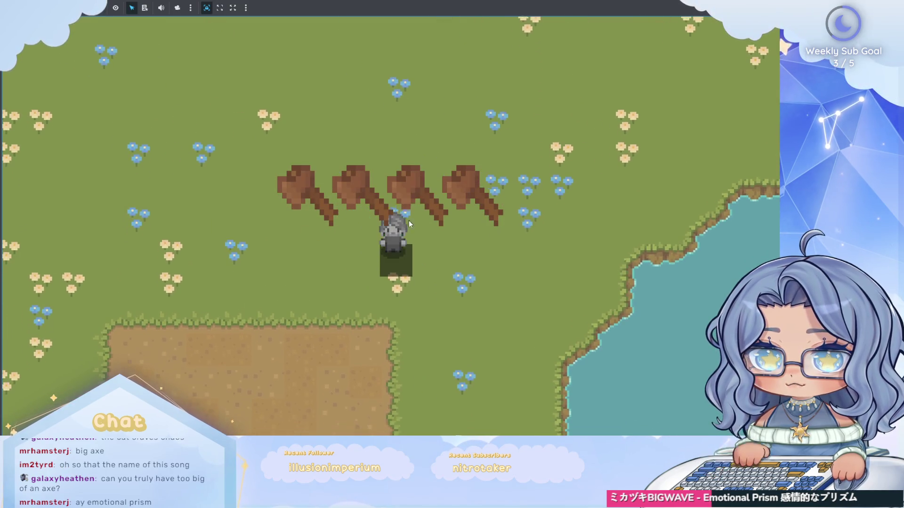
{"action": "key", "text": "d"}
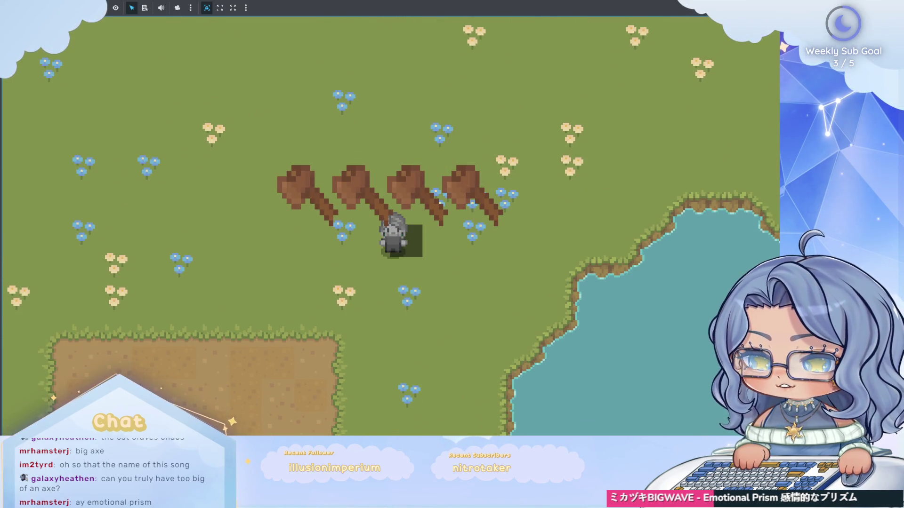
{"action": "key", "text": "F8"}
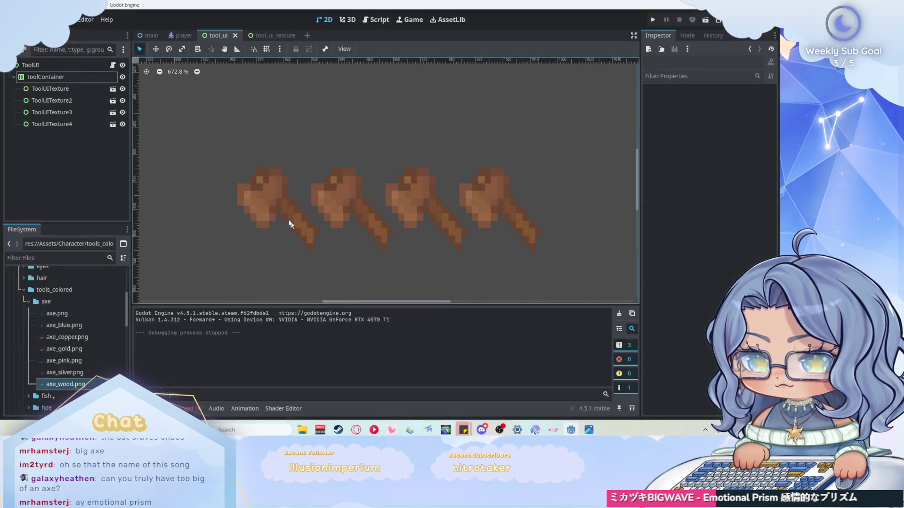
{"action": "left_click", "coordinate": [50, 78]}
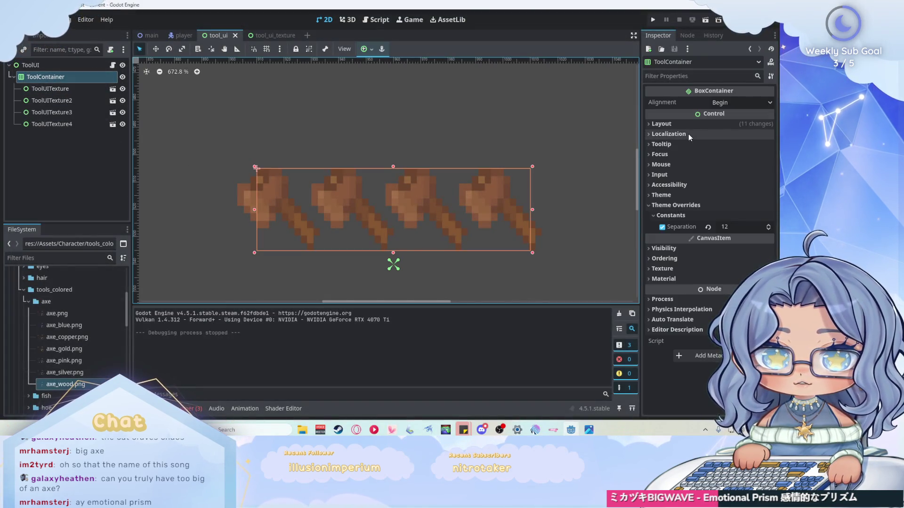
Step: Set ToolContainer's custom minimum size to 90 × 25 px in Layout and save the scene
{"action": "left_click", "coordinate": [682, 123]}
{"action": "left_click", "coordinate": [745, 176]}
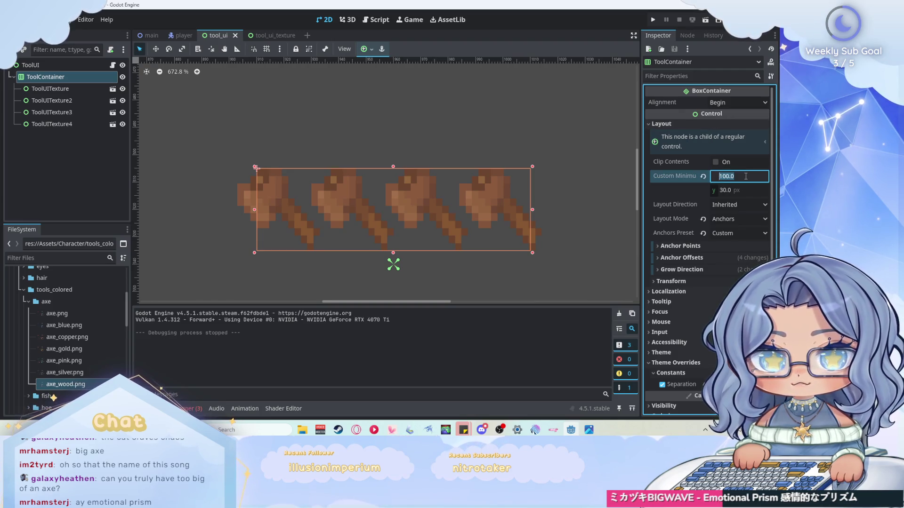
{"action": "type", "text": "90"}
{"action": "key", "text": "Return"}
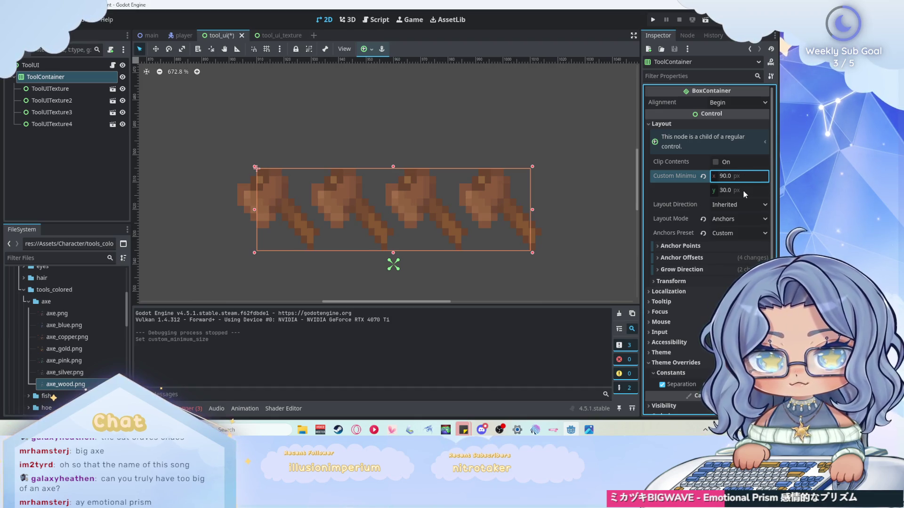
{"action": "left_click", "coordinate": [744, 191]}
{"action": "type", "text": "25"}
{"action": "key", "text": "Return"}
{"action": "key", "text": "ctrl+s"}
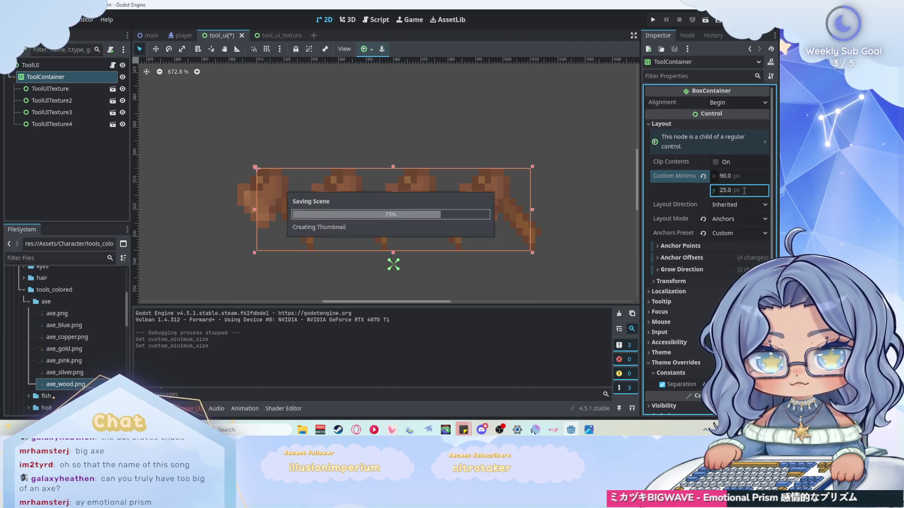
Step: Run the game, walk the character up and right, stop it, and select the root ToolUI node
{"action": "key", "text": "F5"}
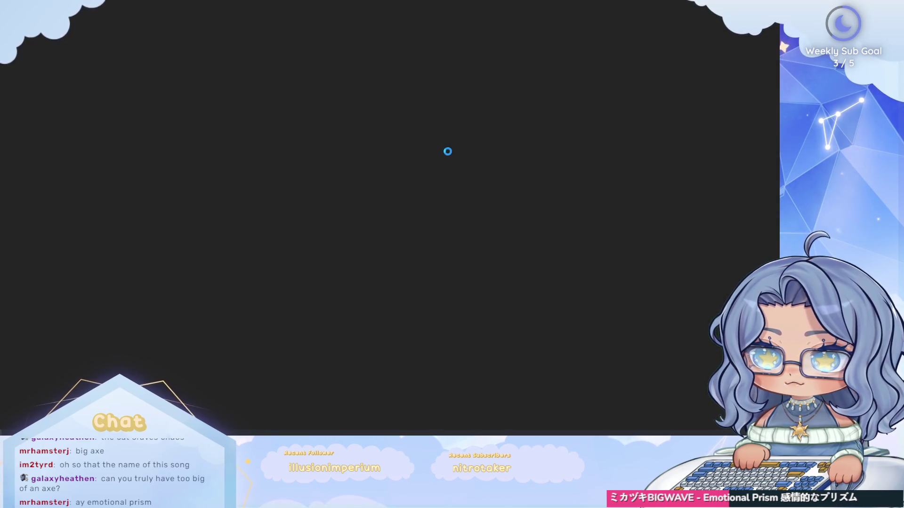
{"action": "key", "text": "w"}
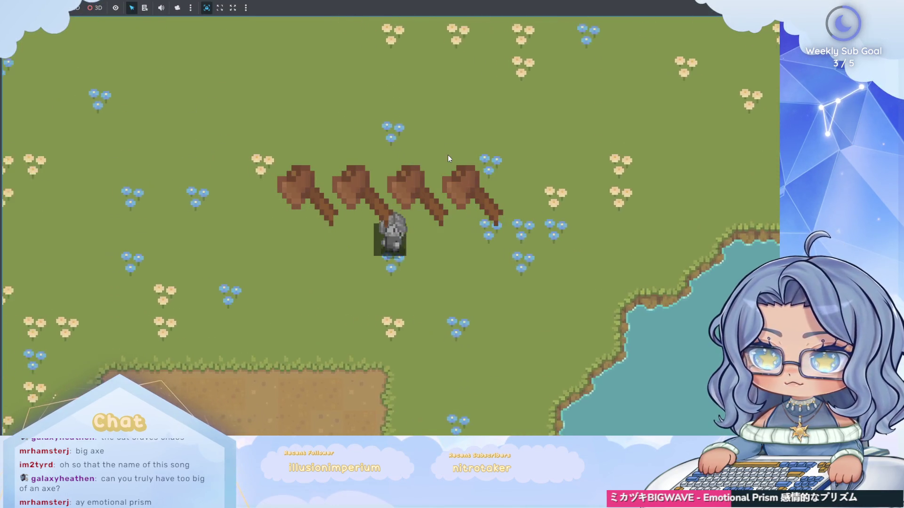
{"action": "key", "text": "w"}
{"action": "key", "text": "d"}
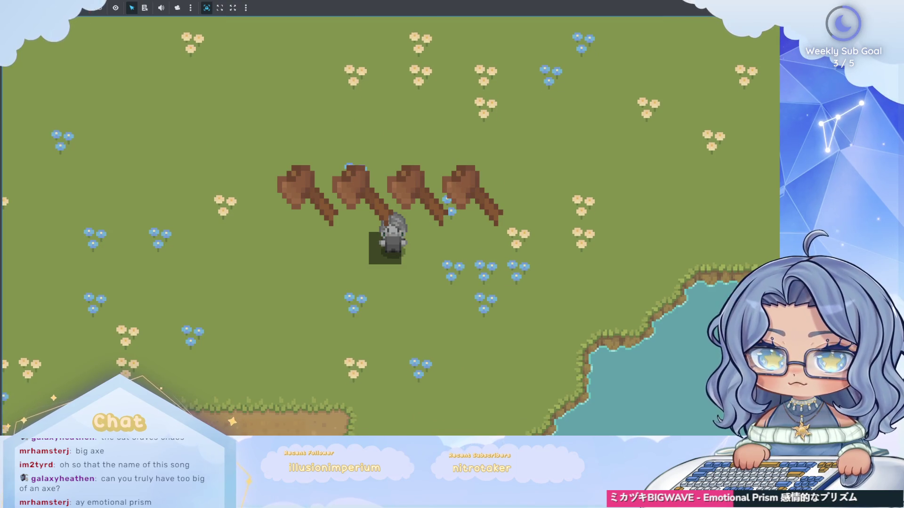
{"action": "key", "text": "F8"}
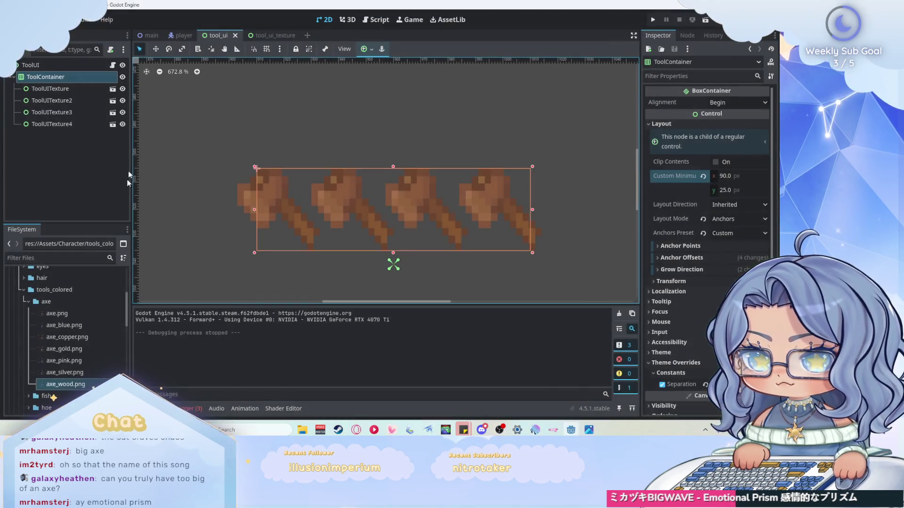
{"action": "left_click", "coordinate": [83, 69]}
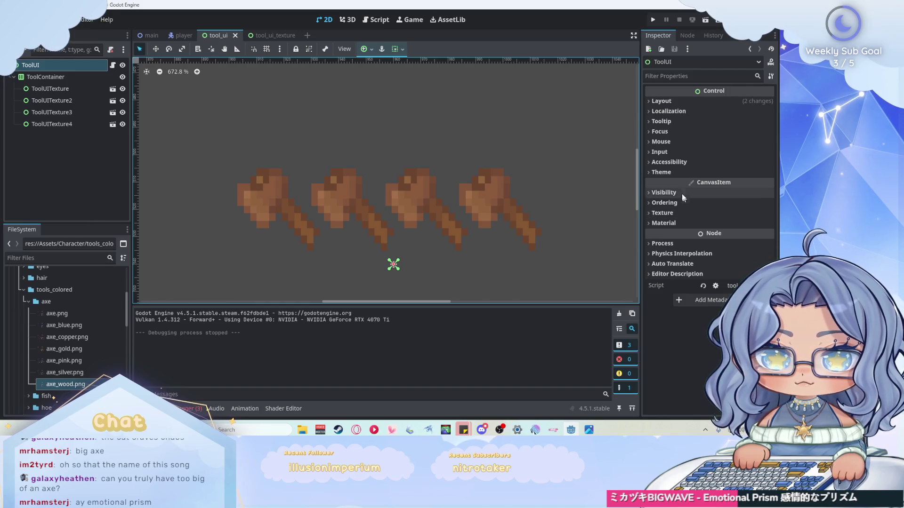
Step: Expand and collapse ToolUI's Visibility properties, then switch to the player scene tab
{"action": "left_click", "coordinate": [682, 194]}
{"action": "left_click", "coordinate": [677, 192]}
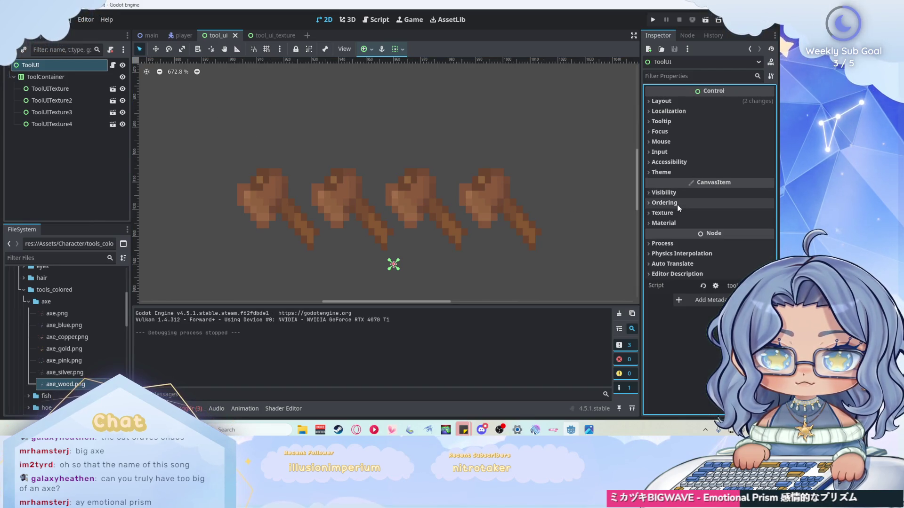
{"action": "left_click", "coordinate": [677, 192]}
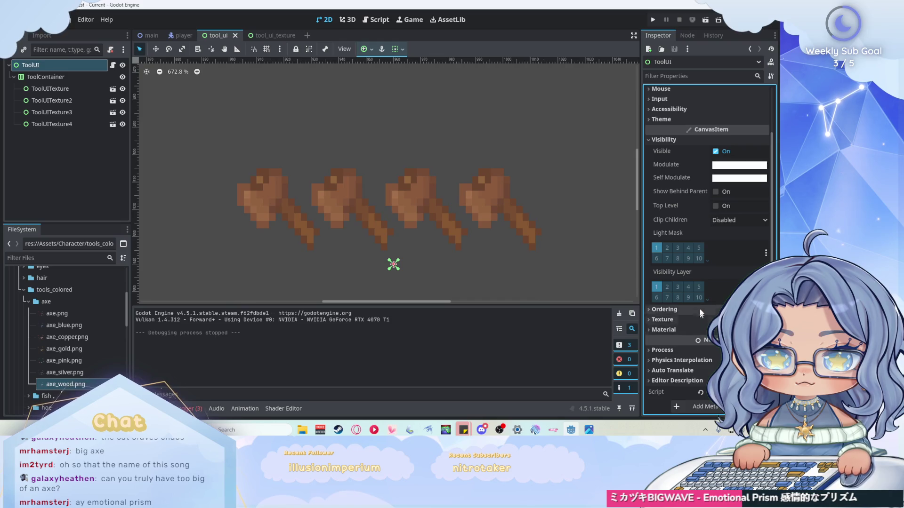
{"action": "left_click", "coordinate": [678, 139]}
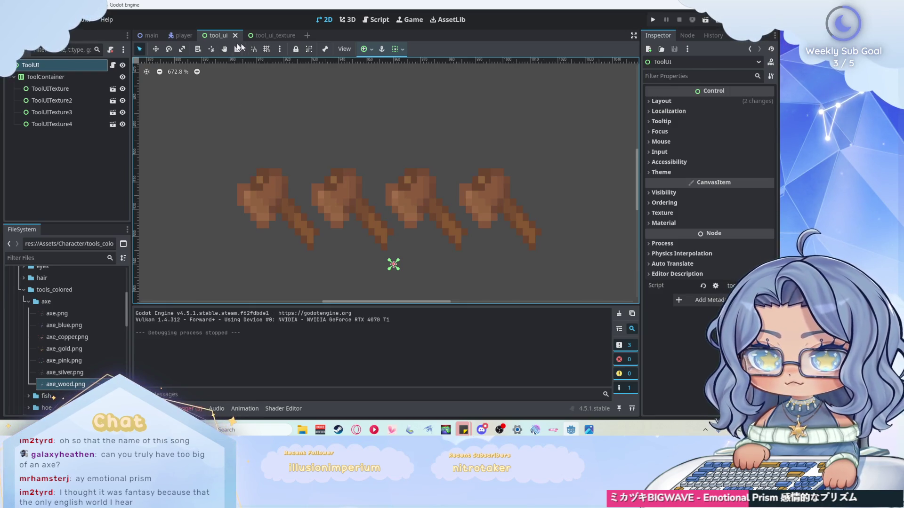
{"action": "left_click", "coordinate": [180, 35]}
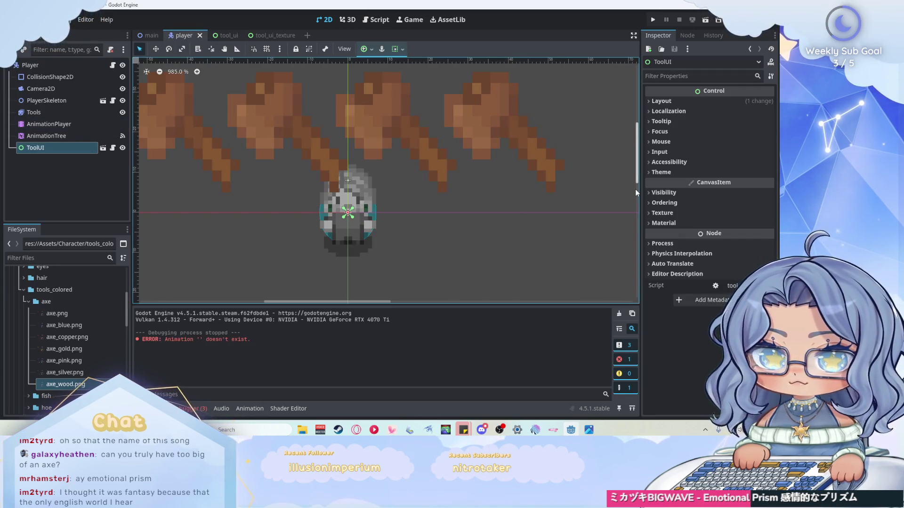
Step: Set the ToolUI instance's Transform scale to 0.7, save, and run the game
{"action": "scroll", "coordinate": [635, 188], "scroll_direction": "down", "scroll_amount": 3}
{"action": "left_click", "coordinate": [688, 194]}
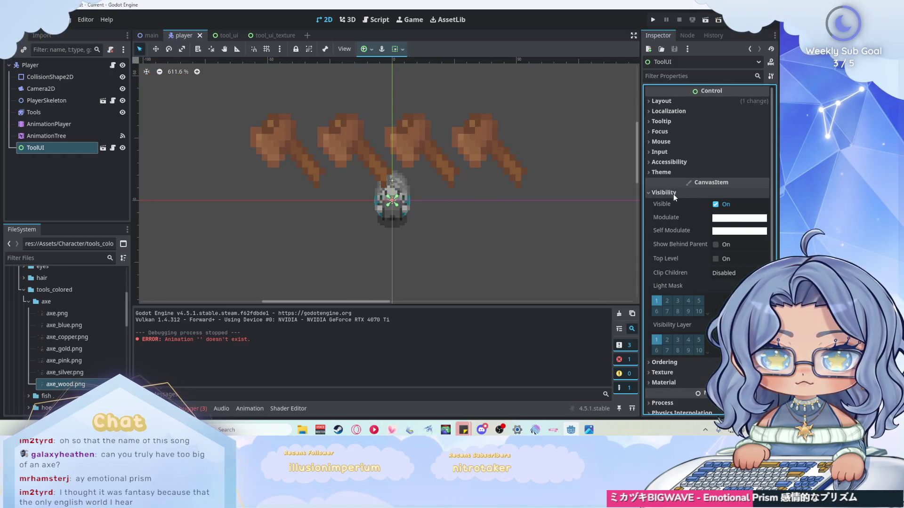
{"action": "left_click", "coordinate": [673, 194]}
{"action": "left_click", "coordinate": [671, 101]}
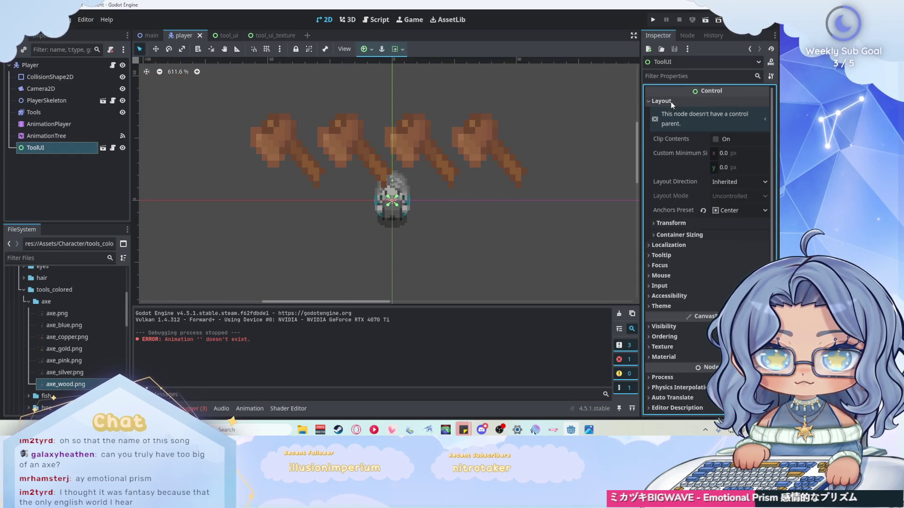
{"action": "left_click", "coordinate": [674, 222]}
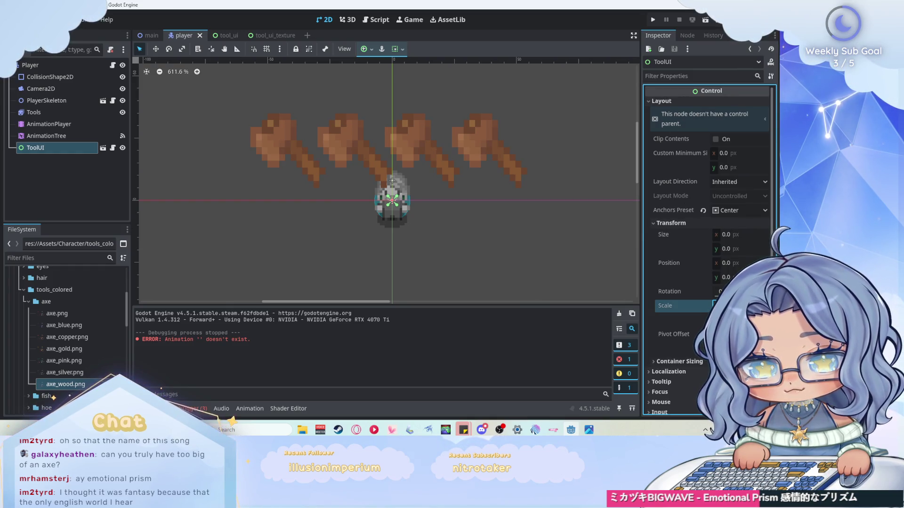
{"action": "type", "text": "0.7"}
{"action": "key", "text": "Return"}
{"action": "key", "text": "ctrl+s"}
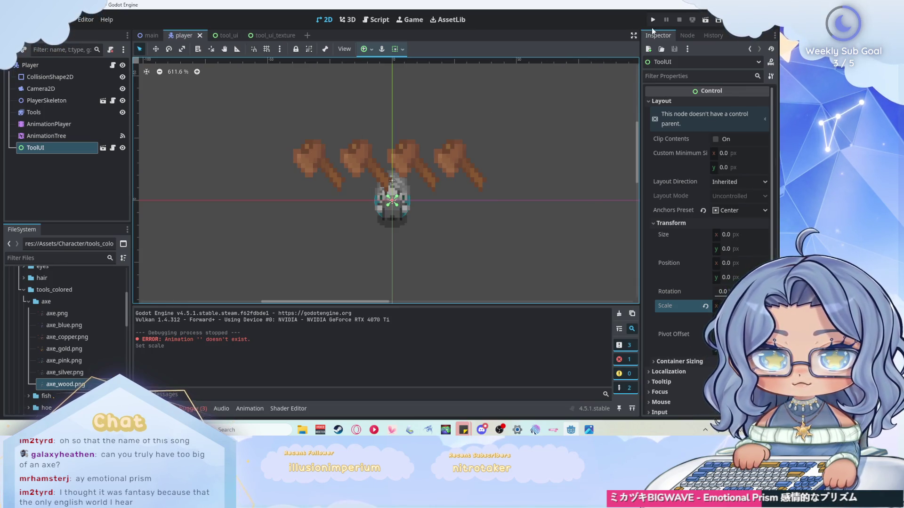
{"action": "left_click", "coordinate": [652, 19]}
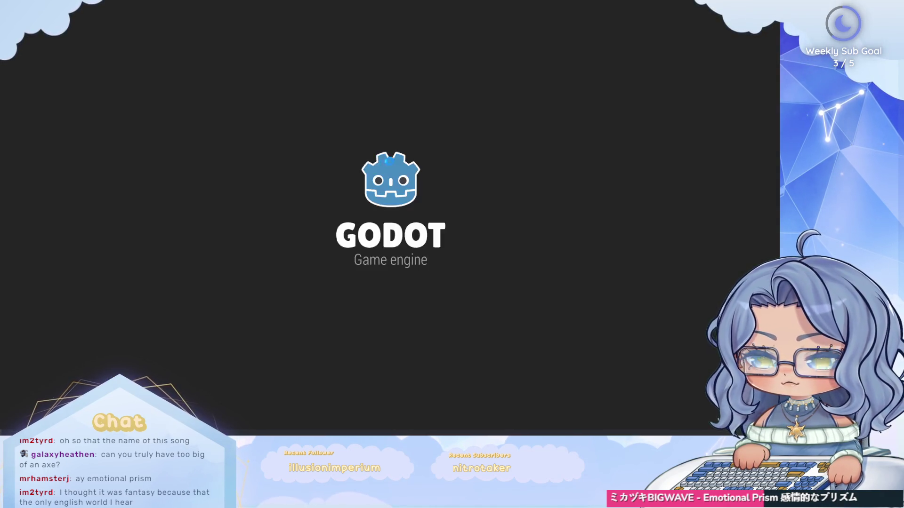
Step: Walk the character around in the running game, then stop the test run
{"action": "key", "text": "w"}
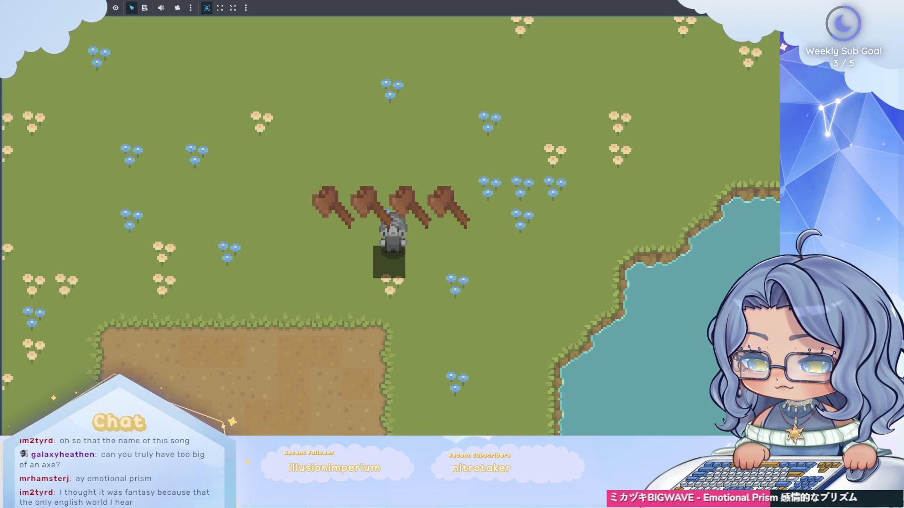
{"action": "key", "text": "F8"}
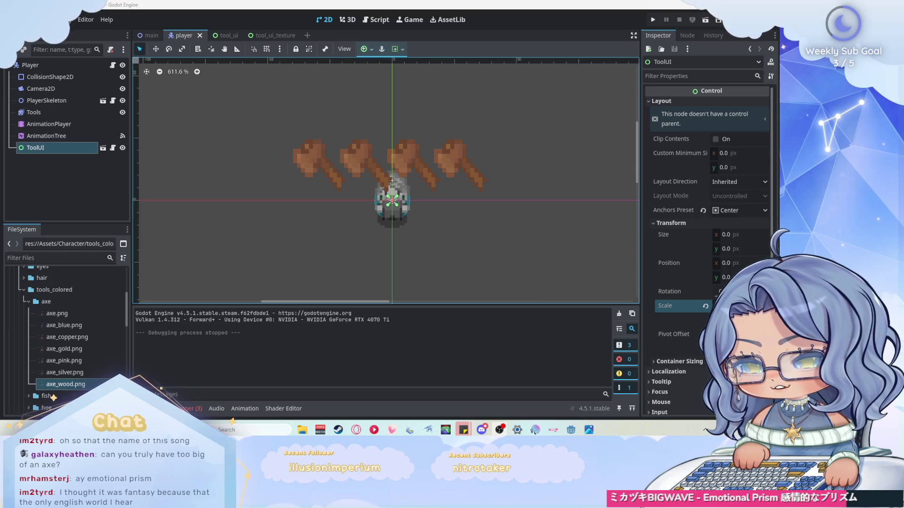
Step: Deselect ToolUI in the scene tree and switch to the Script workspace showing tool_ui.gd
{"action": "scroll", "coordinate": [216, 137], "scroll_direction": "down", "scroll_amount": 1}
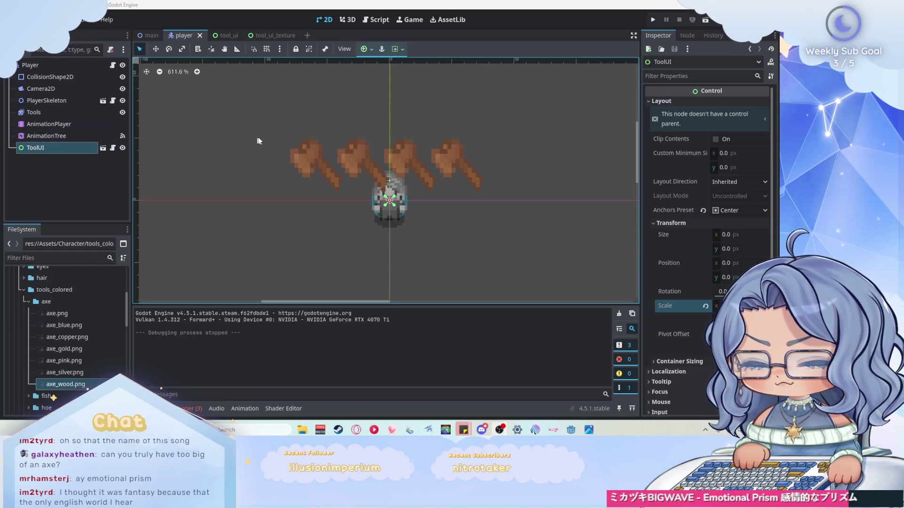
{"action": "left_click", "coordinate": [264, 136]}
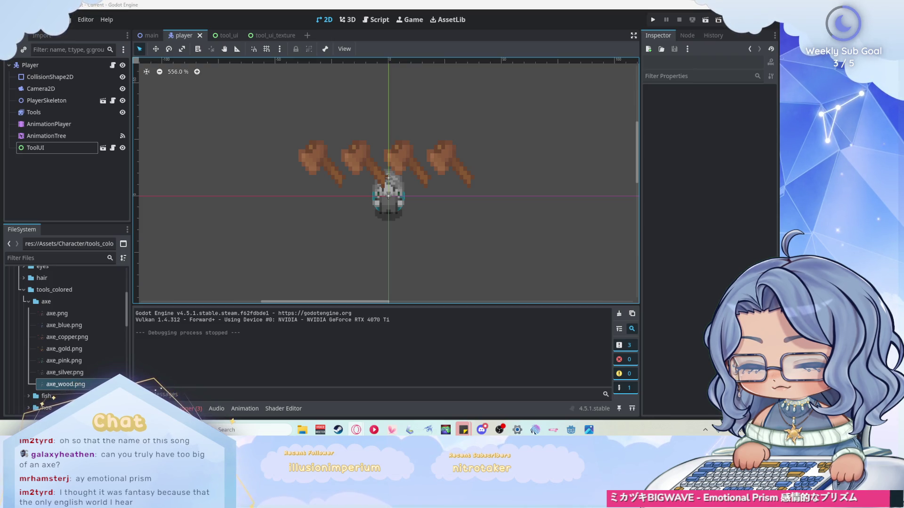
{"action": "left_click", "coordinate": [376, 19]}
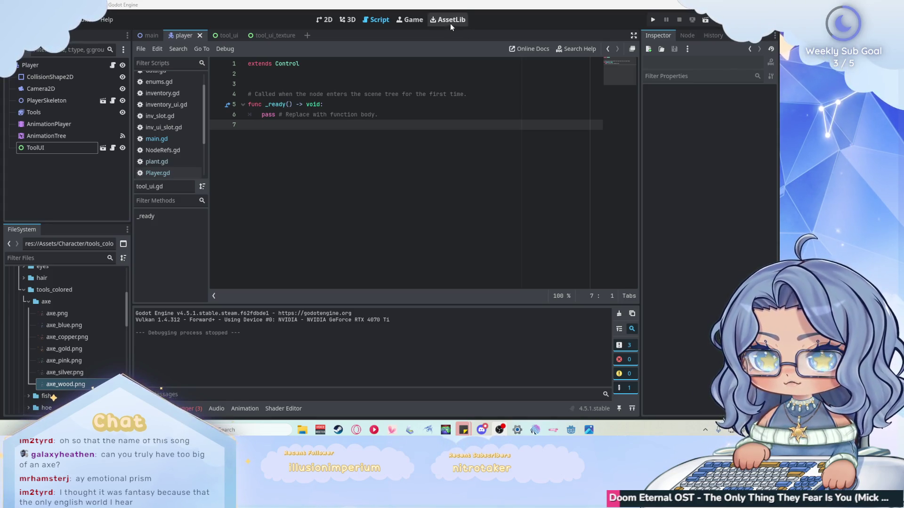
Step: Type the const TOOL_TEXTURES = { declaration on line 3 of tool_ui.gd
{"action": "left_click", "coordinate": [354, 80]}
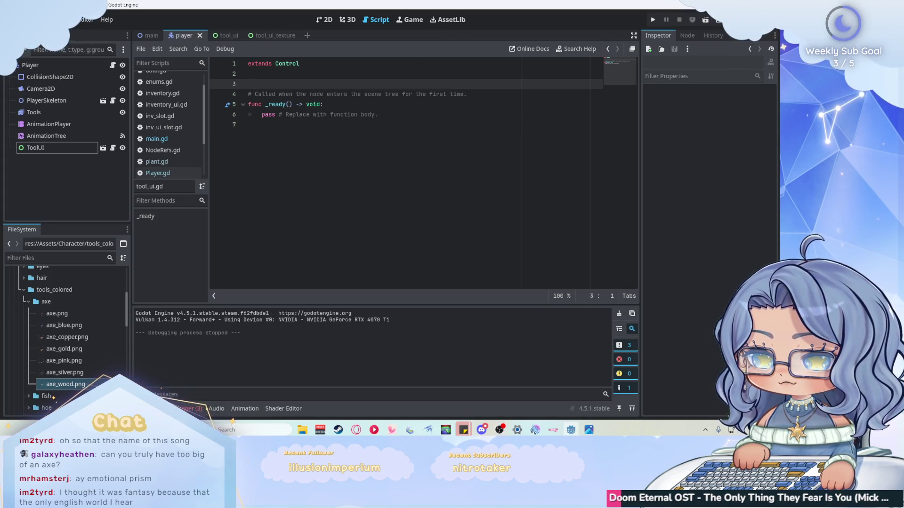
{"action": "left_click", "coordinate": [320, 76]}
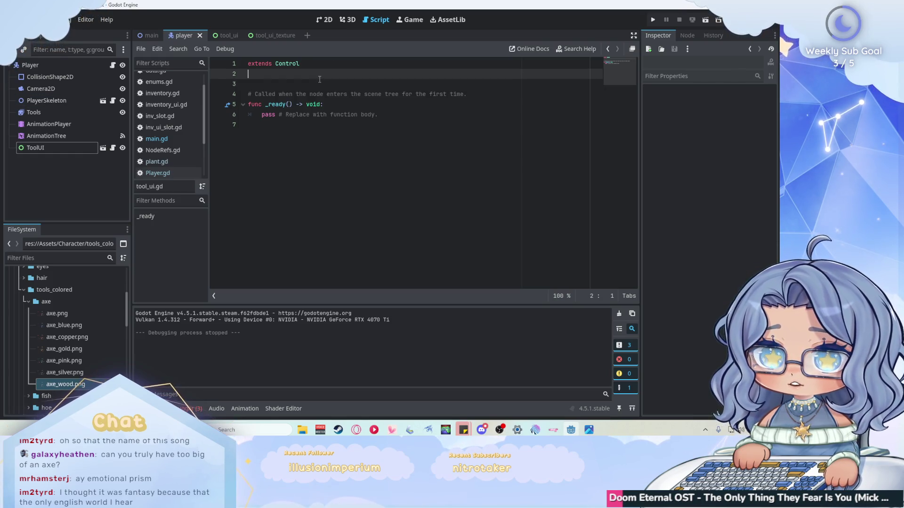
{"action": "left_click", "coordinate": [320, 80]}
{"action": "type", "text": "cosn"}
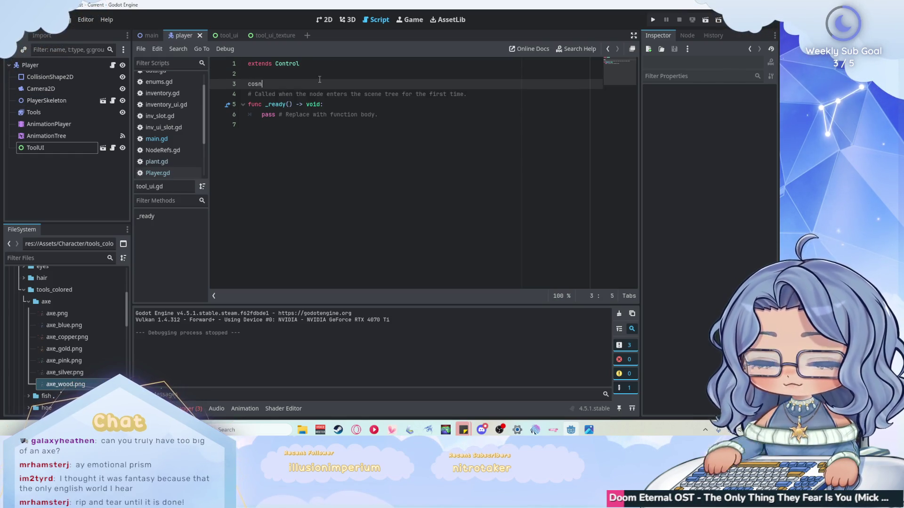
{"action": "type", "text": "t"}
{"action": "key", "text": "BackSpace"}
{"action": "key", "text": "BackSpace"}
{"action": "key", "text": "BackSpace"}
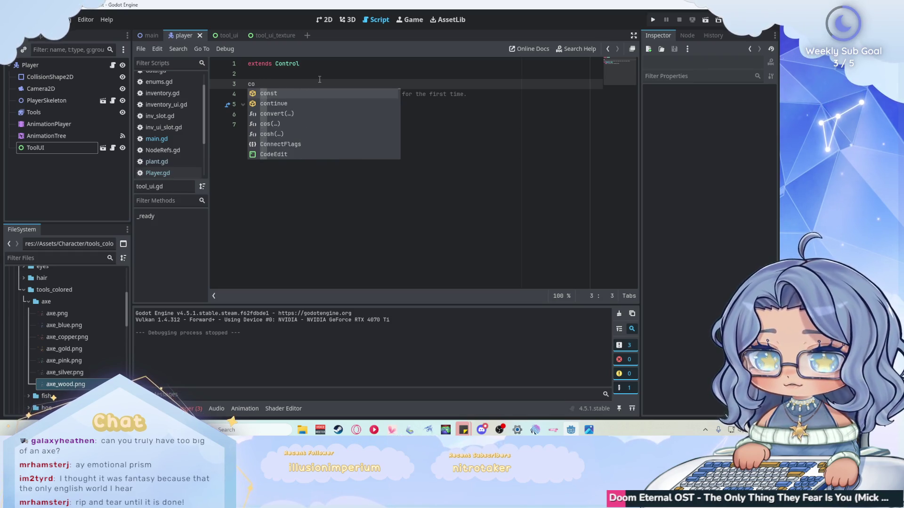
{"action": "type", "text": "nst TOOL"}
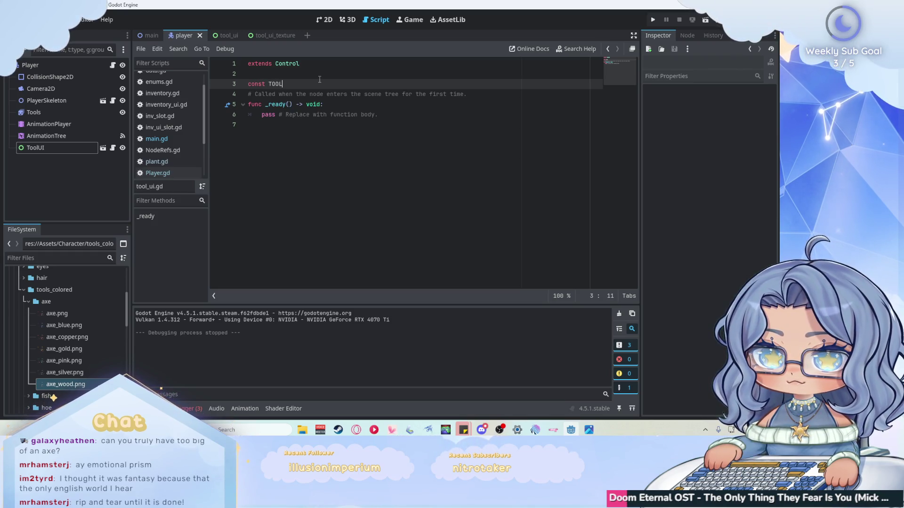
{"action": "type", "text": "_Tex"}
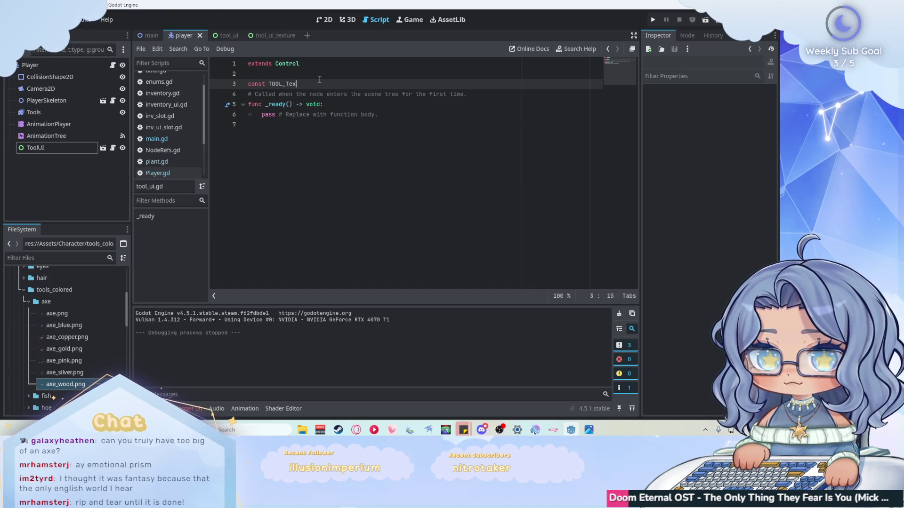
{"action": "type", "text": "TURES"}
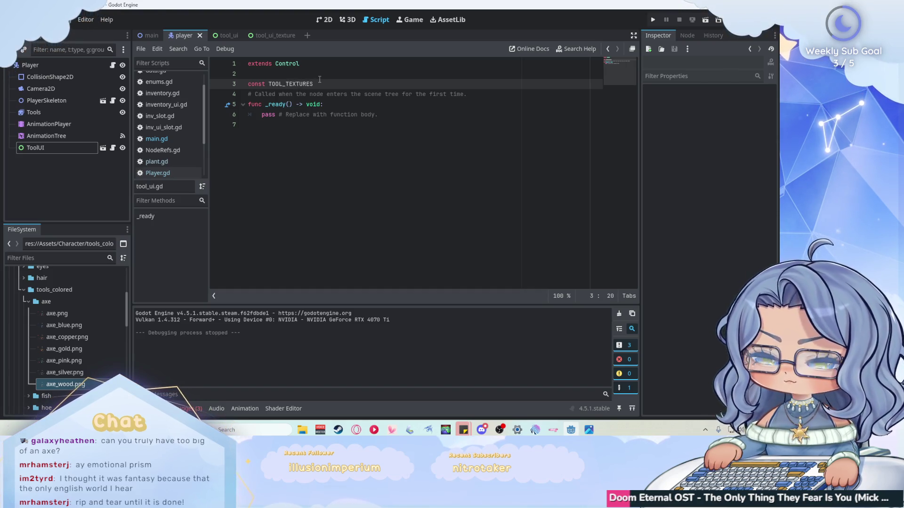
{"action": "type", "text": " =new("}
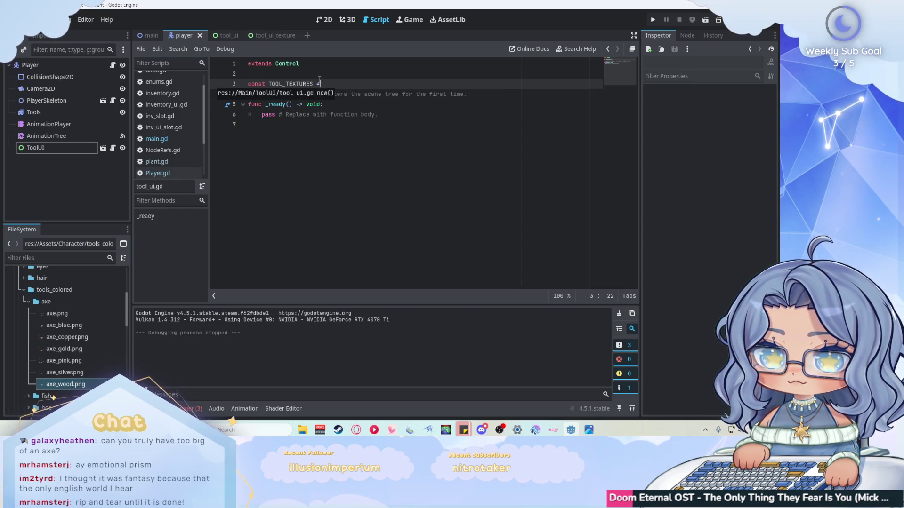
{"action": "key", "text": "BackSpace"}
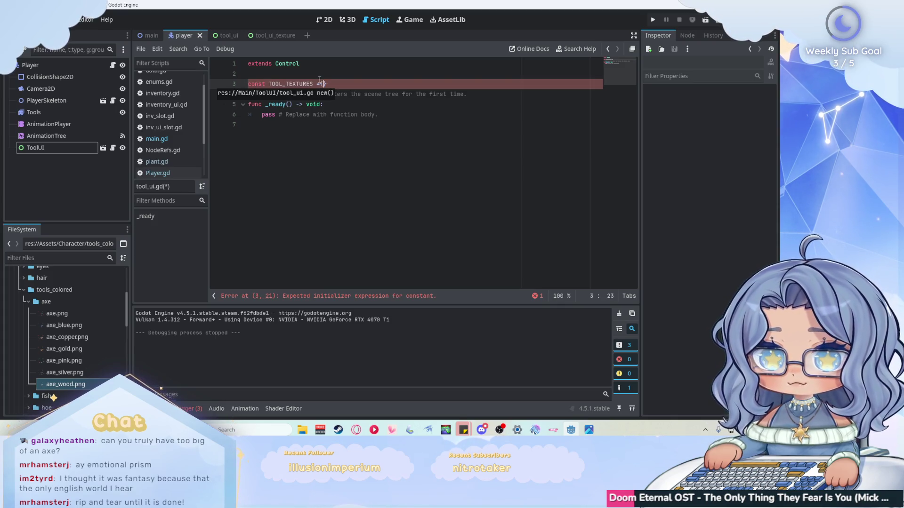
{"action": "type", "text": "{"}
{"action": "key", "text": "Return"}
Step: Fix the spacing between the equals sign and the opening brace of TOOL_TEXTURES
{"action": "left_click", "coordinate": [319, 79]}
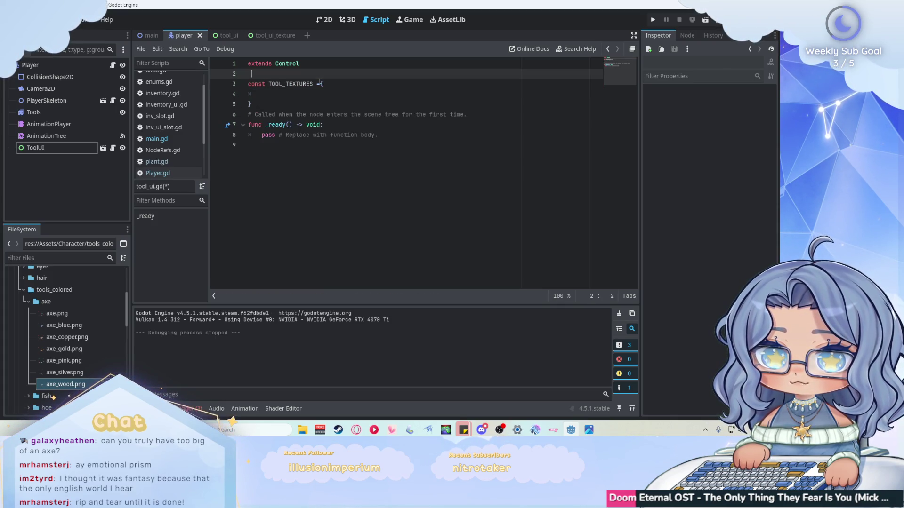
{"action": "left_click", "coordinate": [322, 81]}
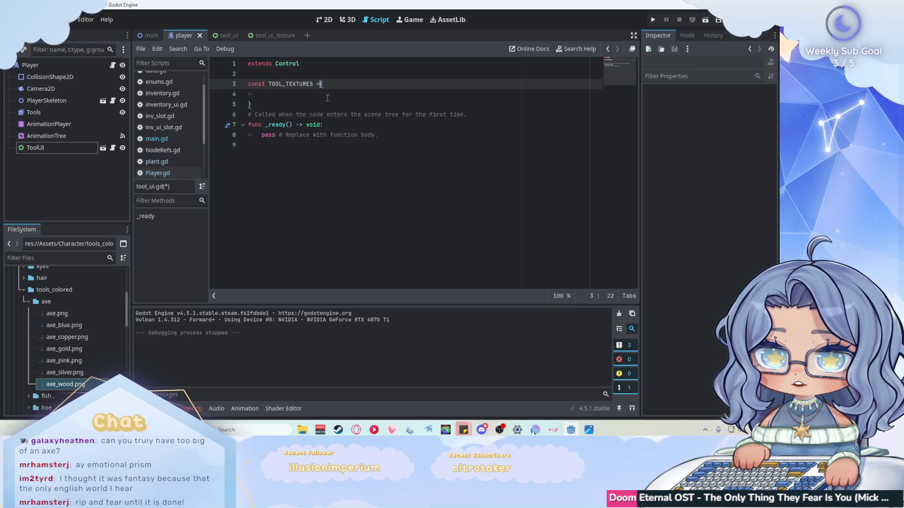
{"action": "key", "text": "Left"}
{"action": "left_click", "coordinate": [288, 94]}
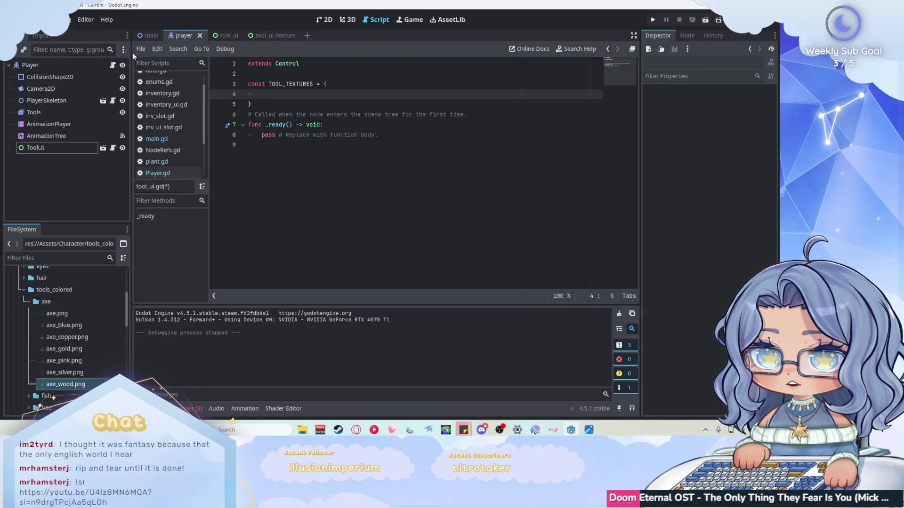
{"action": "scroll", "coordinate": [92, 309], "scroll_direction": "up", "scroll_amount": 5}
Step: Copy the seven Enums.Tool entries from data.gd's TOOL_STATE_ANIMATIONS into the TOOL_TEXTURES braces
{"action": "scroll", "coordinate": [179, 101], "scroll_direction": "up", "scroll_amount": 2}
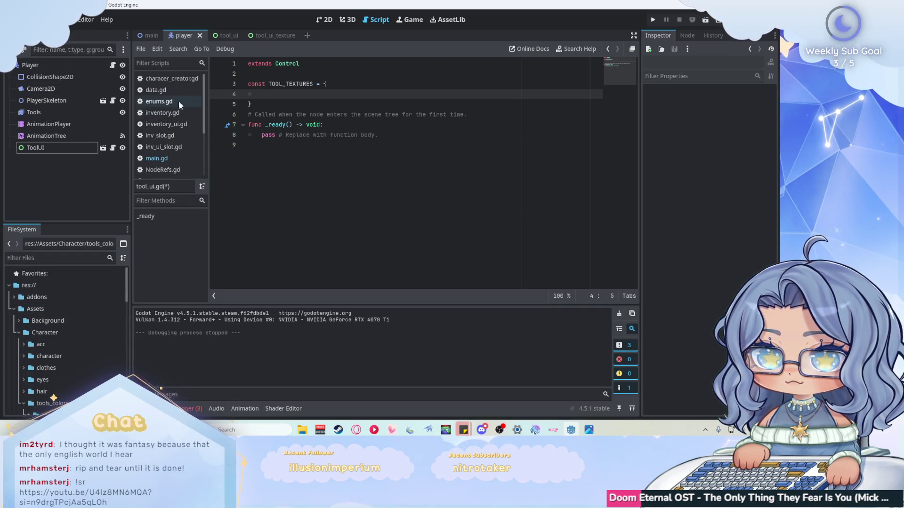
{"action": "left_click", "coordinate": [174, 90]}
{"action": "mouse_move", "coordinate": [351, 176]}
{"action": "left_mouse_down"}
{"action": "mouse_move", "coordinate": [306, 155]}
{"action": "mouse_move", "coordinate": [265, 114]}
{"action": "left_mouse_up"}
{"action": "scroll", "coordinate": [176, 123], "scroll_direction": "down", "scroll_amount": 4}
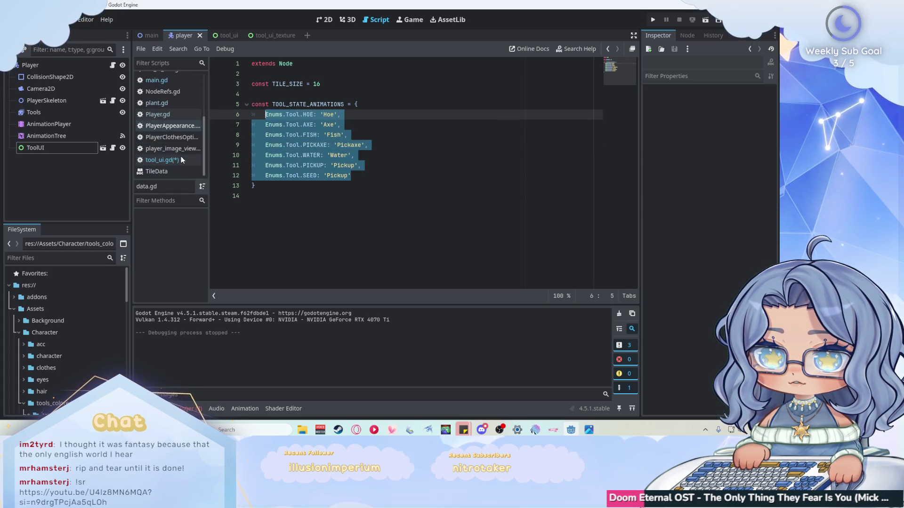
{"action": "key", "text": "ctrl+c"}
{"action": "left_click", "coordinate": [175, 161]}
{"action": "key", "text": "ctrl+v"}
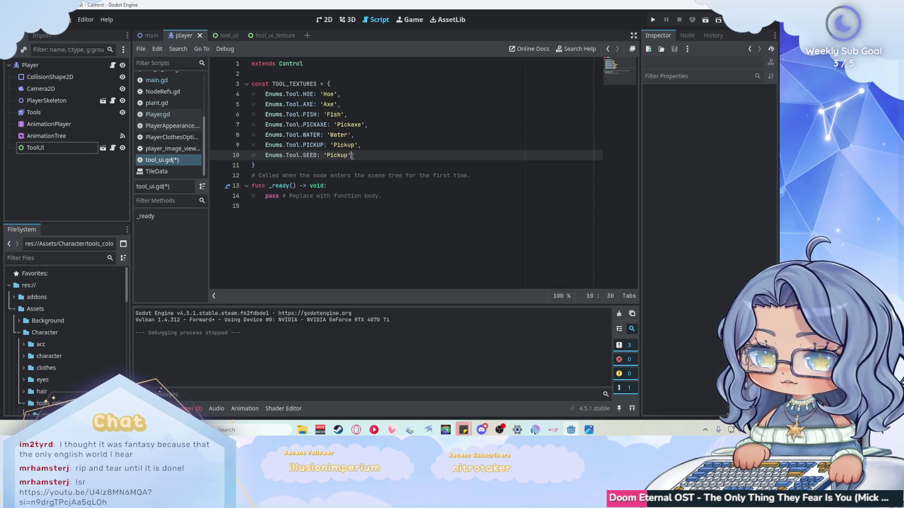
{"action": "left_click_drag", "start_coordinate": [352, 155], "coordinate": [324, 156]}
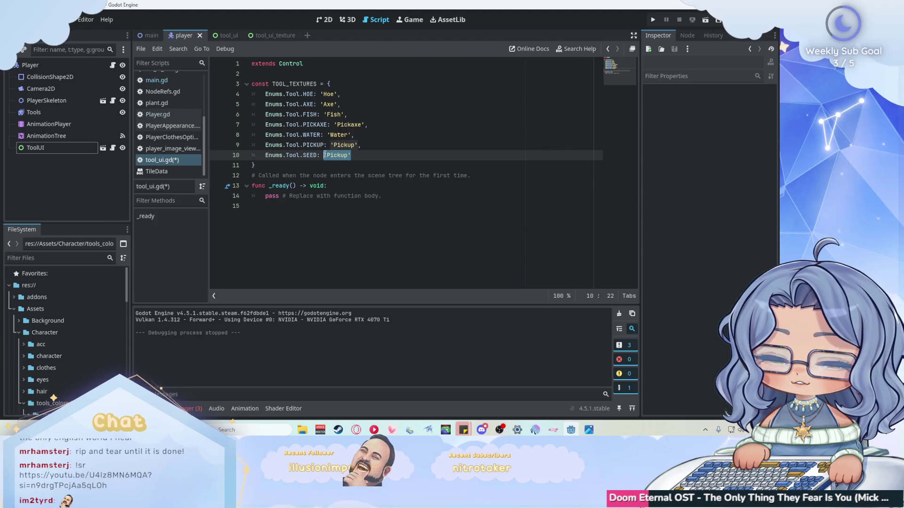
Step: Delete the quoted values from the SEED, PICKUP, WATER, PICKAXE, FISH and AXE entries
{"action": "key", "text": "BackSpace"}
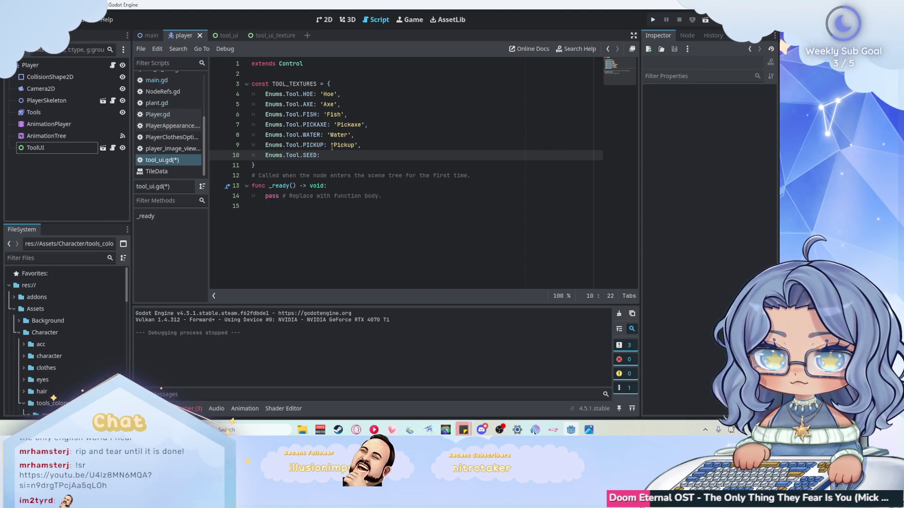
{"action": "left_click", "coordinate": [331, 146]}
{"action": "key", "text": "shift+End"}
{"action": "key", "text": "BackSpace"}
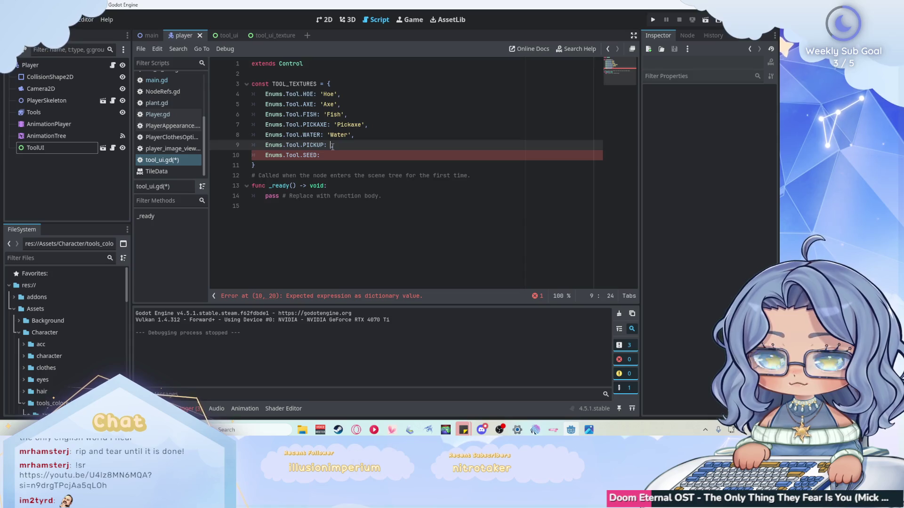
{"action": "type", "text": ","}
{"action": "double_click", "coordinate": [332, 135]}
{"action": "key", "text": "BackSpace"}
{"action": "key", "text": "BackSpace"}
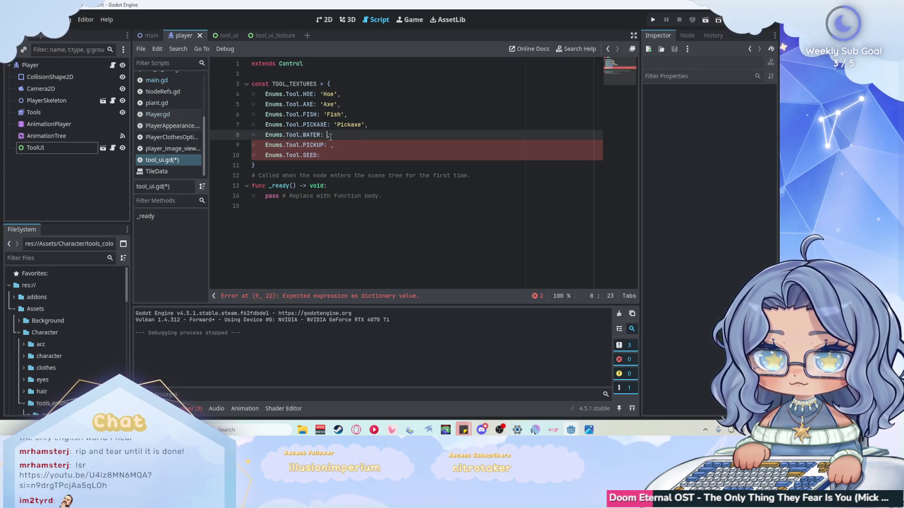
{"action": "double_click", "coordinate": [337, 125]}
{"action": "key", "text": "BackSpace"}
{"action": "key", "text": "BackSpace"}
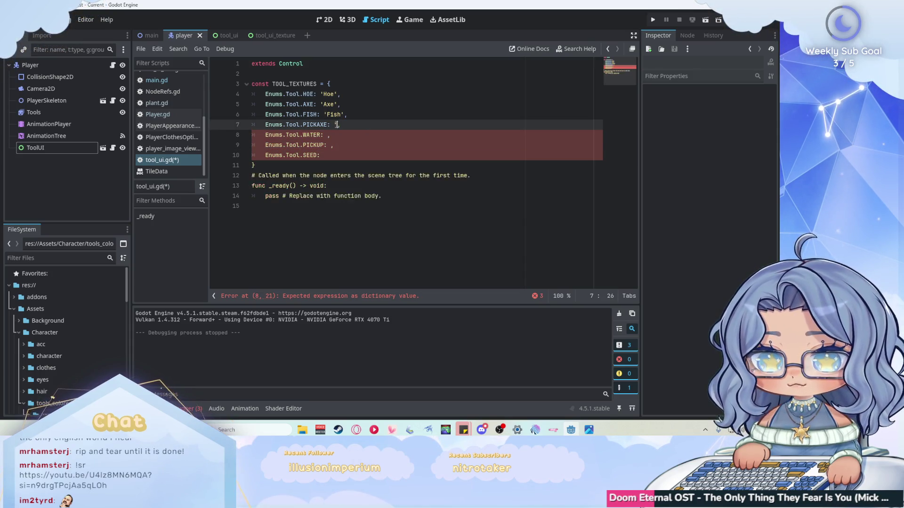
{"action": "double_click", "coordinate": [335, 115]}
{"action": "key", "text": "BackSpace"}
{"action": "key", "text": "BackSpace"}
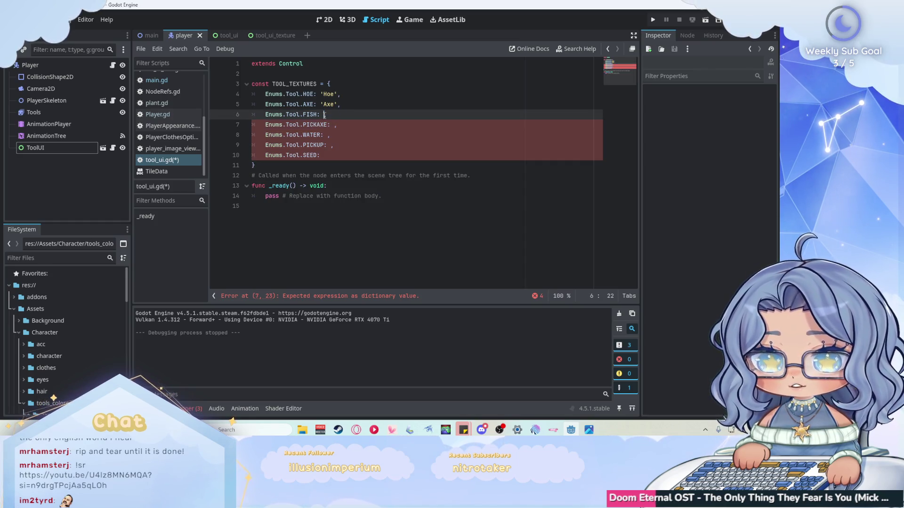
{"action": "double_click", "coordinate": [318, 104]}
{"action": "key", "text": "BackSpace"}
{"action": "key", "text": "BackSpace"}
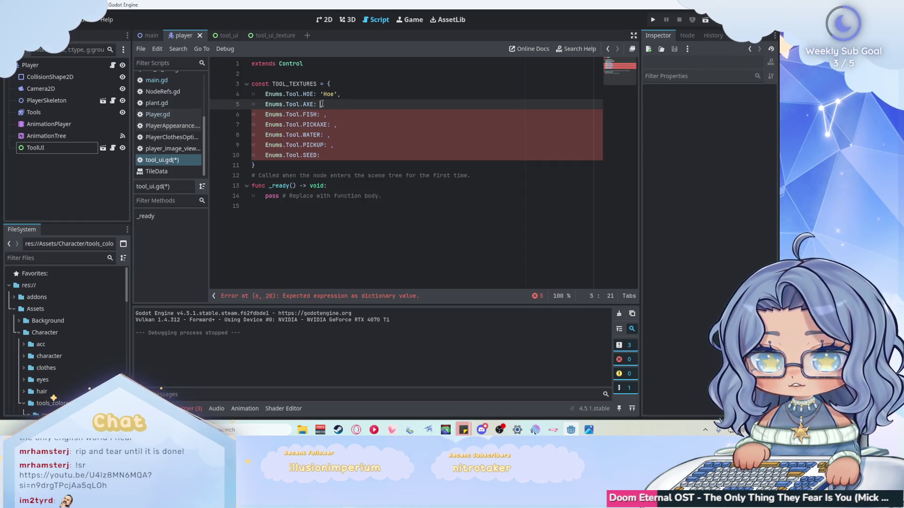
Step: Replace Hoe with preload() and give every entry down to SEED an empty preload() value
{"action": "double_click", "coordinate": [333, 94]}
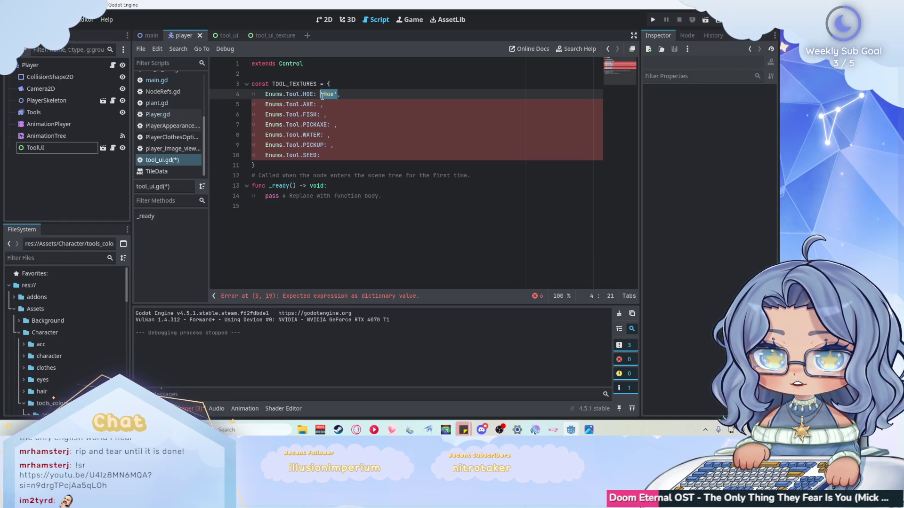
{"action": "type", "text": "pre"}
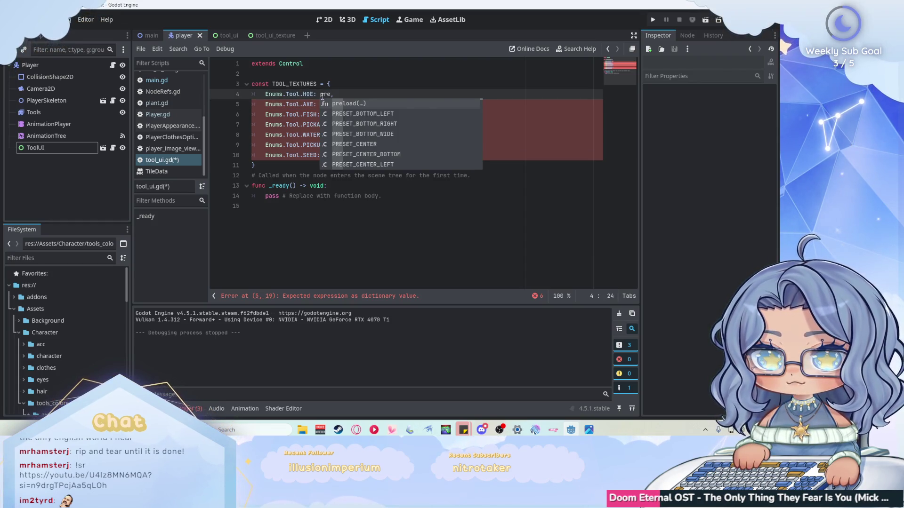
{"action": "key", "text": "Return"}
{"action": "left_click", "coordinate": [358, 92]}
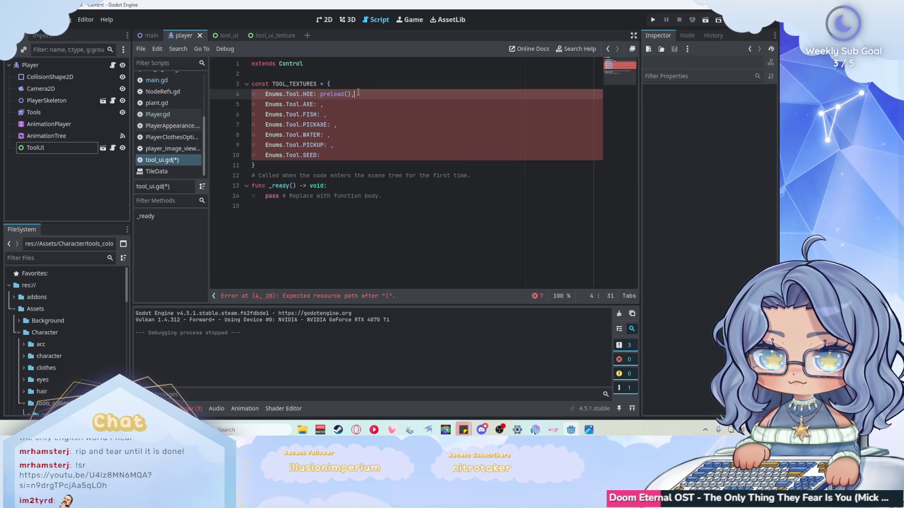
{"action": "left_click", "coordinate": [318, 104]}
{"action": "type", "text": "preload()"}
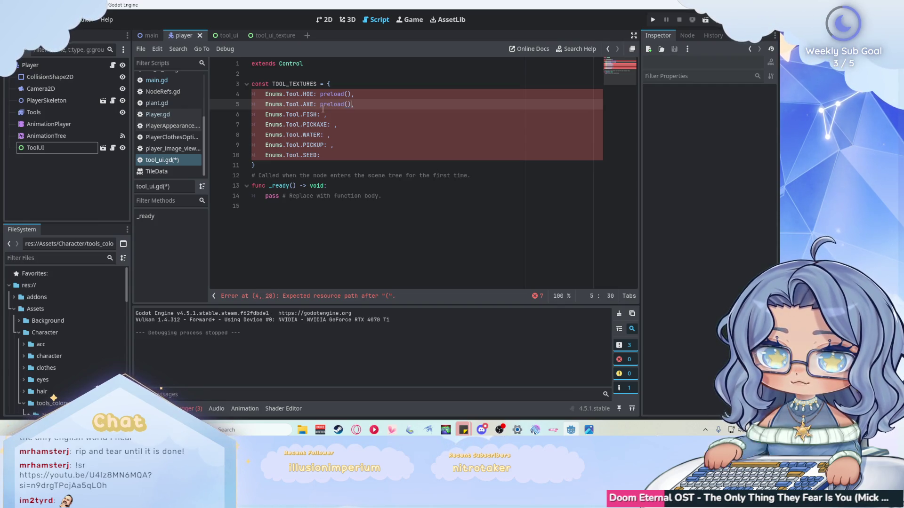
{"action": "left_click", "coordinate": [323, 115]}
{"action": "type", "text": "preload()"}
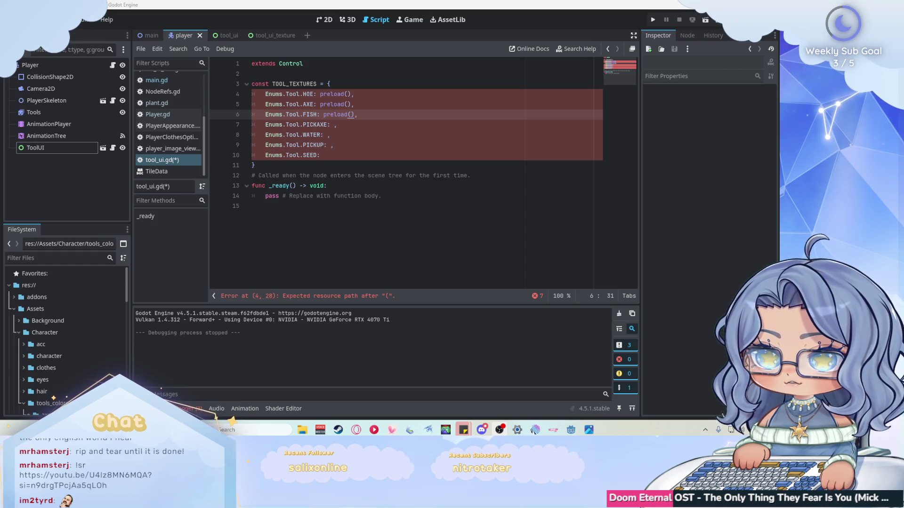
{"action": "left_click", "coordinate": [340, 124]}
{"action": "left_click", "coordinate": [329, 135]}
{"action": "key", "text": "ctrl+v"}
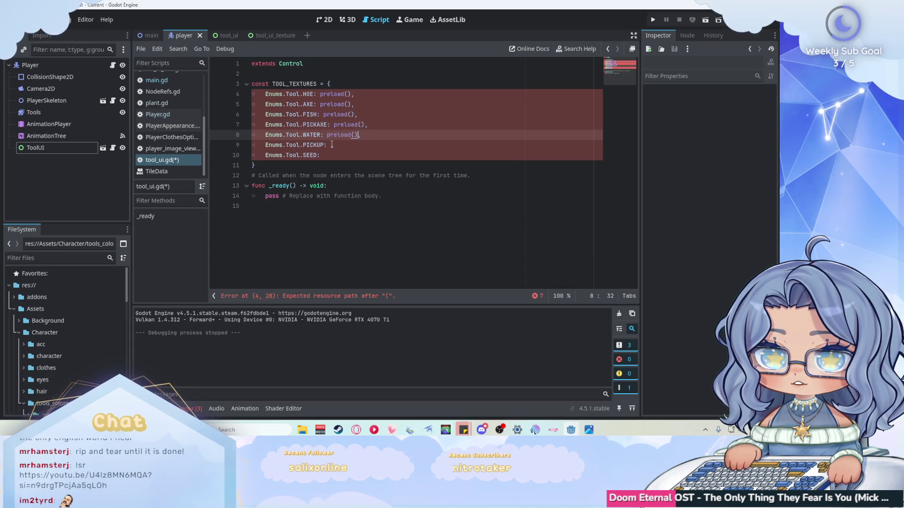
{"action": "left_click", "coordinate": [331, 146]}
{"action": "key", "text": "ctrl+v"}
{"action": "left_click", "coordinate": [331, 156]}
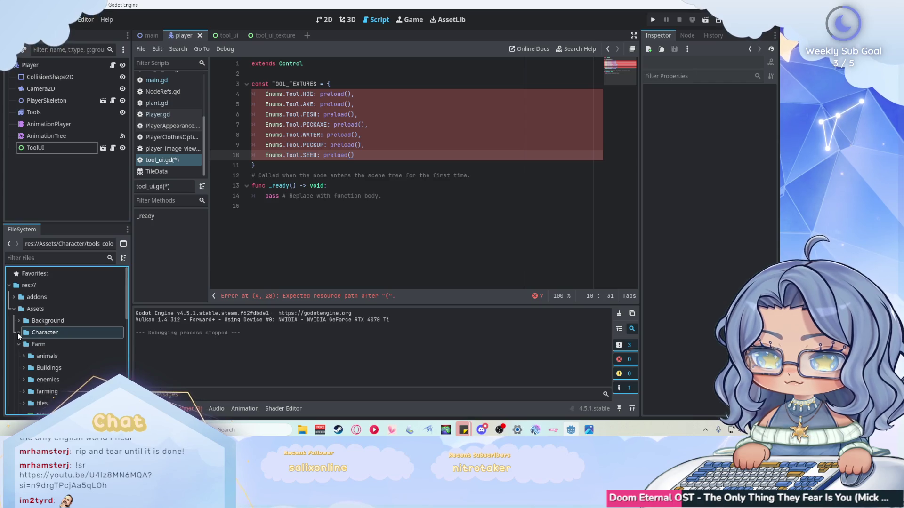
Step: In the tool_ui_texture scene, select TextureRect and choose to save its Texture as a resource
{"action": "mouse_move", "coordinate": [45, 337]}
{"action": "left_mouse_down"}
{"action": "mouse_move", "coordinate": [243, 37]}
{"action": "mouse_move", "coordinate": [292, 34]}
{"action": "mouse_move", "coordinate": [273, 35]}
{"action": "left_mouse_up"}
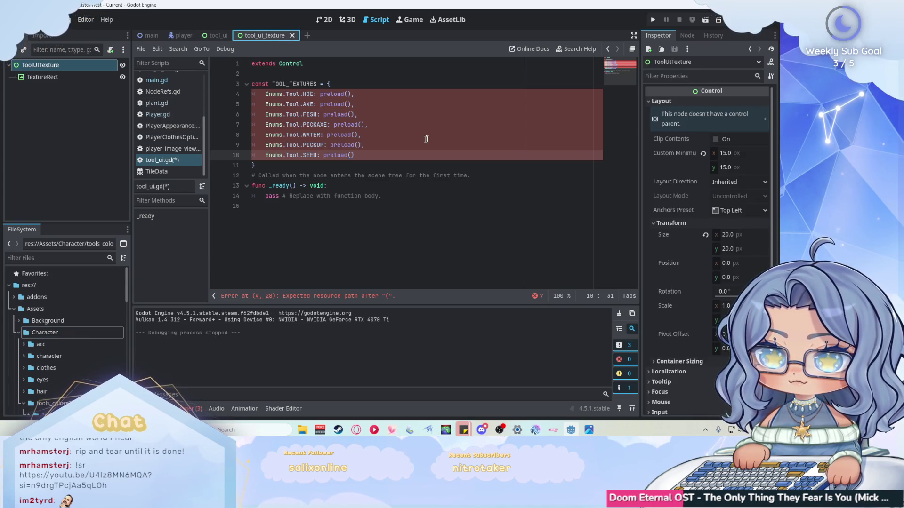
{"action": "left_click", "coordinate": [42, 77]}
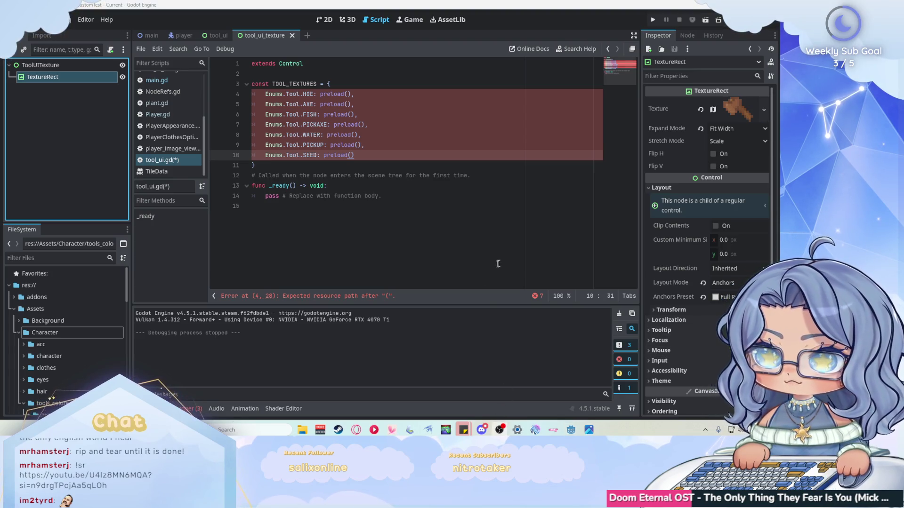
{"action": "left_click", "coordinate": [764, 109]}
{"action": "left_click", "coordinate": [647, 88]}
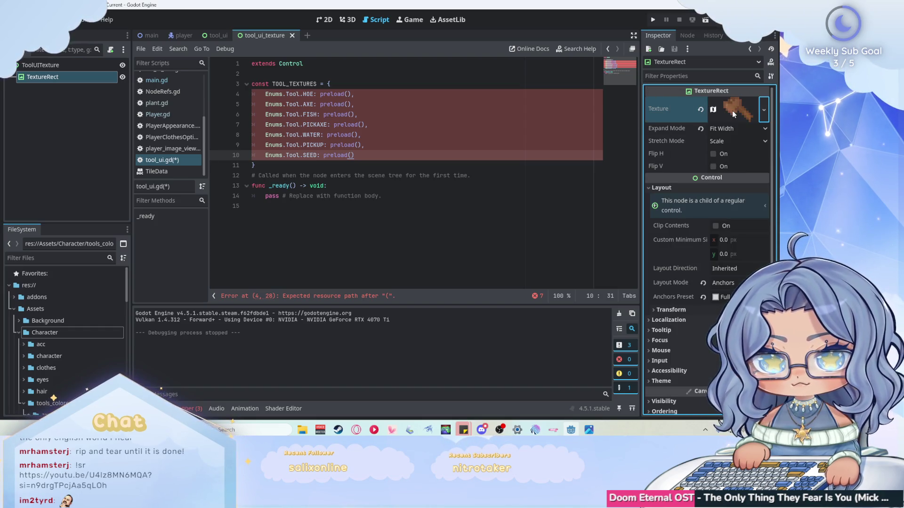
{"action": "left_click", "coordinate": [732, 111]}
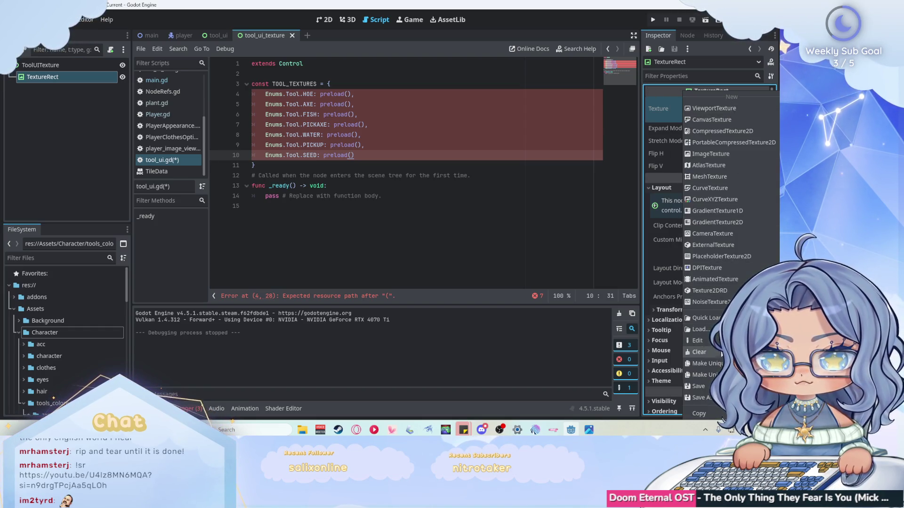
{"action": "left_click", "coordinate": [703, 398]}
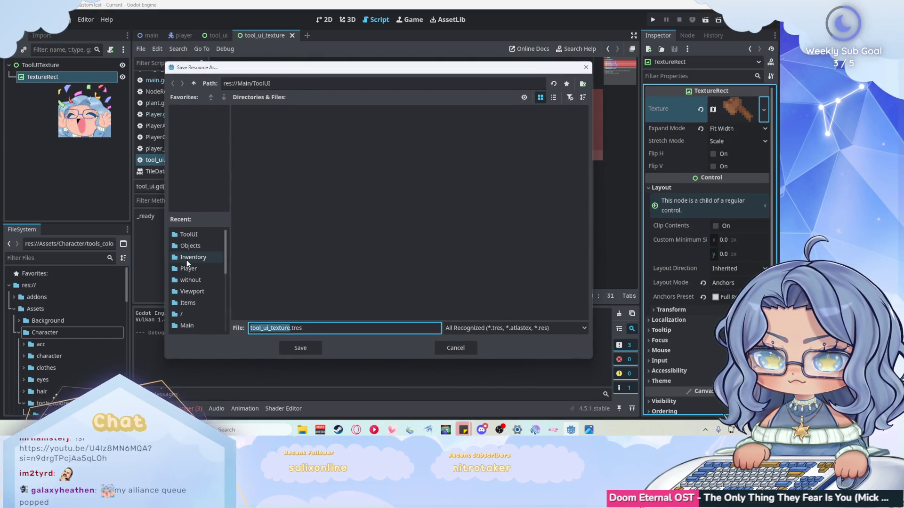
Step: Navigate the save dialog to the res://Main/ToolUI folder
{"action": "left_click", "coordinate": [186, 260]}
{"action": "scroll", "coordinate": [201, 252], "scroll_direction": "down", "scroll_amount": 3}
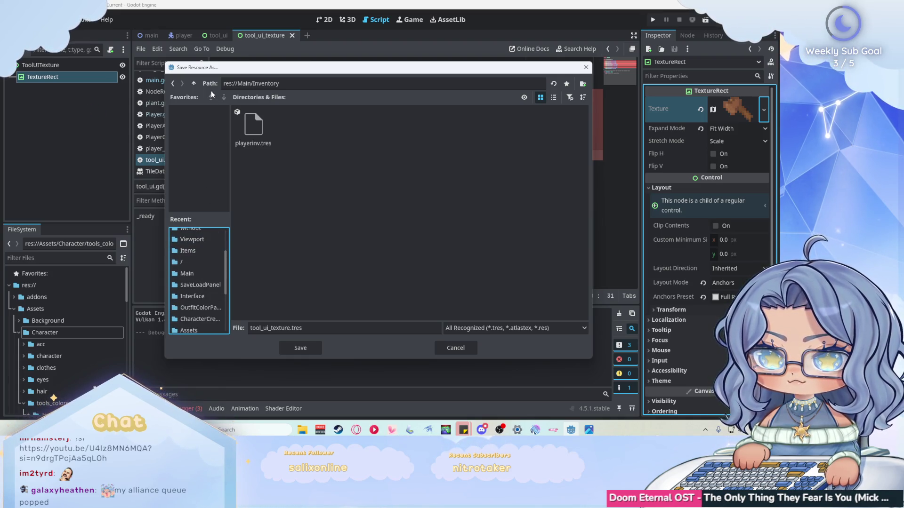
{"action": "left_click", "coordinate": [194, 84]}
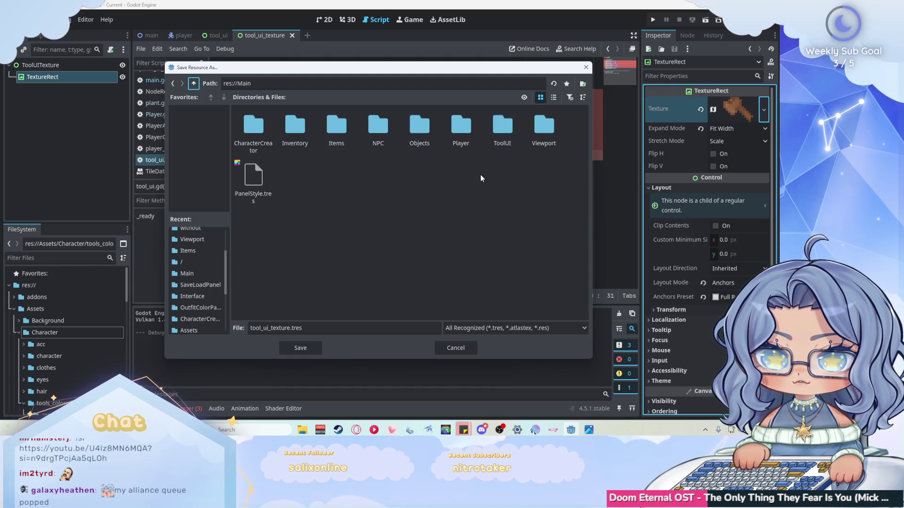
{"action": "left_click", "coordinate": [456, 135]}
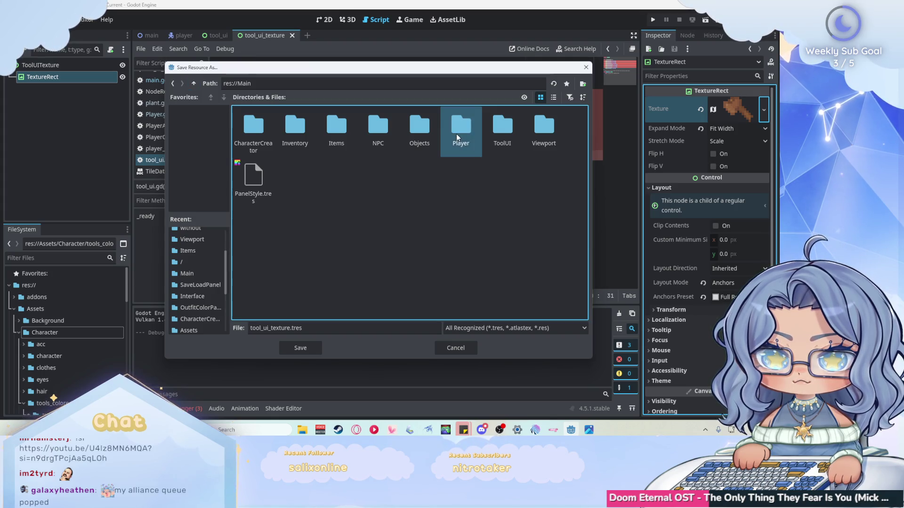
{"action": "double_click", "coordinate": [510, 137]}
Step: Rename the file to axe_toolUI_texture.tres and save it
{"action": "left_click", "coordinate": [331, 326]}
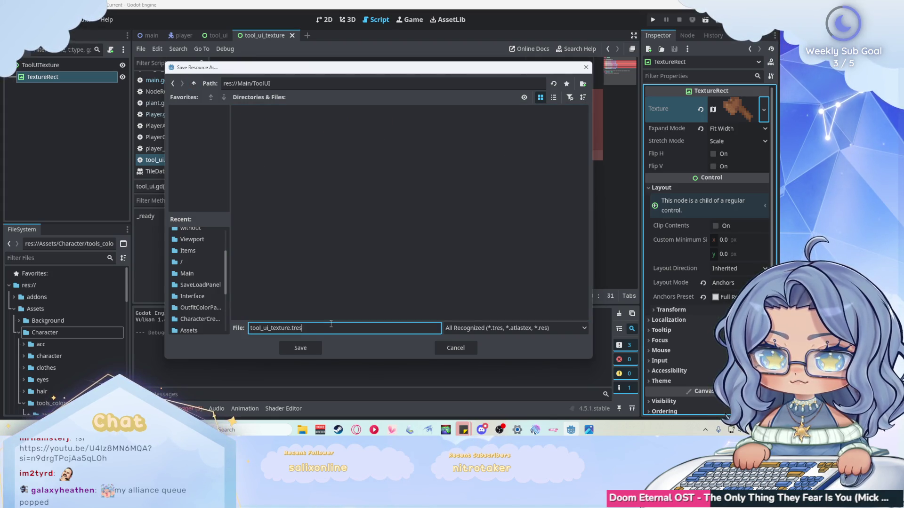
{"action": "left_click_drag", "start_coordinate": [291, 329], "coordinate": [250, 328]}
{"action": "type", "text": "Axe_ToolUI"}
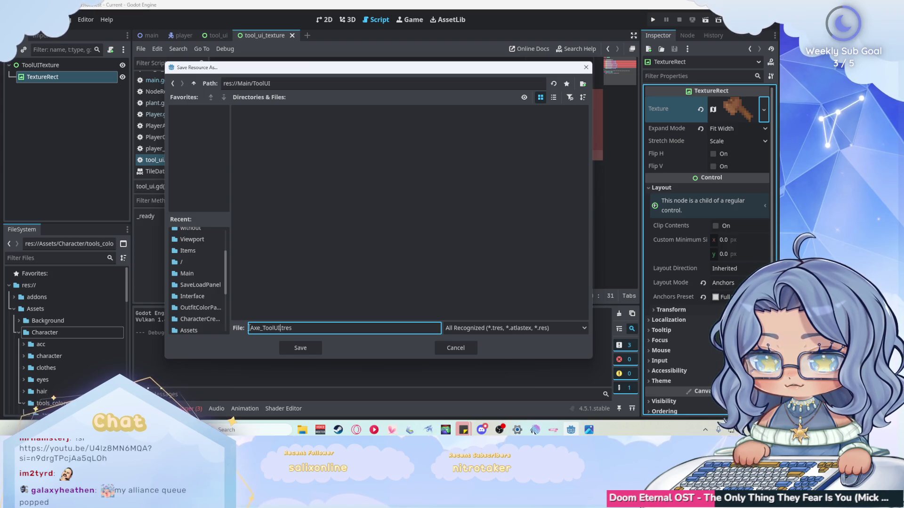
{"action": "type", "text": "texture"}
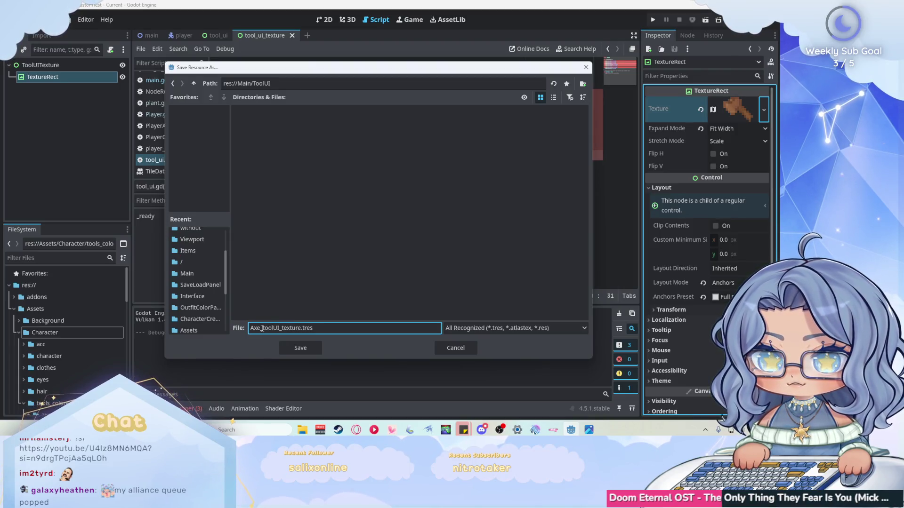
{"action": "left_click", "coordinate": [254, 327]}
{"action": "key", "text": "BackSpace"}
{"action": "type", "text": "a"}
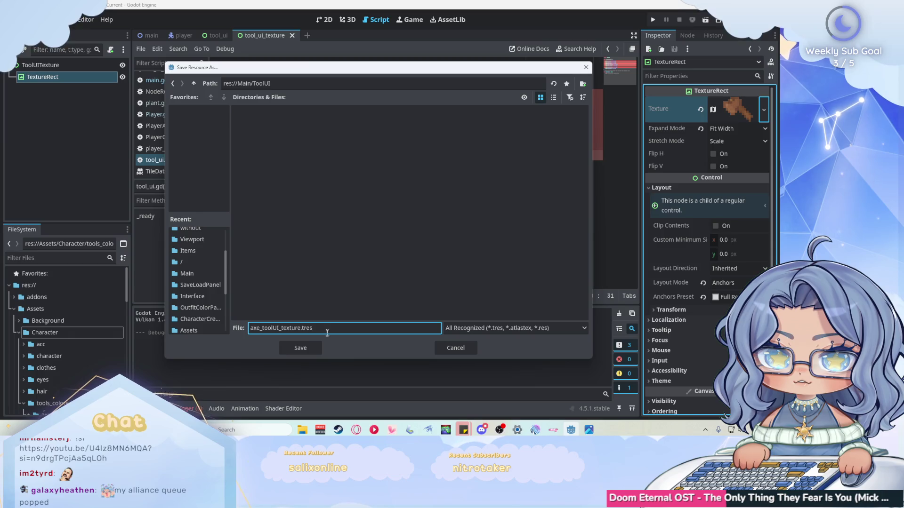
{"action": "left_click", "coordinate": [314, 346]}
{"action": "scroll", "coordinate": [86, 326], "scroll_direction": "down", "scroll_amount": 5}
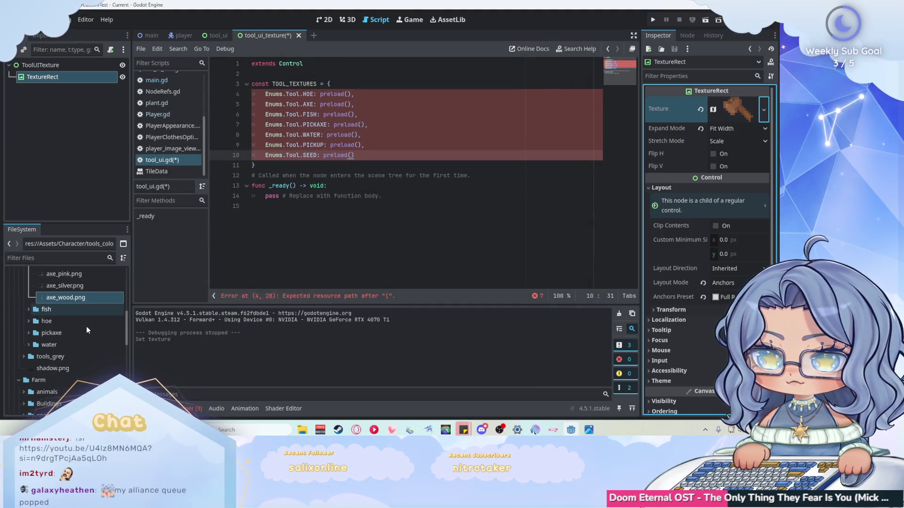
Step: Make the AXE entry in TOOL_TEXTURES preload res://Main/ToolUI/axe_toolUI_texture.tres
{"action": "scroll", "coordinate": [87, 326], "scroll_direction": "down", "scroll_amount": 10}
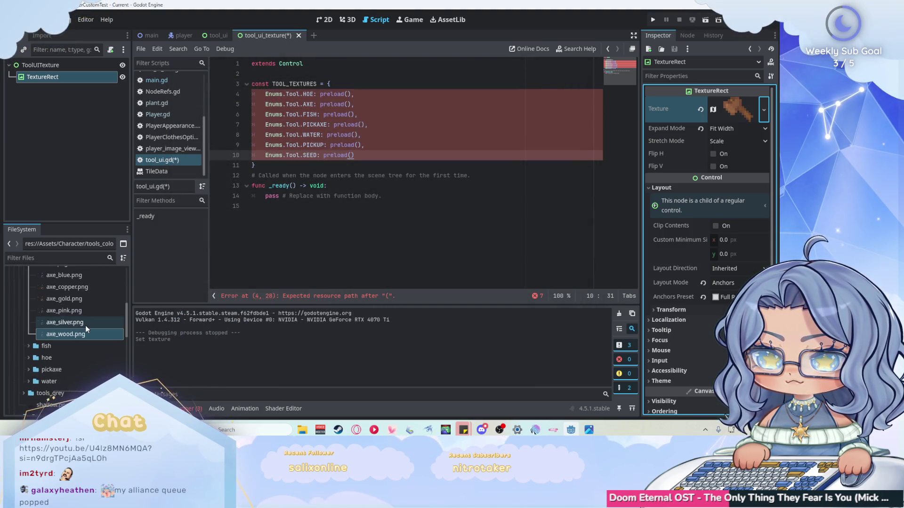
{"action": "scroll", "coordinate": [86, 326], "scroll_direction": "down", "scroll_amount": 4}
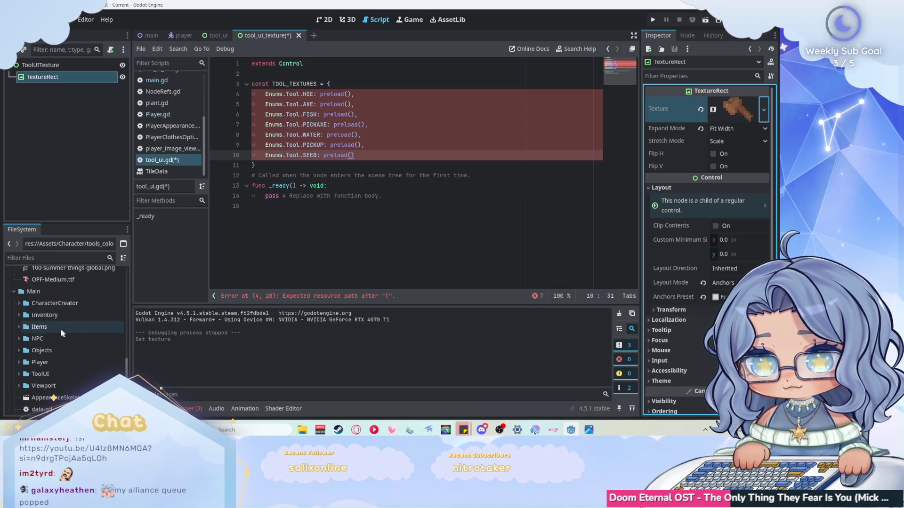
{"action": "left_click", "coordinate": [72, 315]}
{"action": "scroll", "coordinate": [72, 314], "scroll_direction": "down", "scroll_amount": 2}
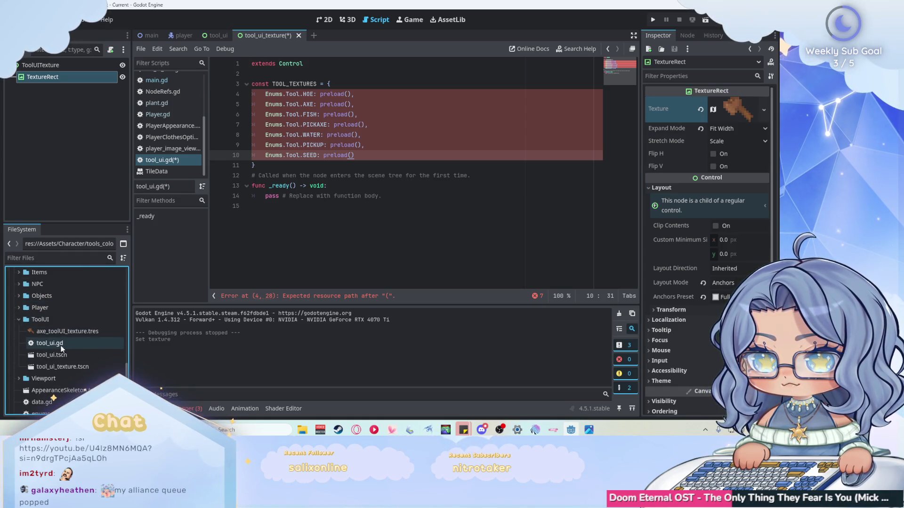
{"action": "mouse_move", "coordinate": [68, 333]}
{"action": "left_mouse_down"}
{"action": "mouse_move", "coordinate": [339, 126]}
{"action": "mouse_move", "coordinate": [347, 104]}
{"action": "left_mouse_up"}
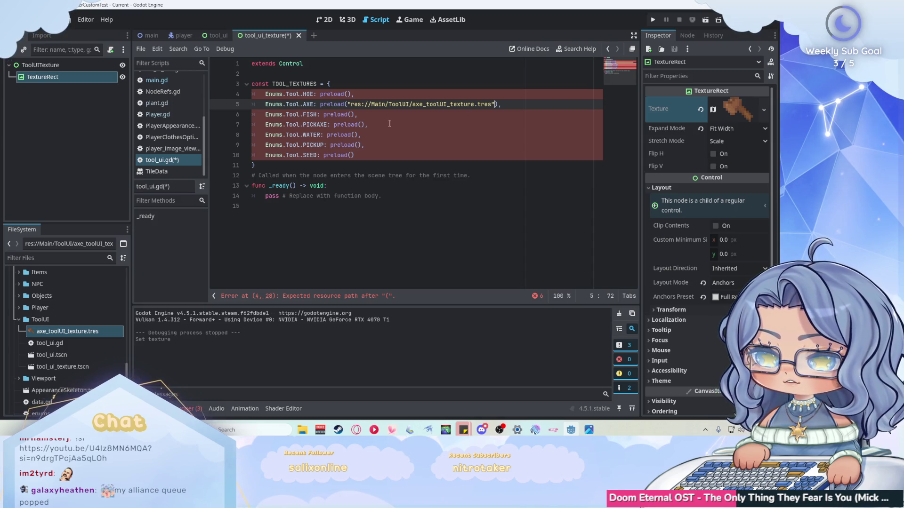
Step: Move to the end of the PICKUP preload line and show the TextureRect's texture options
{"action": "mouse_move", "coordinate": [731, 109]}
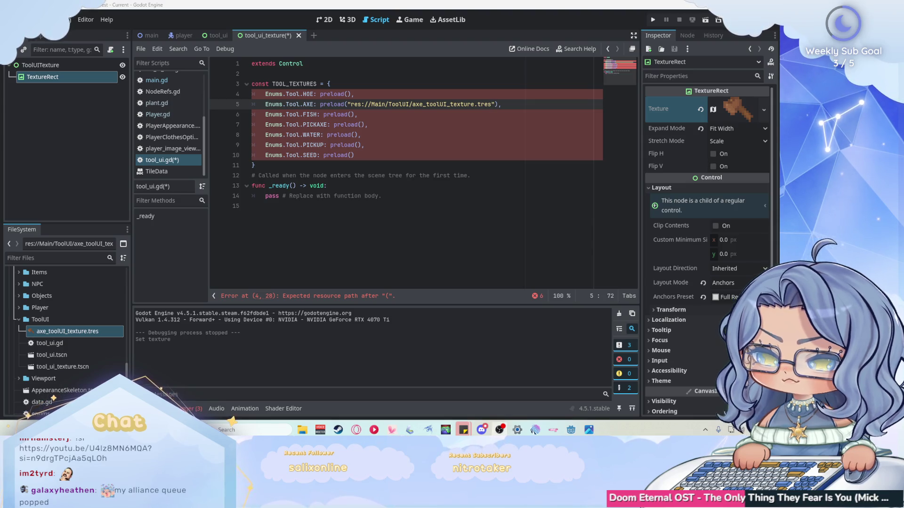
{"action": "mouse_move", "coordinate": [329, 149]}
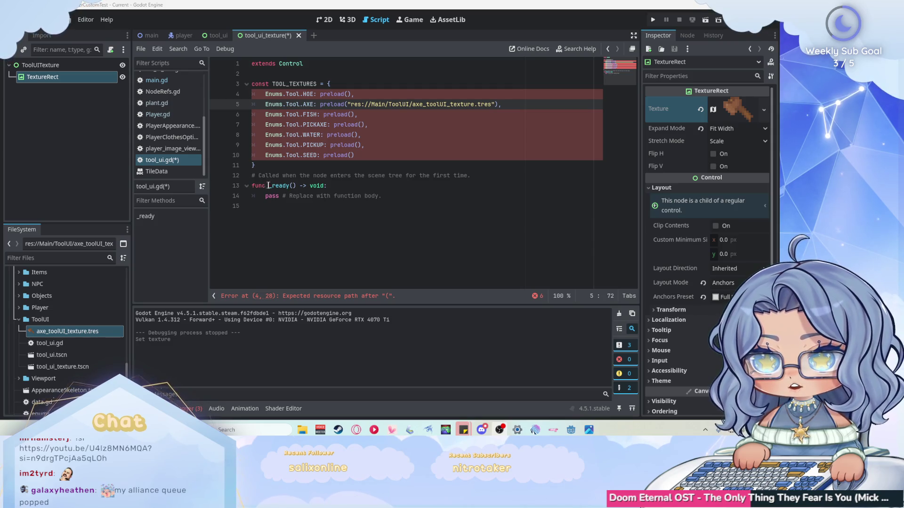
{"action": "left_click", "coordinate": [385, 142]}
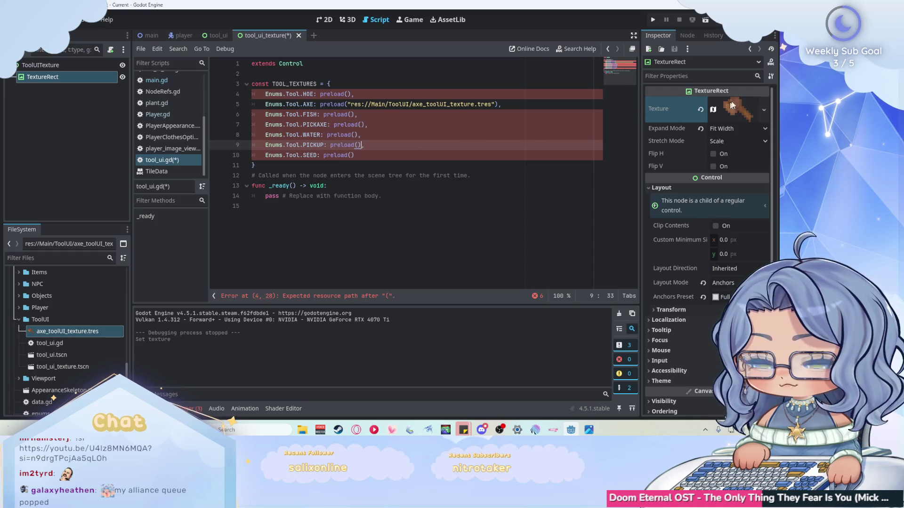
{"action": "left_click", "coordinate": [762, 109]}
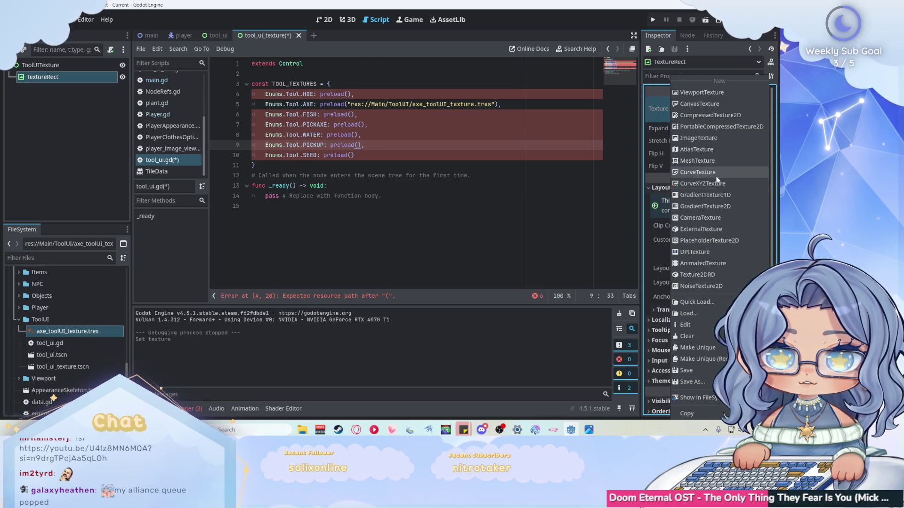
Step: Give the TextureRect a new AtlasTexture using fishingrod_brown.png as its atlas image
{"action": "left_click", "coordinate": [705, 147]}
{"action": "left_click", "coordinate": [726, 100]}
{"action": "left_click", "coordinate": [719, 227]}
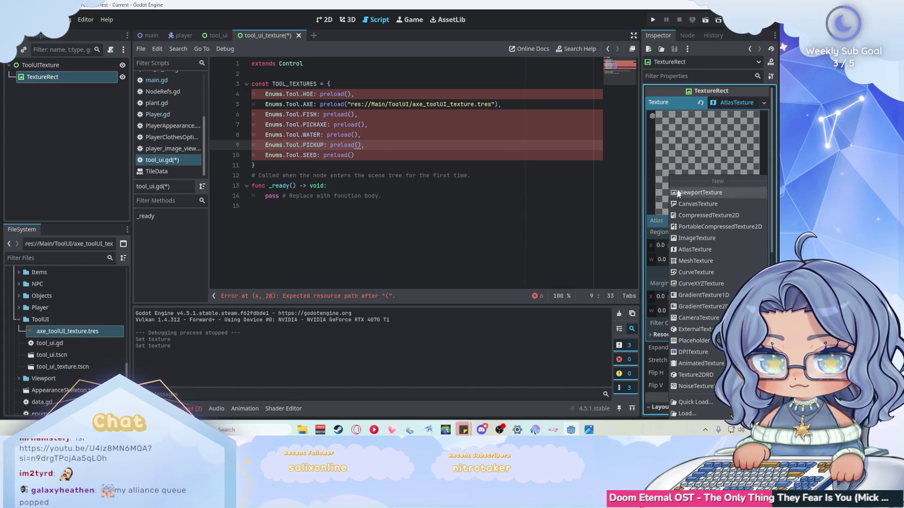
{"action": "left_click", "coordinate": [648, 230]}
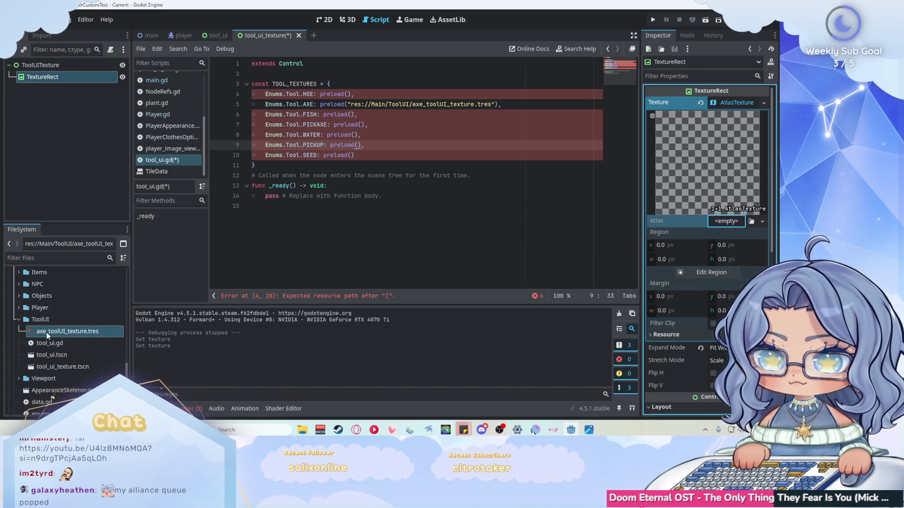
{"action": "scroll", "coordinate": [39, 318], "scroll_direction": "up", "scroll_amount": 5}
{"action": "scroll", "coordinate": [38, 317], "scroll_direction": "down", "scroll_amount": 10}
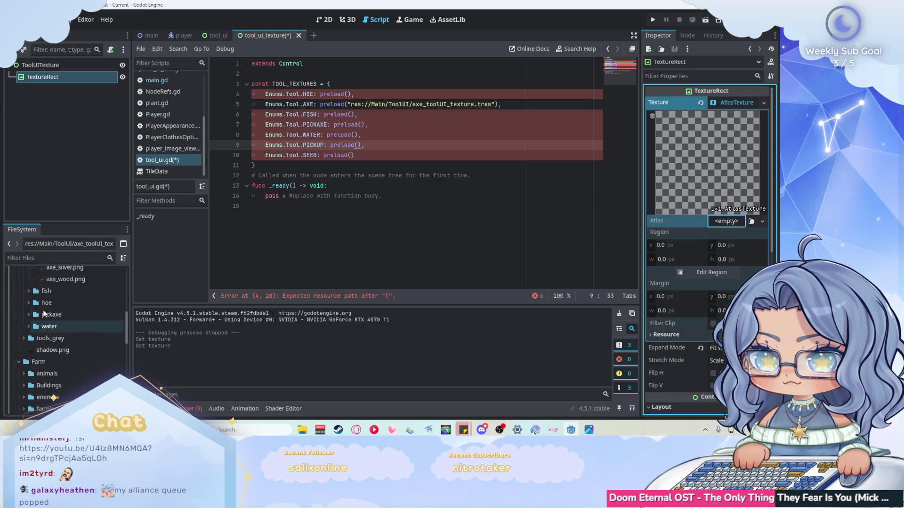
{"action": "left_click", "coordinate": [29, 306]}
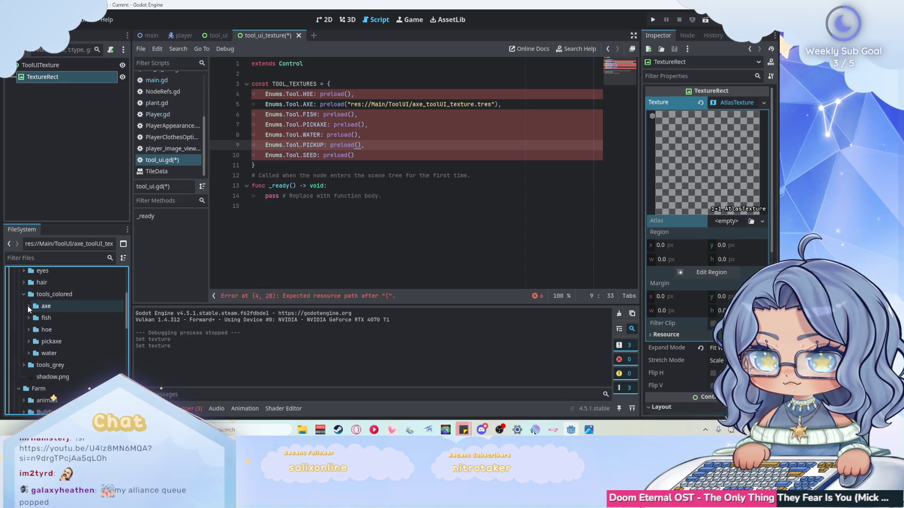
{"action": "left_click", "coordinate": [27, 317]}
{"action": "scroll", "coordinate": [61, 348], "scroll_direction": "down", "scroll_amount": 1}
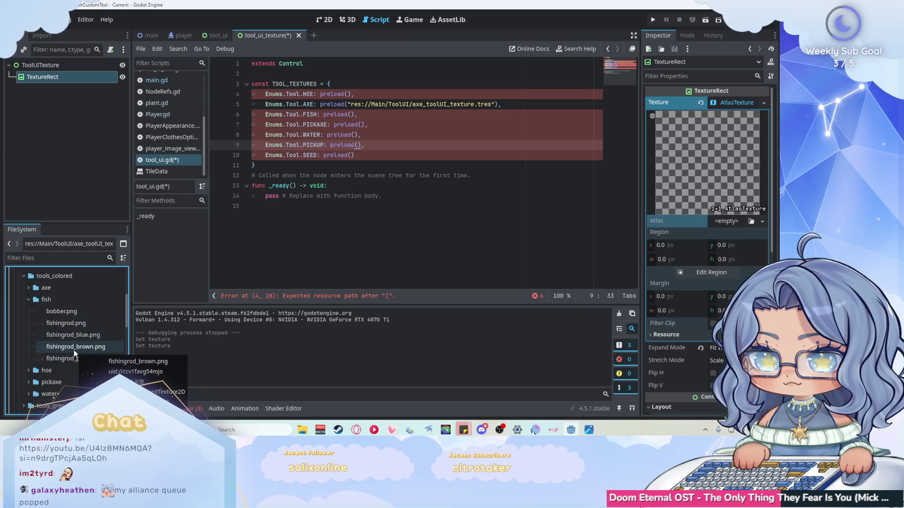
{"action": "mouse_move", "coordinate": [74, 349]}
{"action": "left_mouse_down"}
{"action": "mouse_move", "coordinate": [471, 221]}
{"action": "mouse_move", "coordinate": [725, 228]}
{"action": "left_mouse_up"}
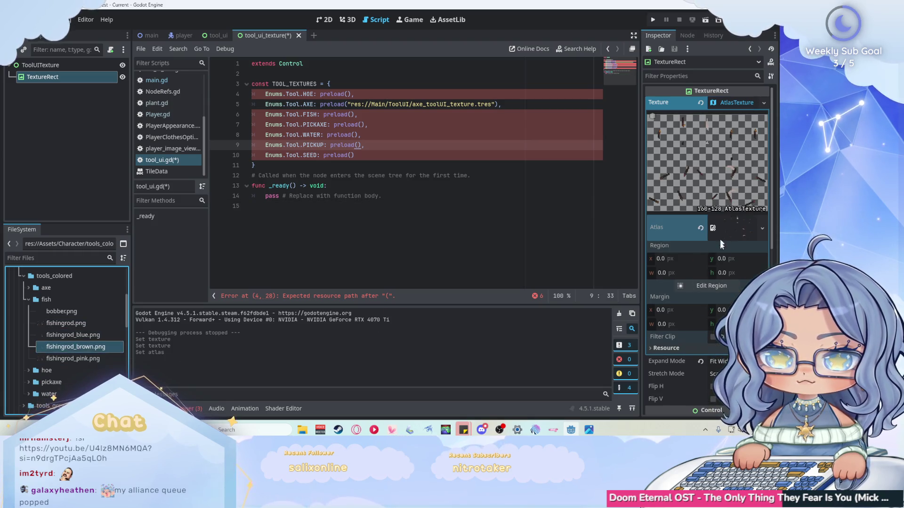
Step: Crop the atlas region to the fishing rod at x 2, y 110, 13×8 px
{"action": "left_click", "coordinate": [711, 285]}
{"action": "scroll", "coordinate": [353, 160], "scroll_direction": "down", "scroll_amount": 5}
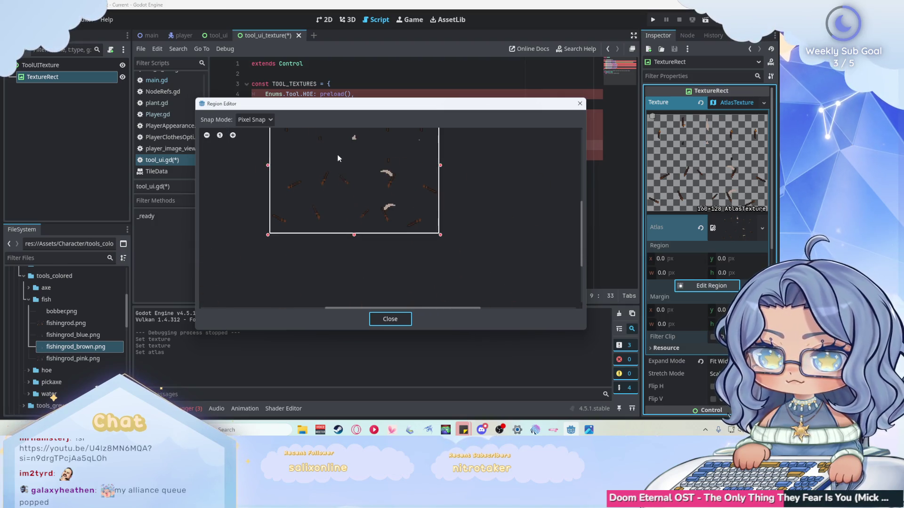
{"action": "scroll", "coordinate": [306, 149], "scroll_direction": "up", "scroll_amount": 2}
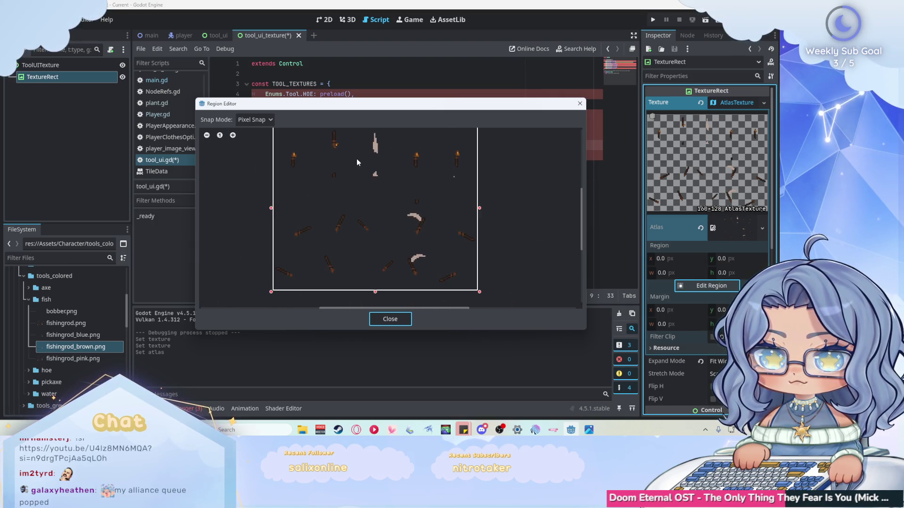
{"action": "scroll", "coordinate": [363, 174], "scroll_direction": "up", "scroll_amount": 1}
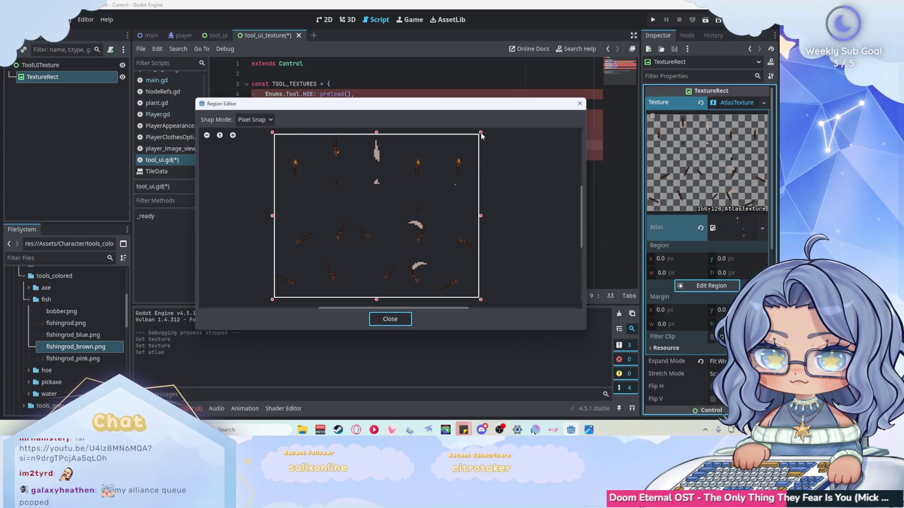
{"action": "mouse_move", "coordinate": [481, 136]}
{"action": "left_mouse_down"}
{"action": "mouse_move", "coordinate": [335, 232]}
{"action": "mouse_move", "coordinate": [298, 269]}
{"action": "left_mouse_up"}
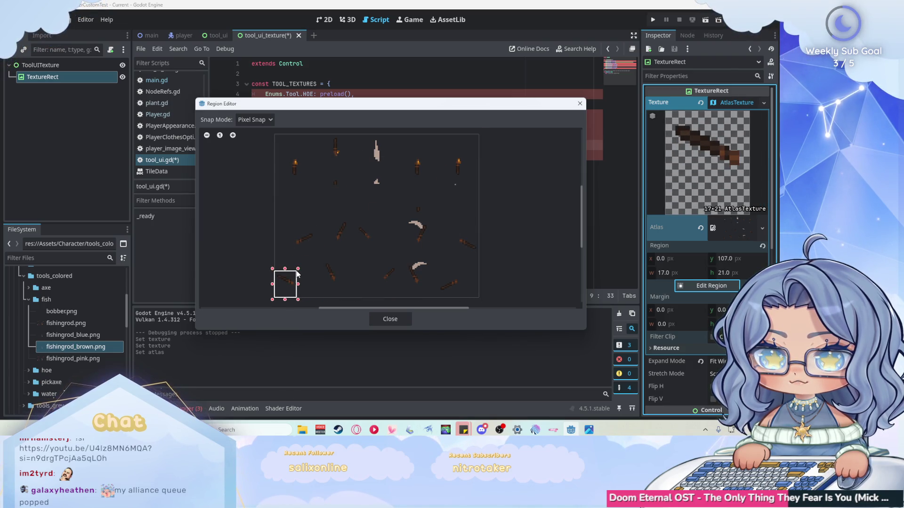
{"action": "scroll", "coordinate": [292, 283], "scroll_direction": "up", "scroll_amount": 4}
{"action": "mouse_move", "coordinate": [284, 307]}
{"action": "left_mouse_down"}
{"action": "mouse_move", "coordinate": [288, 271]}
{"action": "mouse_move", "coordinate": [309, 268]}
{"action": "left_mouse_up"}
{"action": "scroll", "coordinate": [276, 255], "scroll_direction": "up", "scroll_amount": 2}
{"action": "scroll", "coordinate": [276, 255], "scroll_direction": "up", "scroll_amount": 1}
{"action": "left_click_drag", "start_coordinate": [227, 229], "coordinate": [244, 229]}
{"action": "left_click_drag", "start_coordinate": [293, 182], "coordinate": [295, 204]}
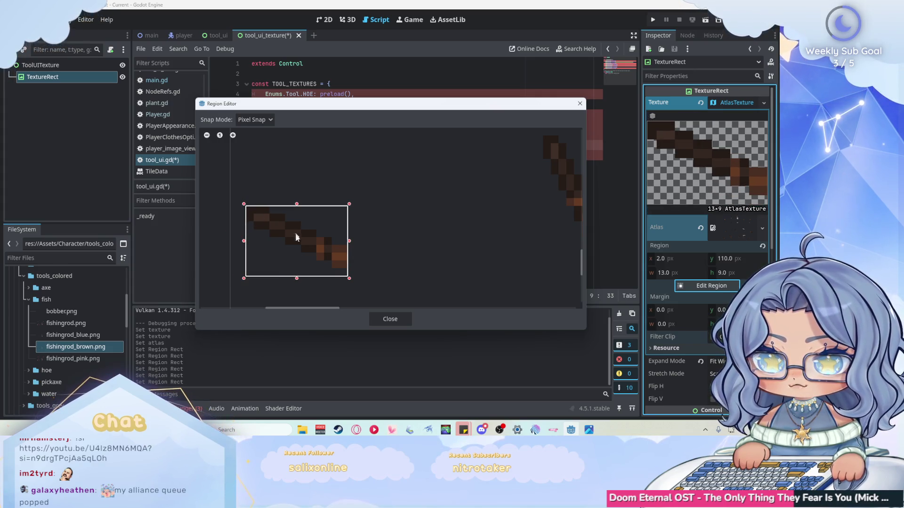
{"action": "left_click_drag", "start_coordinate": [301, 275], "coordinate": [300, 271]}
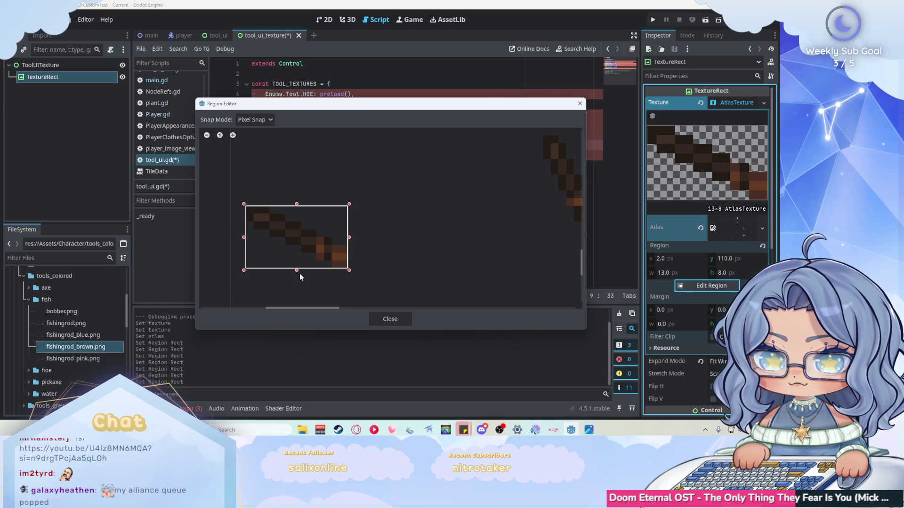
{"action": "left_click", "coordinate": [401, 319]}
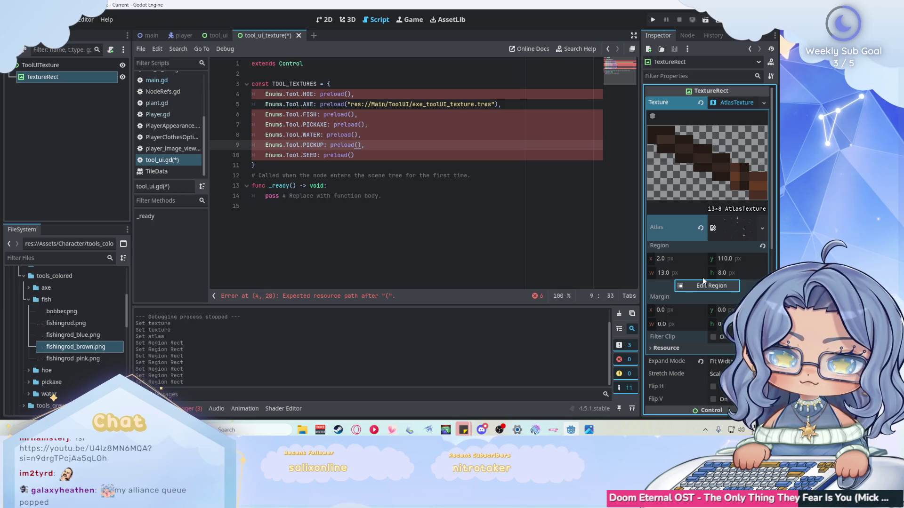
Step: Try saving the atlas resource twice, dismissing each can't-be-saved warning
{"action": "scroll", "coordinate": [708, 281], "scroll_direction": "down", "scroll_amount": 2}
{"action": "scroll", "coordinate": [702, 276], "scroll_direction": "up", "scroll_amount": 2}
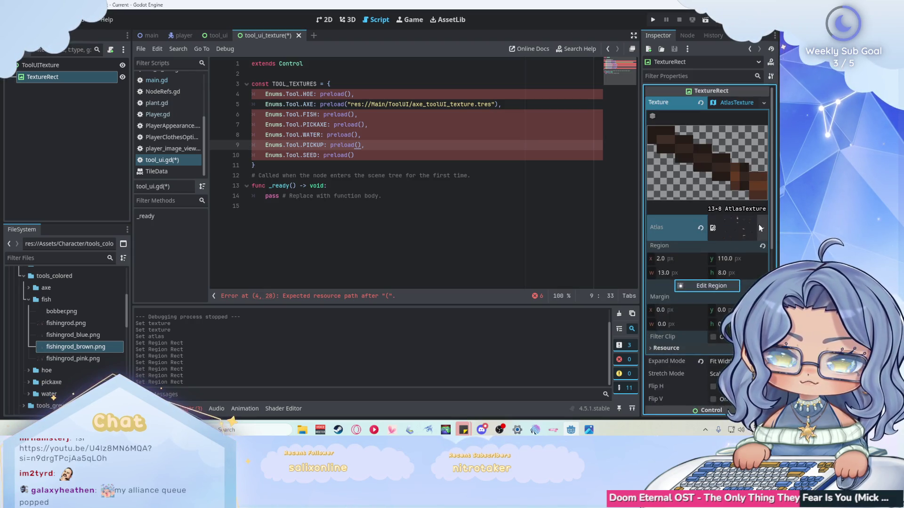
{"action": "left_click", "coordinate": [763, 227]}
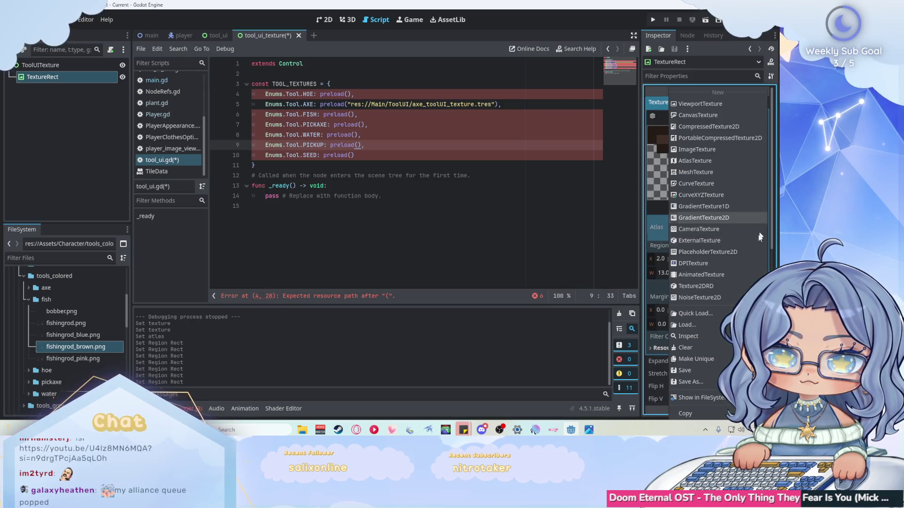
{"action": "left_click", "coordinate": [690, 382]}
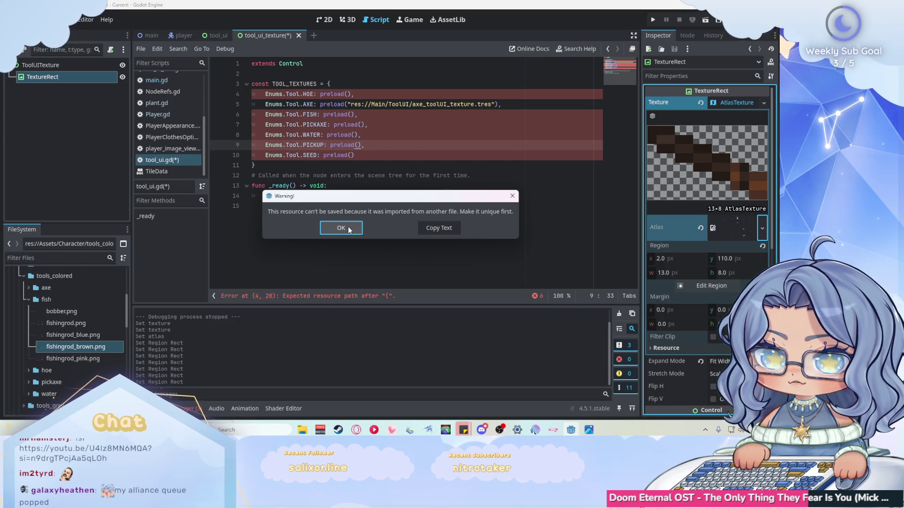
{"action": "left_click", "coordinate": [349, 227]}
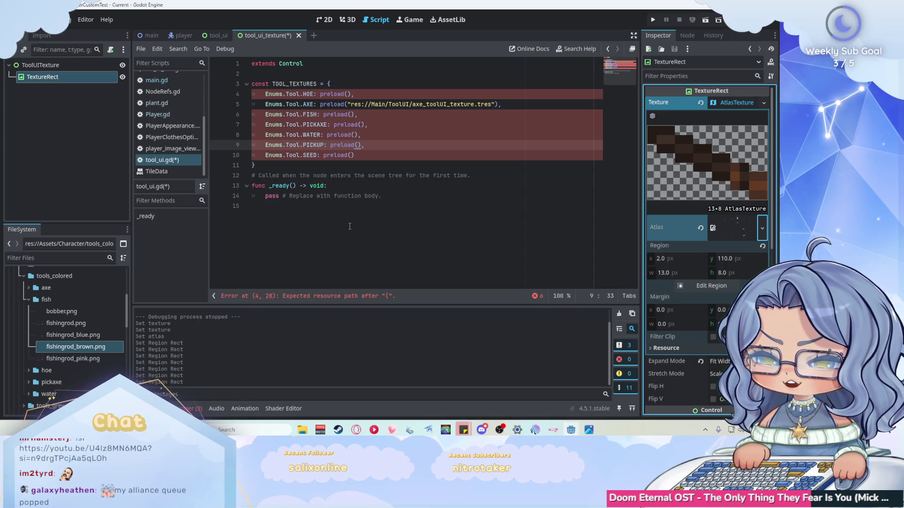
{"action": "left_click", "coordinate": [761, 230]}
{"action": "left_click", "coordinate": [688, 338]}
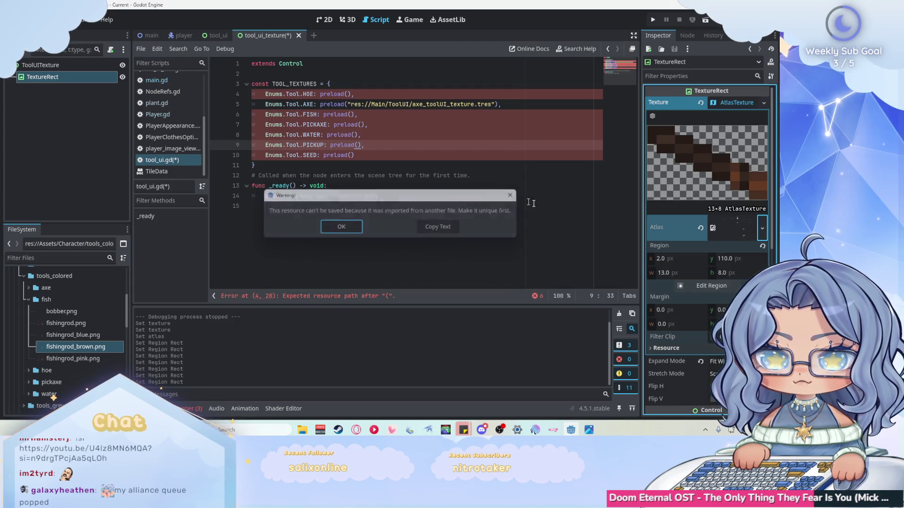
{"action": "key", "text": "Return"}
{"action": "left_click", "coordinate": [762, 228]}
{"action": "left_click", "coordinate": [763, 226]}
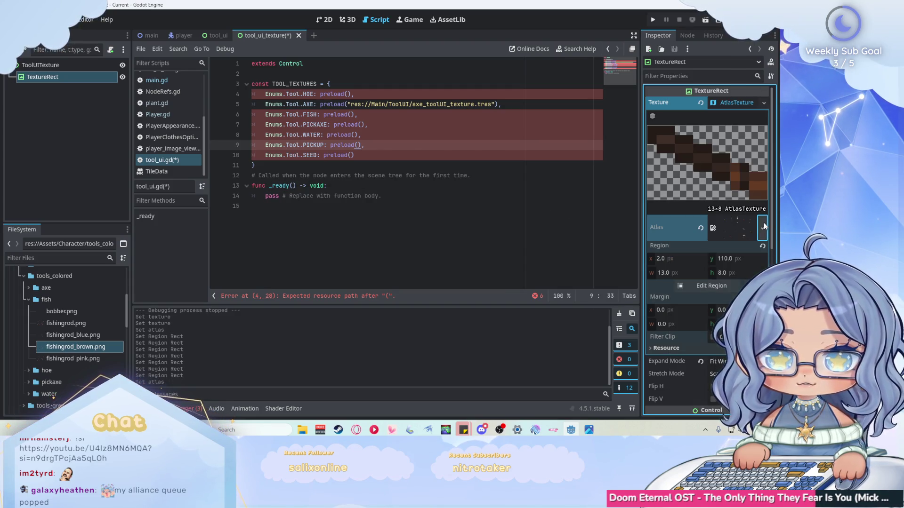
Step: Start a Save As for the texture resource in res://Main/ToolUI
{"action": "scroll", "coordinate": [51, 312], "scroll_direction": "up", "scroll_amount": 5}
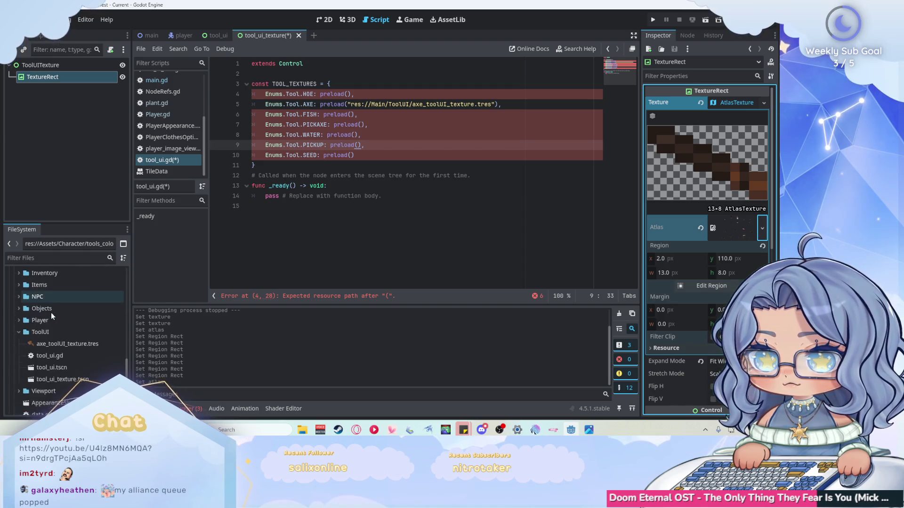
{"action": "scroll", "coordinate": [52, 311], "scroll_direction": "down", "scroll_amount": 3}
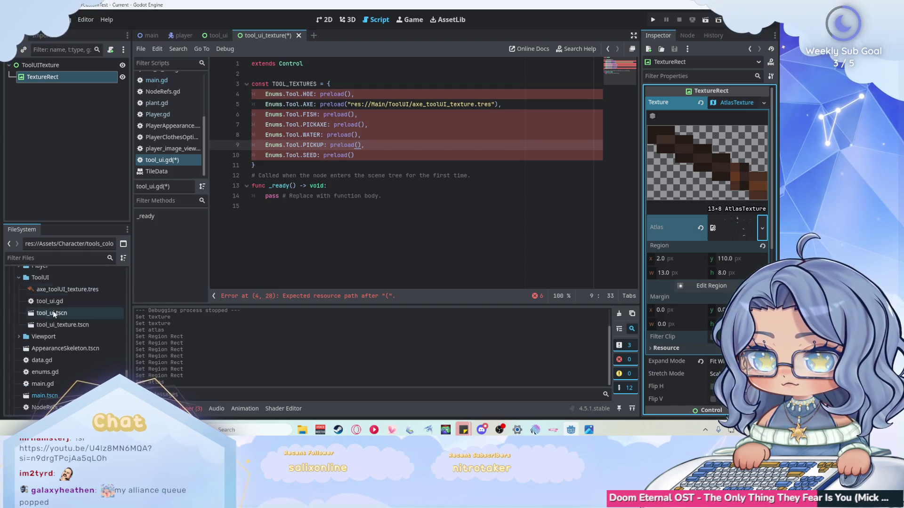
{"action": "left_click", "coordinate": [762, 229]}
{"action": "left_click", "coordinate": [691, 397]}
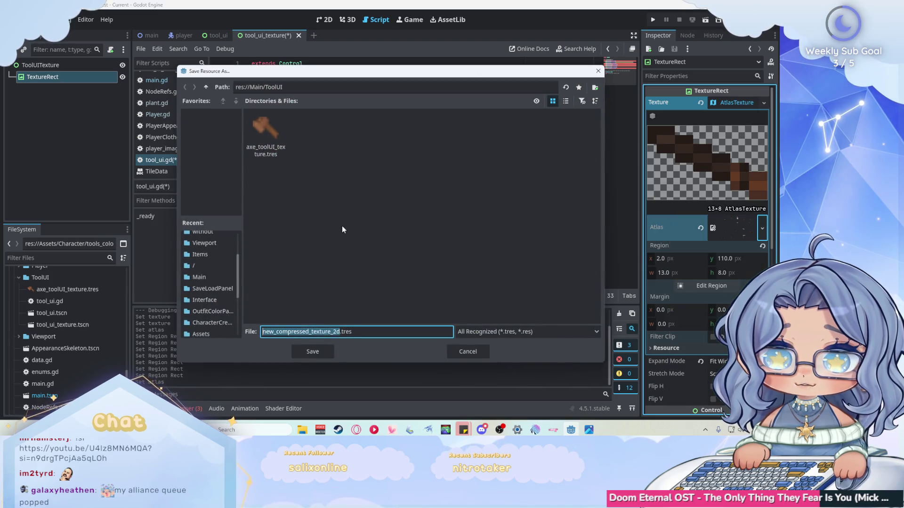
Step: Replace the default file name with fish_toolUI_texture.tres and save it
{"action": "left_click", "coordinate": [308, 332]}
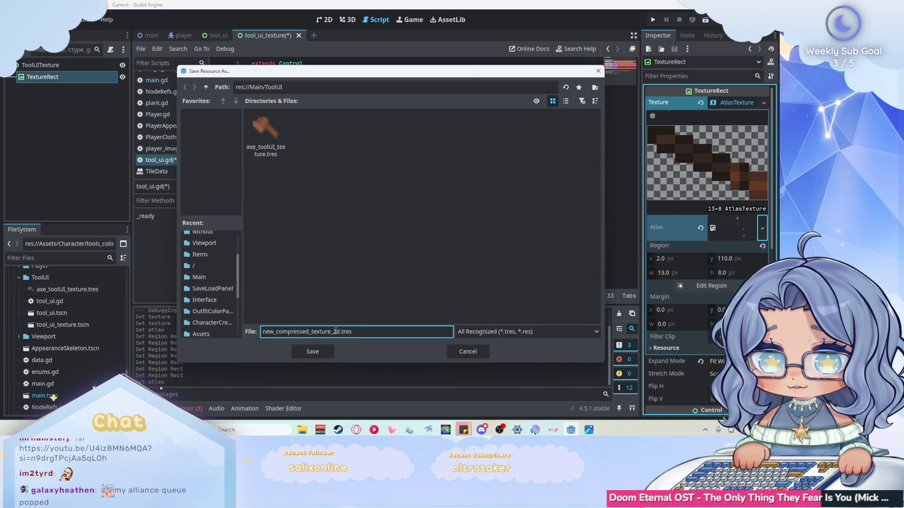
{"action": "left_click_drag", "start_coordinate": [340, 332], "coordinate": [286, 331]}
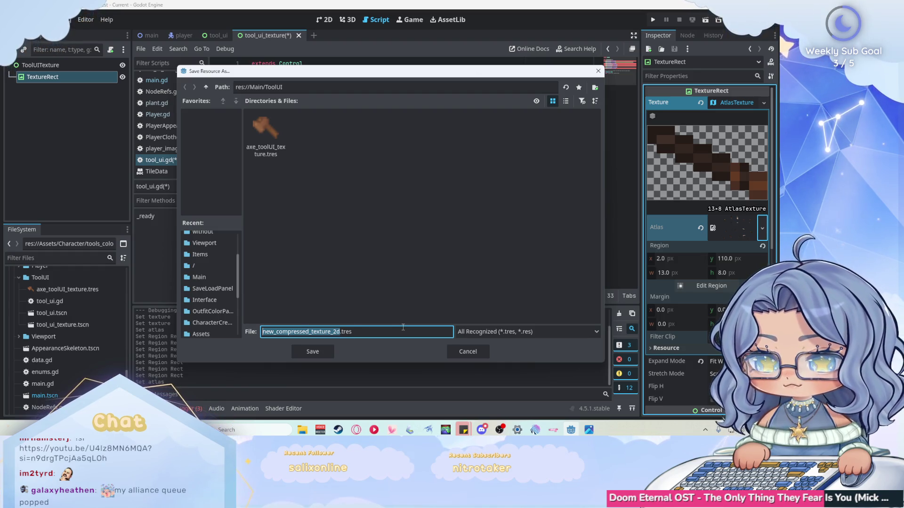
{"action": "type", "text": "fish"}
{"action": "type", "text": "_tool"}
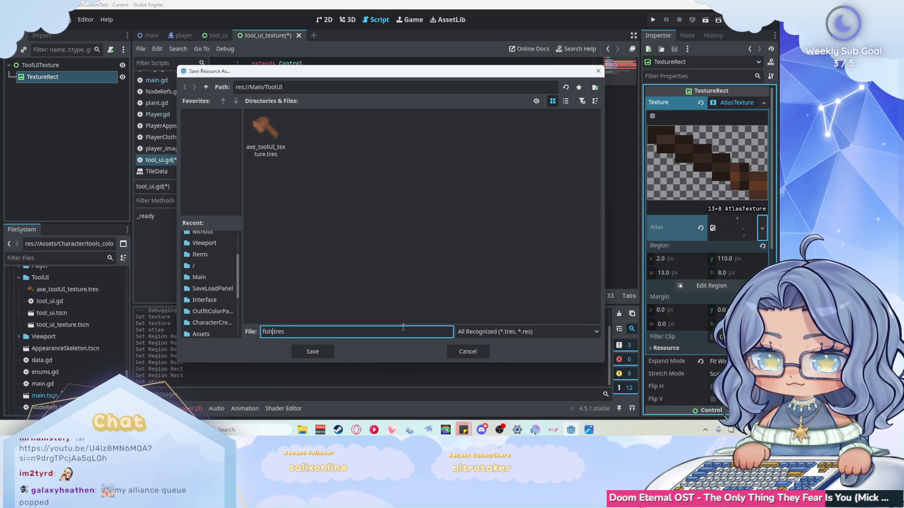
{"action": "type", "text": "UI"}
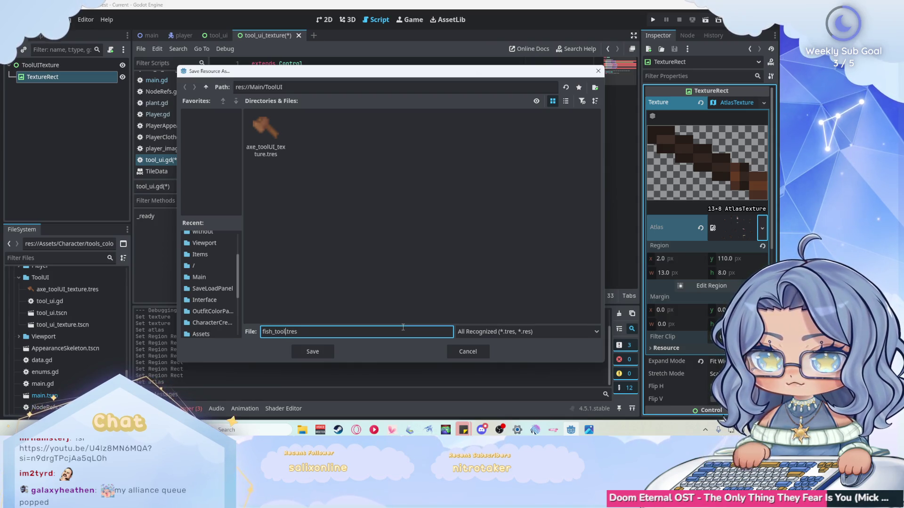
{"action": "type", "text": "-te"}
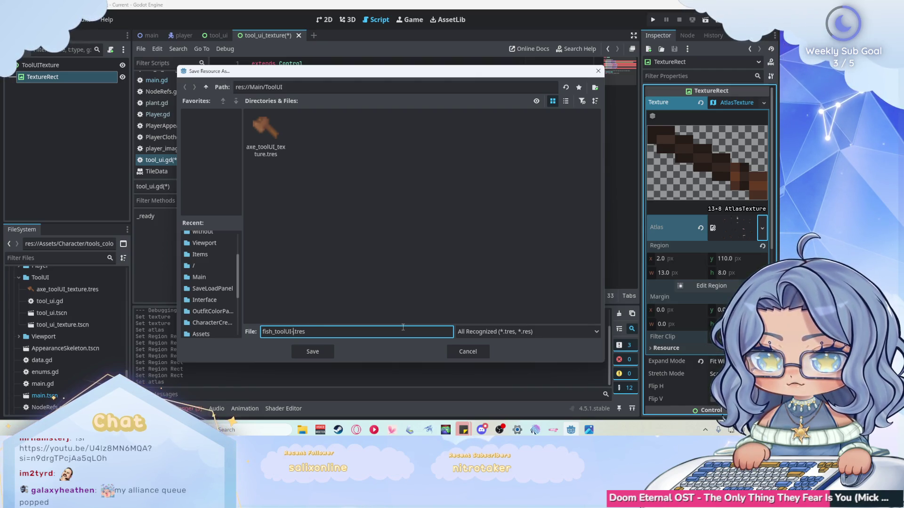
{"action": "key", "text": "BackSpace"}
{"action": "type", "text": "texture"}
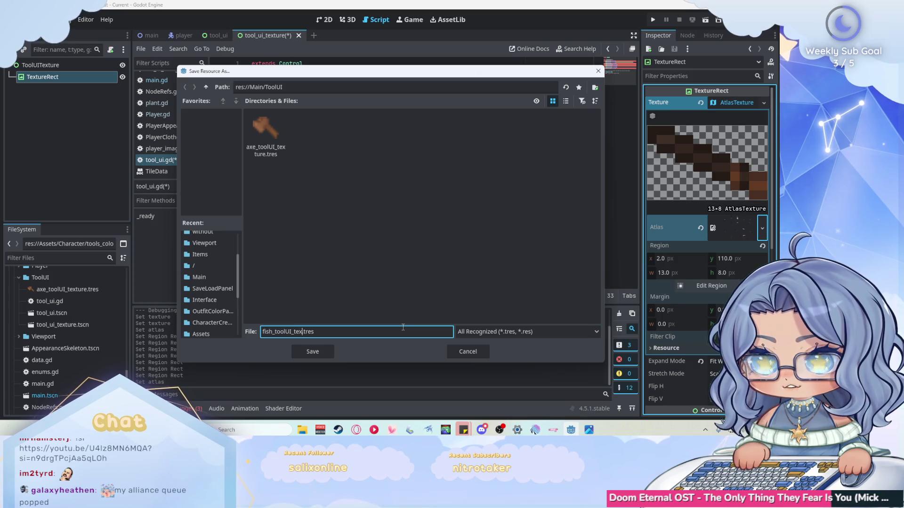
{"action": "left_click", "coordinate": [309, 350]}
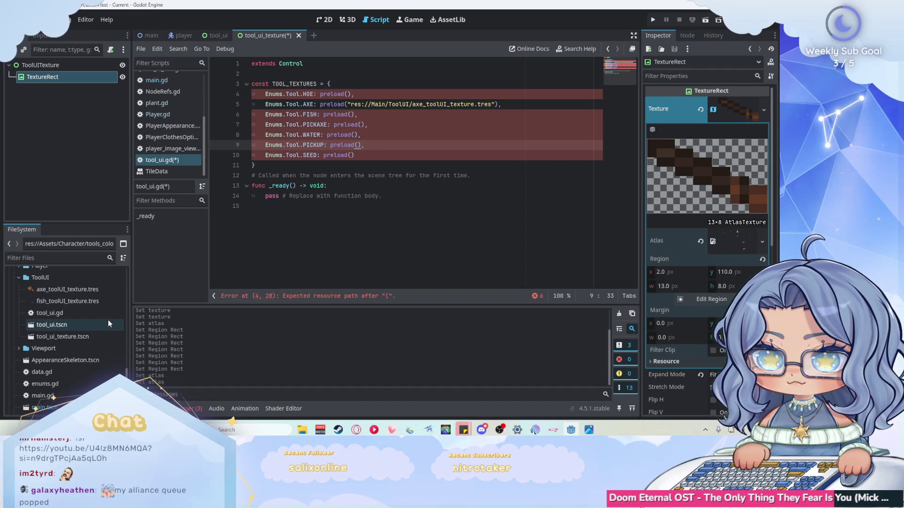
Step: Make FISH preload fish_toolUI_texture.tres and set the atlas to a new AtlasTexture
{"action": "mouse_move", "coordinate": [87, 300]}
{"action": "left_mouse_down"}
{"action": "mouse_move", "coordinate": [355, 147]}
{"action": "mouse_move", "coordinate": [351, 115]}
{"action": "left_mouse_up"}
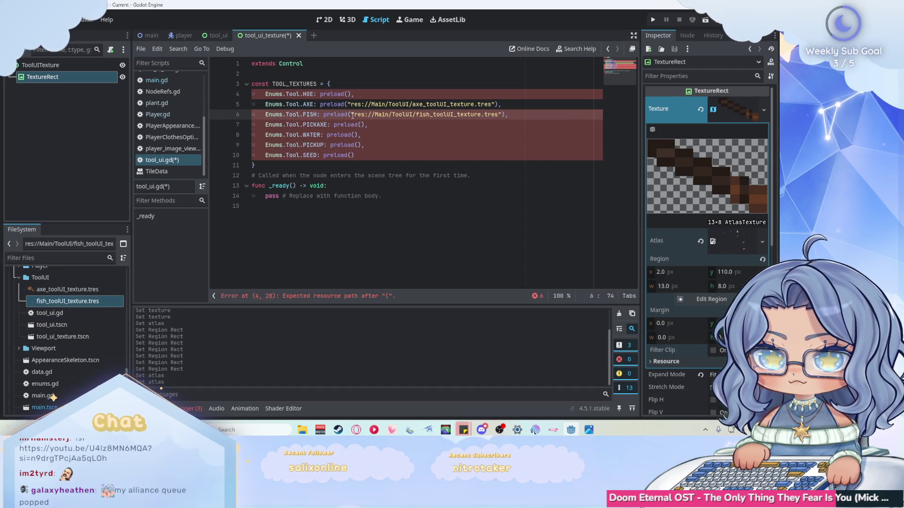
{"action": "left_click", "coordinate": [762, 234]}
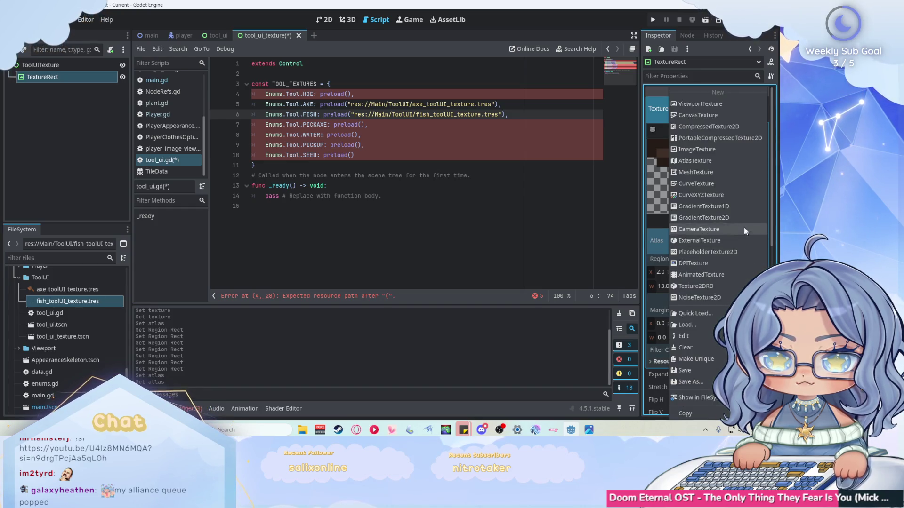
{"action": "left_click", "coordinate": [716, 161]}
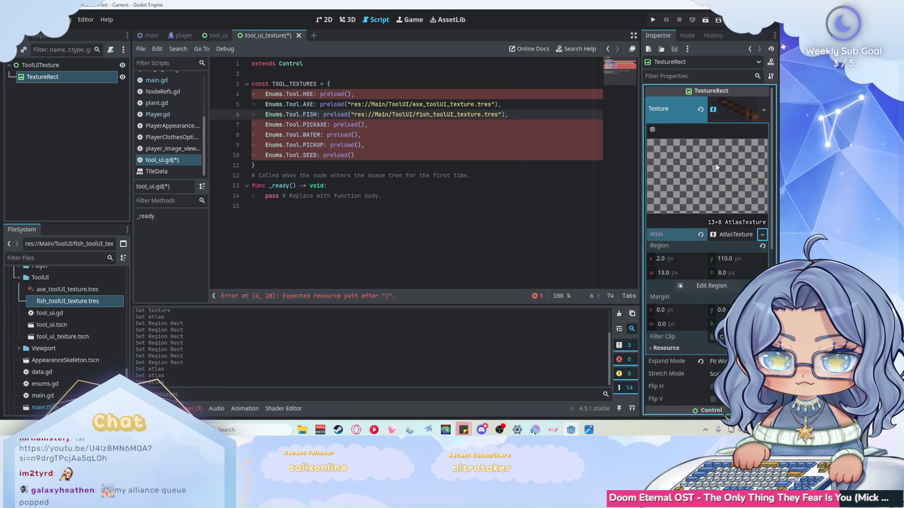
Step: Replace the TextureRect's texture with a fresh, empty AtlasTexture
{"action": "left_click", "coordinate": [739, 234]}
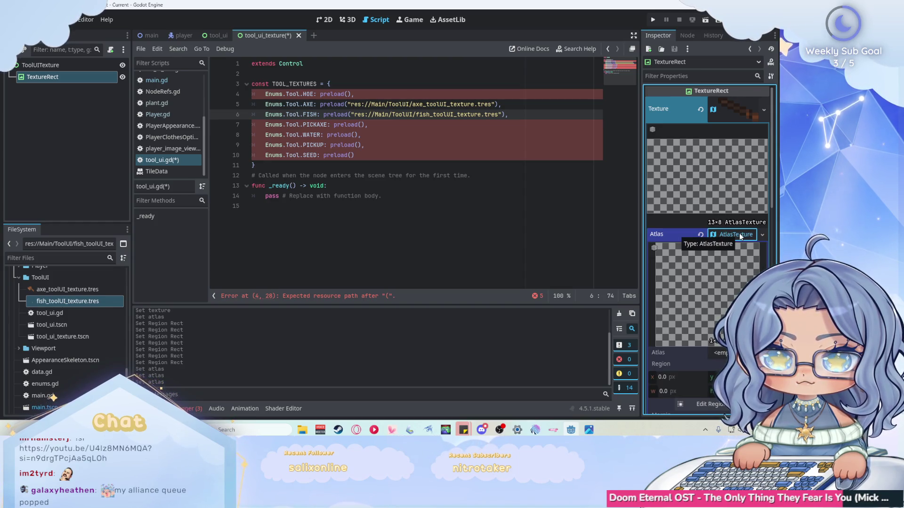
{"action": "left_click", "coordinate": [739, 234]}
{"action": "right_click", "coordinate": [739, 233]}
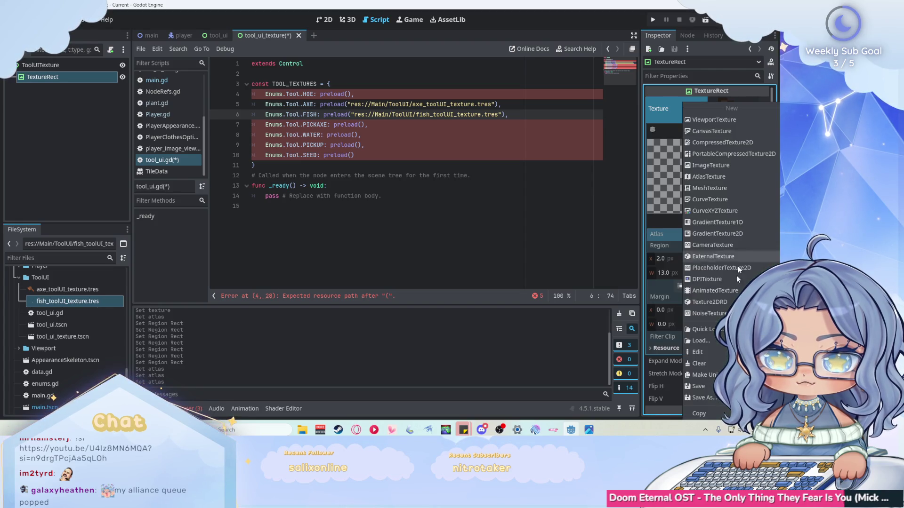
{"action": "left_click", "coordinate": [705, 351]}
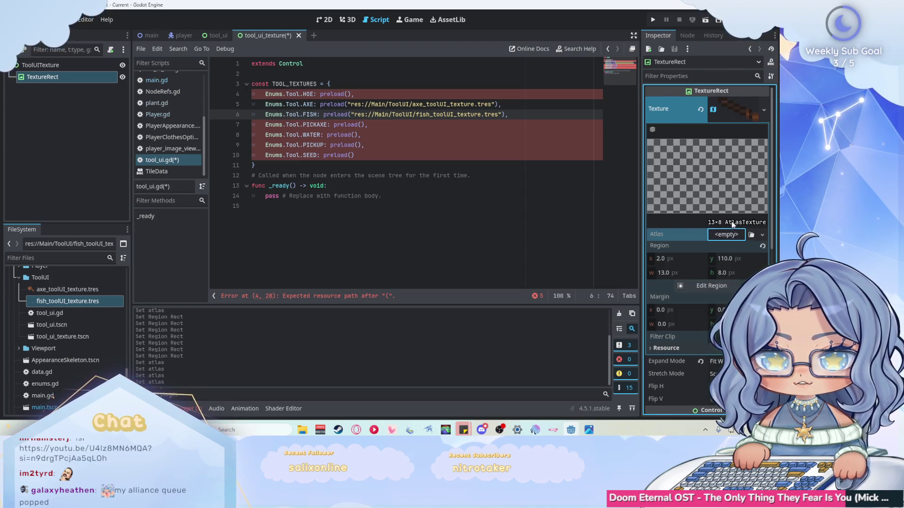
{"action": "left_click", "coordinate": [762, 108]}
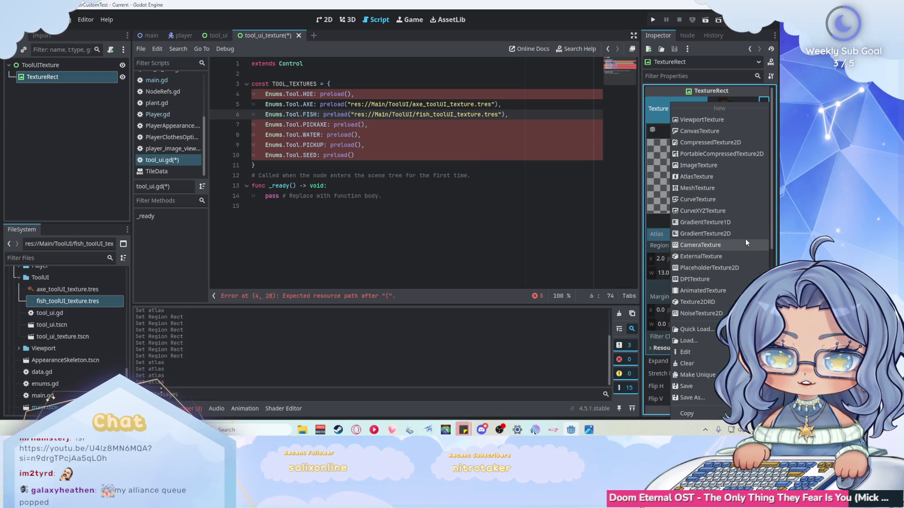
{"action": "left_click", "coordinate": [731, 177]}
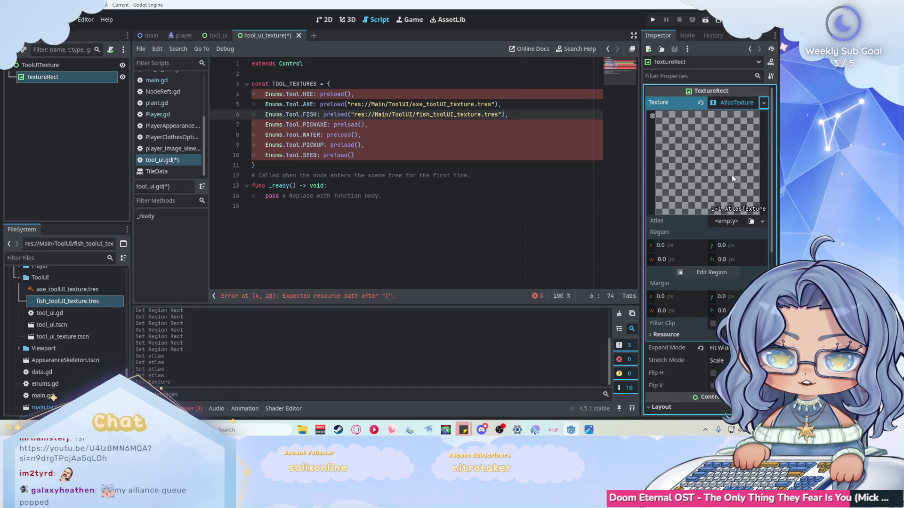
Step: Use hoe_wood.png from the hoe folder as the AtlasTexture's atlas image
{"action": "scroll", "coordinate": [85, 301], "scroll_direction": "down", "scroll_amount": 10}
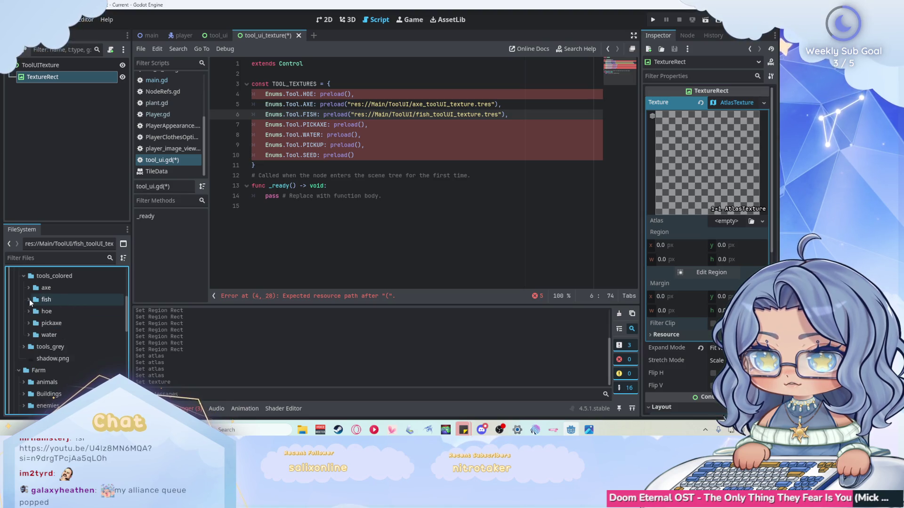
{"action": "left_click", "coordinate": [29, 299]}
{"action": "double_click", "coordinate": [56, 310]}
{"action": "scroll", "coordinate": [72, 307], "scroll_direction": "down", "scroll_amount": 1}
{"action": "mouse_move", "coordinate": [88, 375]}
{"action": "left_mouse_down"}
{"action": "mouse_move", "coordinate": [471, 208]}
{"action": "mouse_move", "coordinate": [721, 223]}
{"action": "left_mouse_up"}
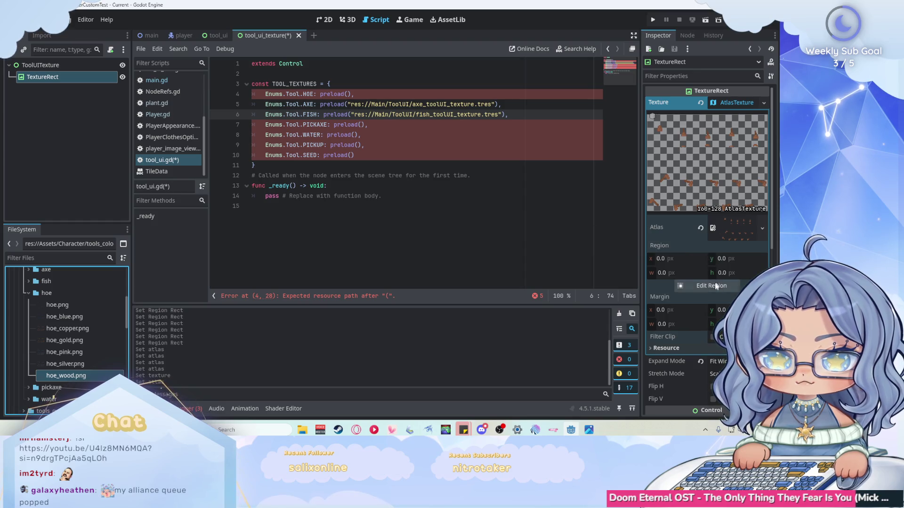
Step: Crop the atlas region to a single hoe at x 2, y 111, 13×11 px
{"action": "left_click", "coordinate": [710, 285]}
{"action": "scroll", "coordinate": [336, 165], "scroll_direction": "down", "scroll_amount": 3}
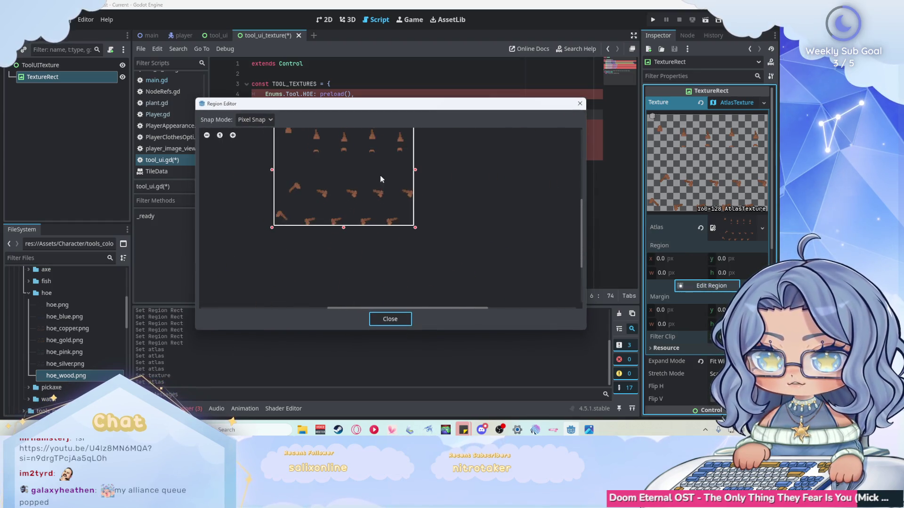
{"action": "left_click_drag", "start_coordinate": [285, 240], "coordinate": [301, 259]}
{"action": "scroll", "coordinate": [293, 247], "scroll_direction": "up", "scroll_amount": 4}
{"action": "scroll", "coordinate": [300, 233], "scroll_direction": "down", "scroll_amount": 2}
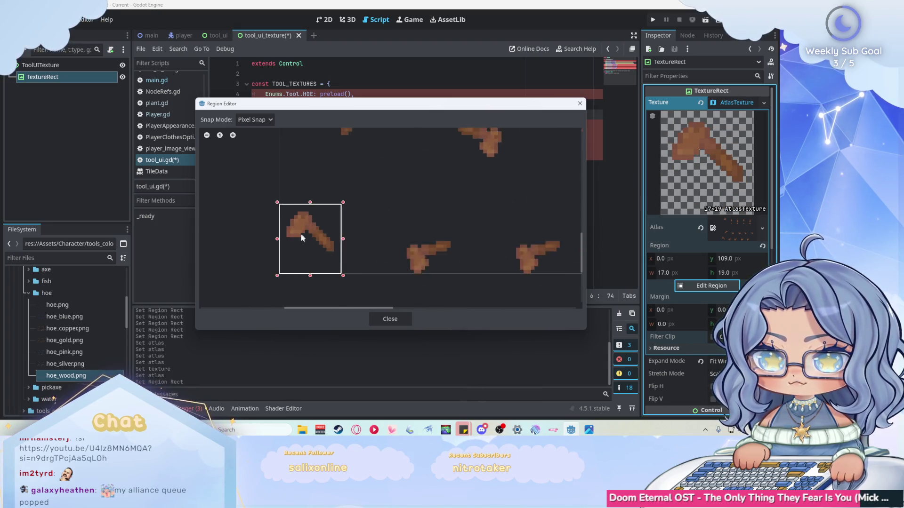
{"action": "scroll", "coordinate": [306, 225], "scroll_direction": "up", "scroll_amount": 2}
{"action": "left_click_drag", "start_coordinate": [360, 190], "coordinate": [348, 202]}
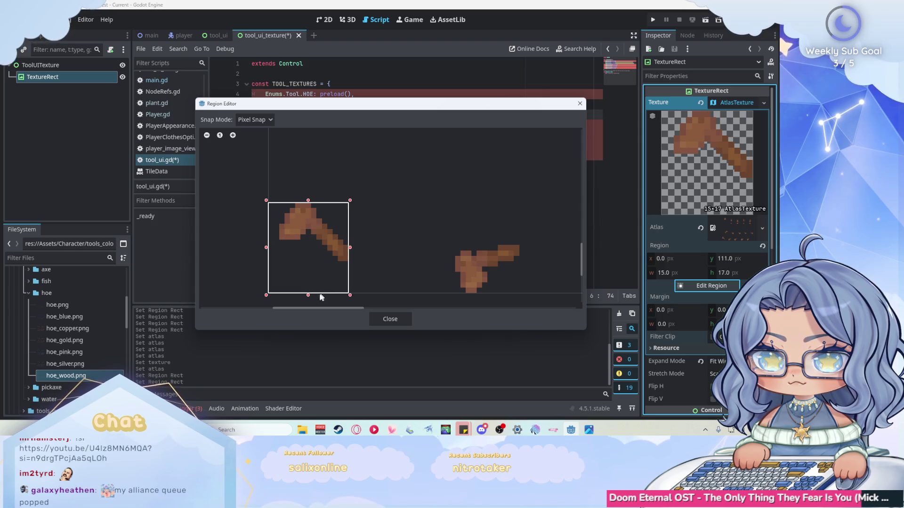
{"action": "left_click_drag", "start_coordinate": [310, 295], "coordinate": [311, 266]}
{"action": "left_click_drag", "start_coordinate": [272, 233], "coordinate": [277, 233]}
{"action": "left_click", "coordinate": [390, 320]}
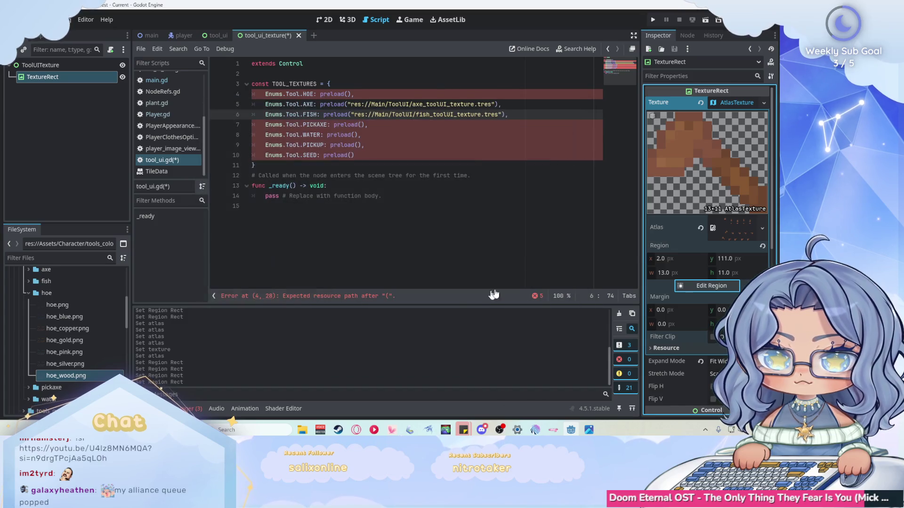
Step: Save the hoe texture as hoe_toolui_texture.tres, declining to overwrite the axe file
{"action": "left_click", "coordinate": [764, 102]}
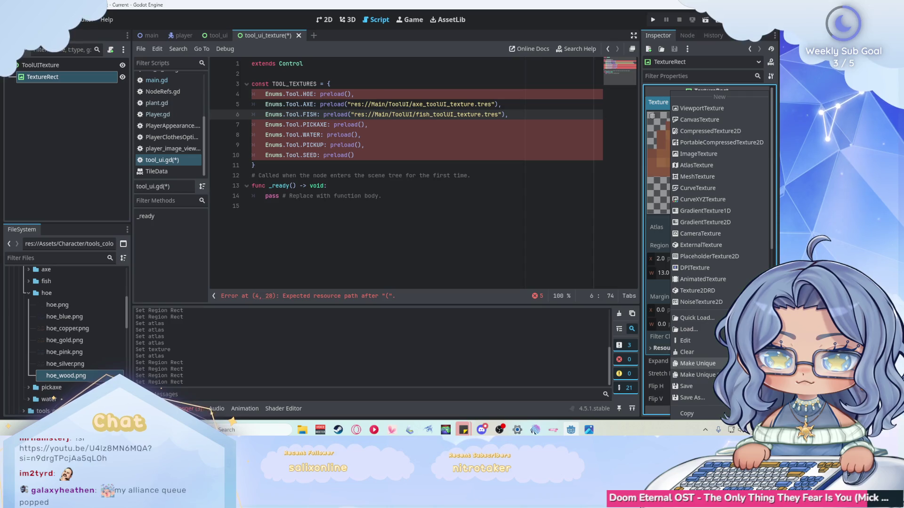
{"action": "left_click", "coordinate": [685, 386]}
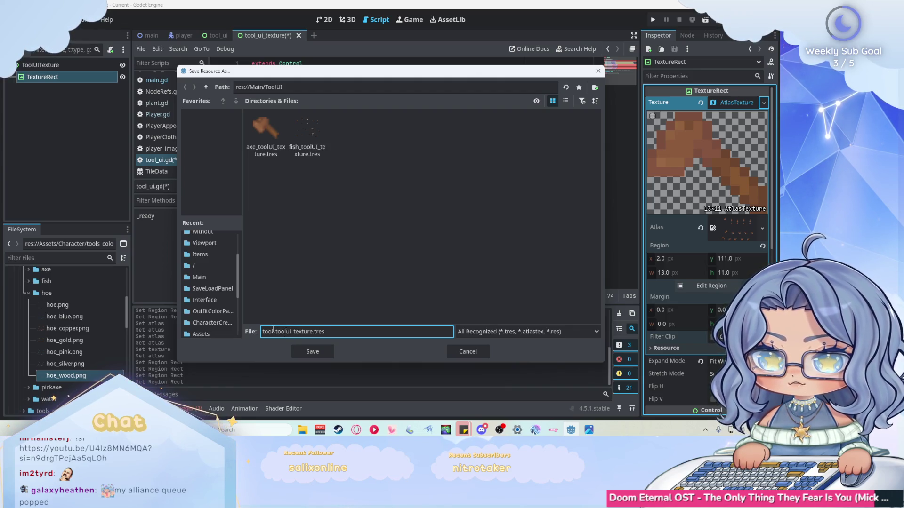
{"action": "type", "text": "axe"}
{"action": "left_click", "coordinate": [320, 353]}
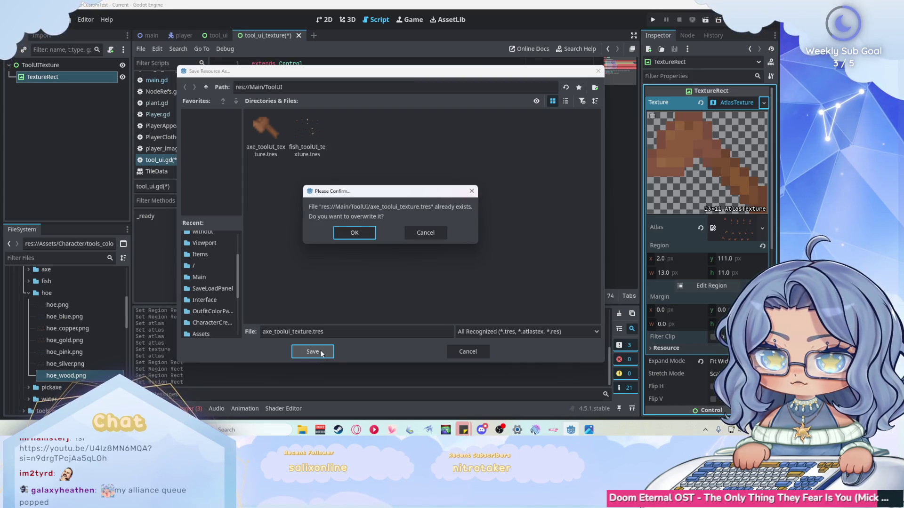
{"action": "left_click", "coordinate": [425, 232]}
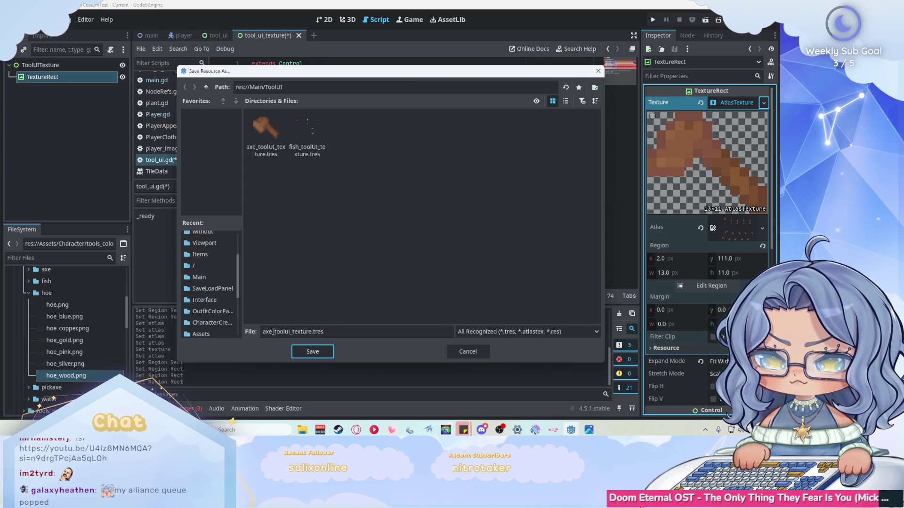
{"action": "type", "text": "hoe"}
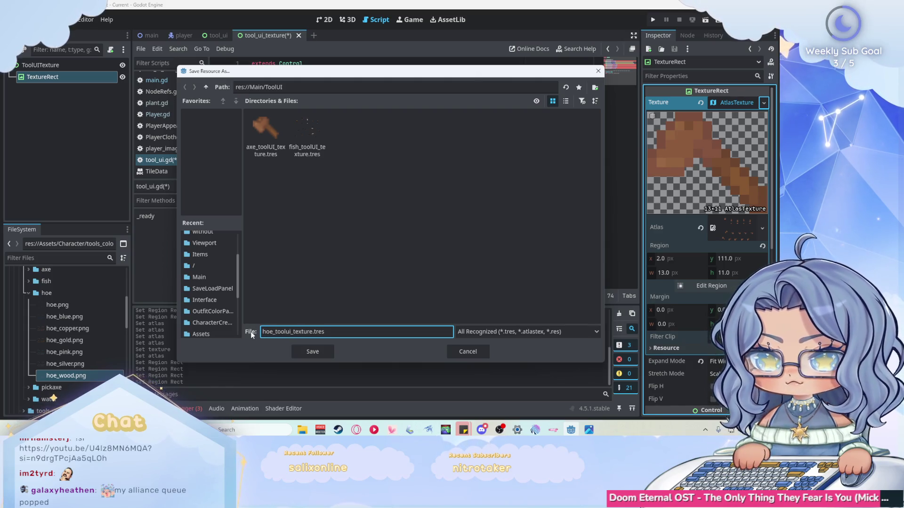
{"action": "left_click", "coordinate": [302, 348]}
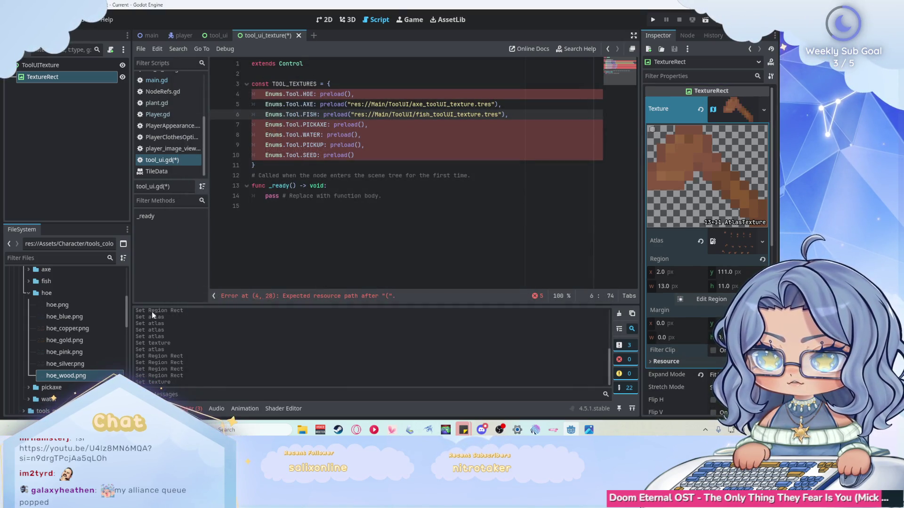
{"action": "left_click", "coordinate": [27, 293]}
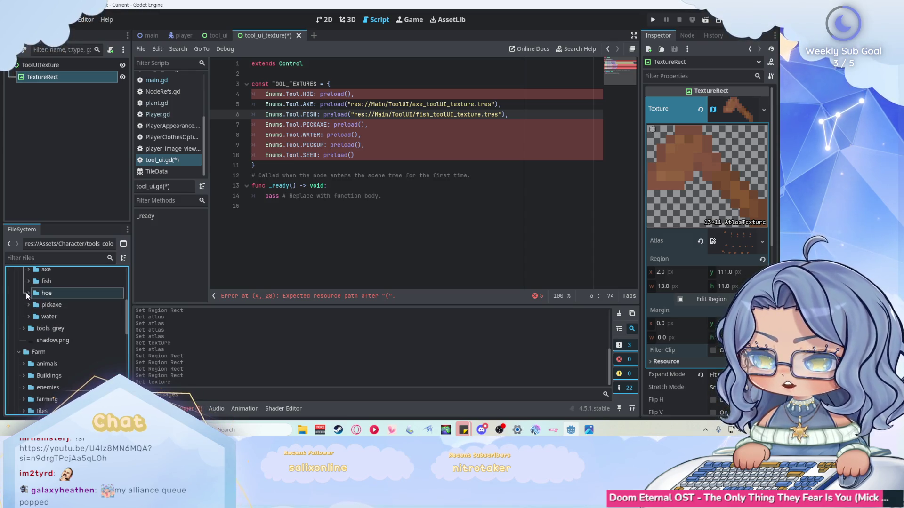
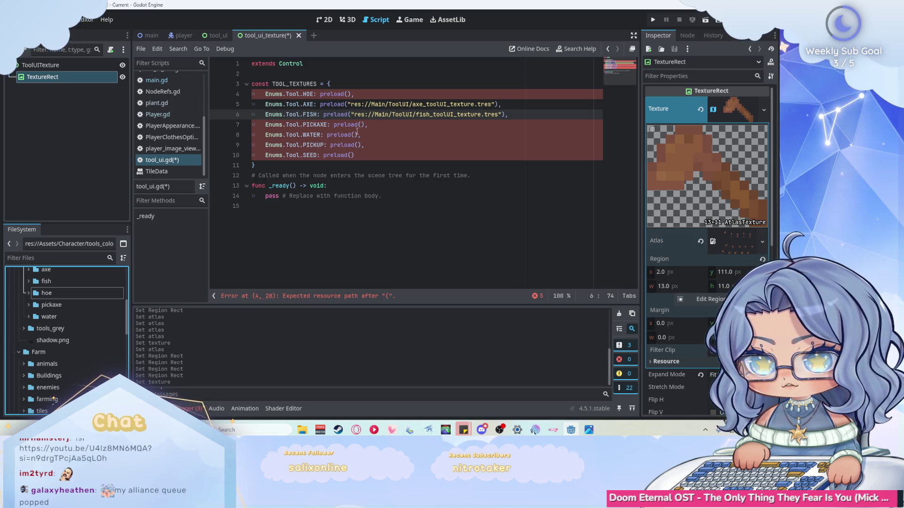
Step: Fill the HOE preload on line 4 with res://Main/ToolUI/hoe_toolui_texture.tres
{"action": "scroll", "coordinate": [61, 326], "scroll_direction": "down", "scroll_amount": 10}
{"action": "mouse_move", "coordinate": [85, 348]}
{"action": "left_mouse_down"}
{"action": "mouse_move", "coordinate": [303, 121]}
{"action": "mouse_move", "coordinate": [348, 95]}
{"action": "left_mouse_up"}
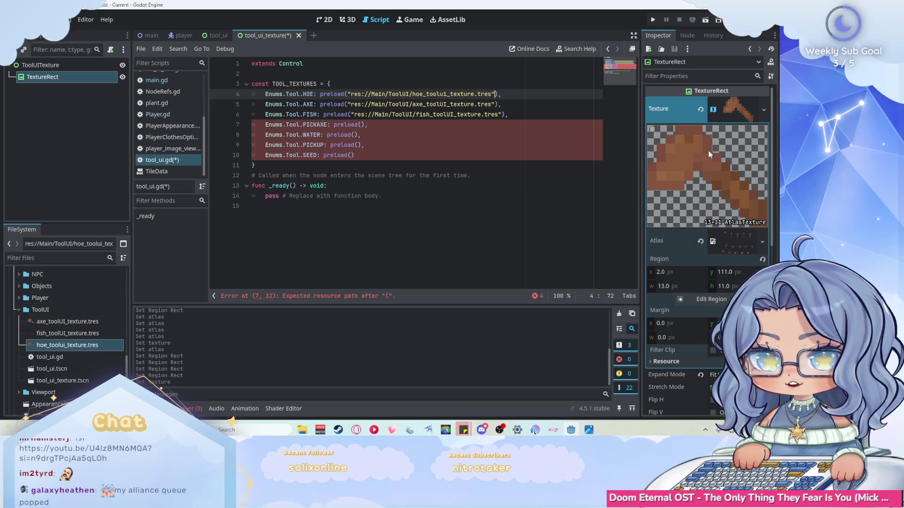
{"action": "left_click", "coordinate": [764, 109]}
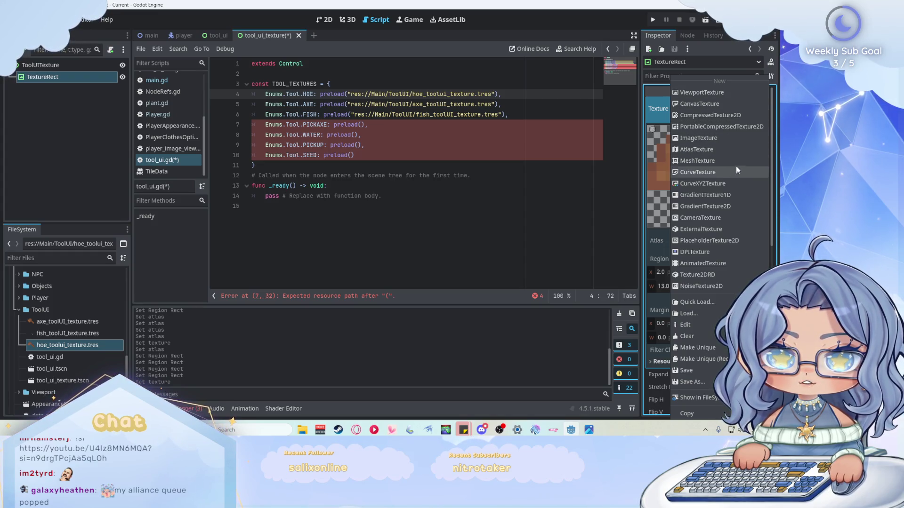
Step: Create a new AtlasTexture on the TextureRect using tools_colored/pickaxe/pickaxe_wood.png as its atlas
{"action": "left_click", "coordinate": [730, 149]}
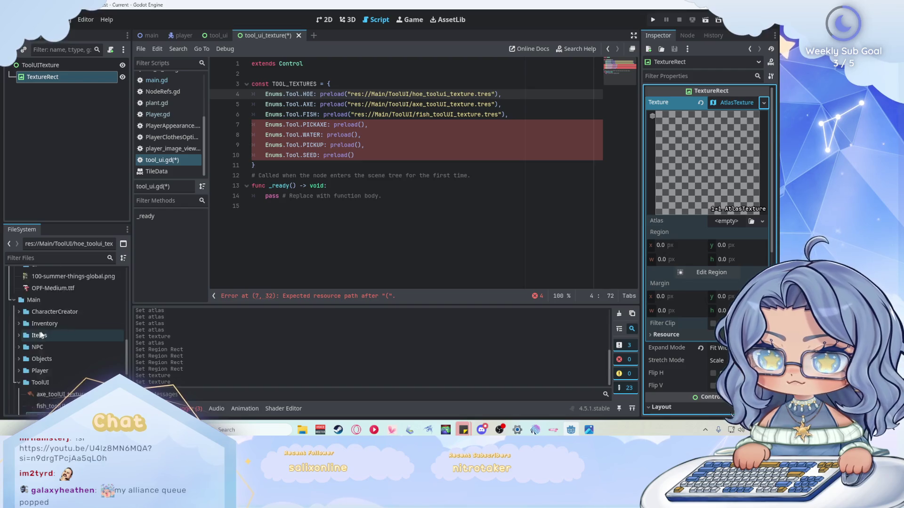
{"action": "scroll", "coordinate": [63, 322], "scroll_direction": "down", "scroll_amount": 8}
{"action": "scroll", "coordinate": [70, 320], "scroll_direction": "down", "scroll_amount": 1}
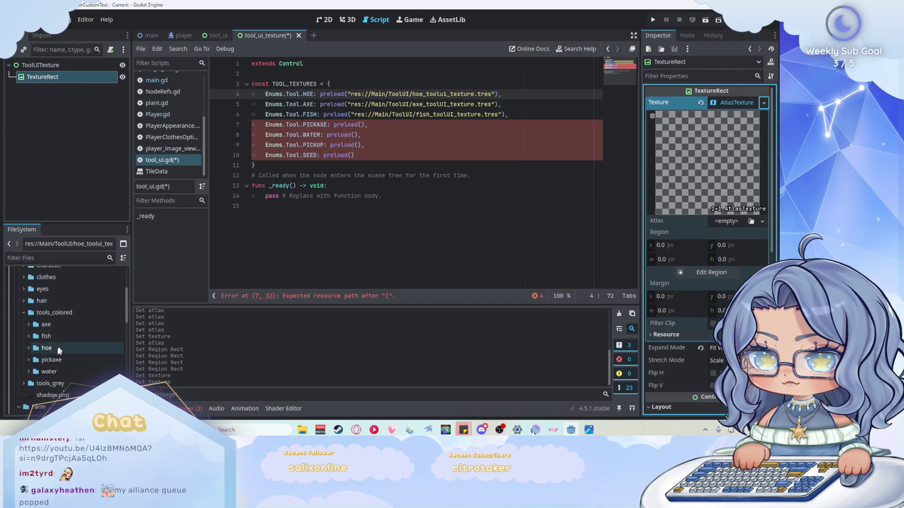
{"action": "left_click", "coordinate": [28, 359]}
{"action": "scroll", "coordinate": [81, 300], "scroll_direction": "down", "scroll_amount": 3}
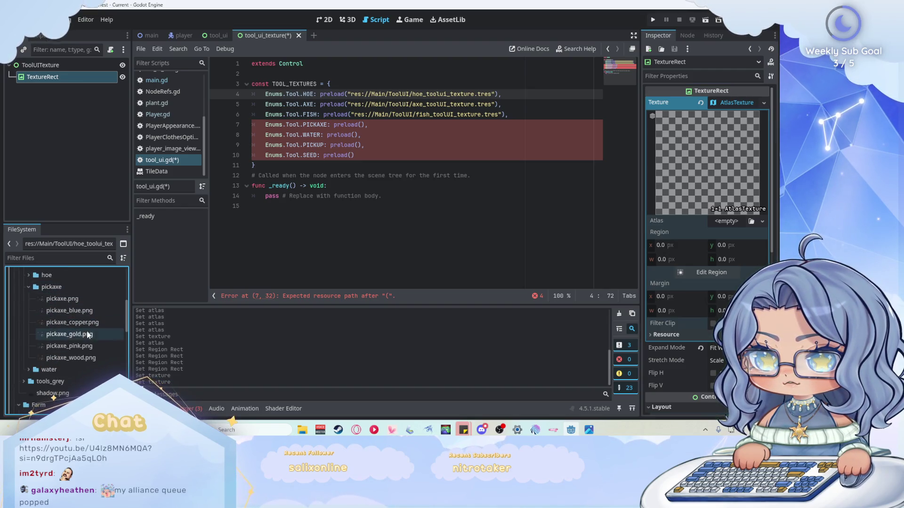
{"action": "mouse_move", "coordinate": [77, 358]}
{"action": "left_mouse_down"}
{"action": "mouse_move", "coordinate": [400, 207]}
{"action": "mouse_move", "coordinate": [721, 223]}
{"action": "left_mouse_up"}
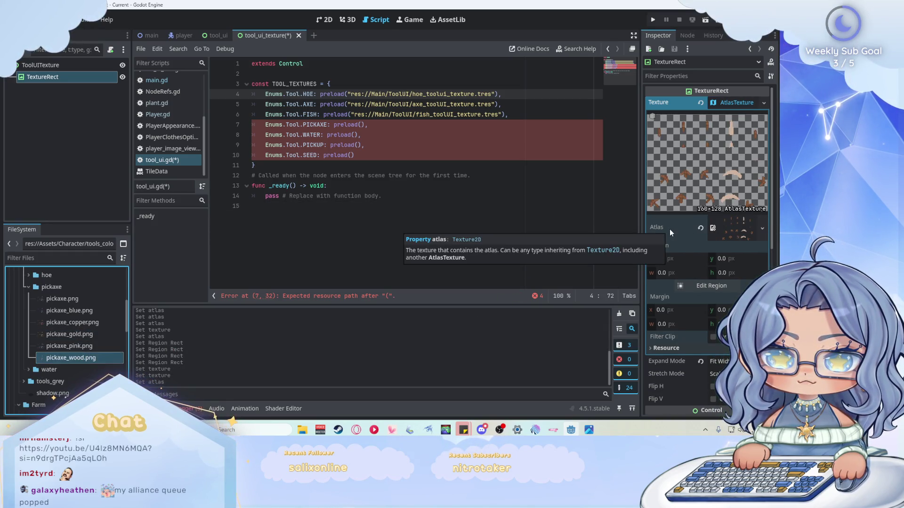
{"action": "scroll", "coordinate": [701, 225], "scroll_direction": "down", "scroll_amount": 3}
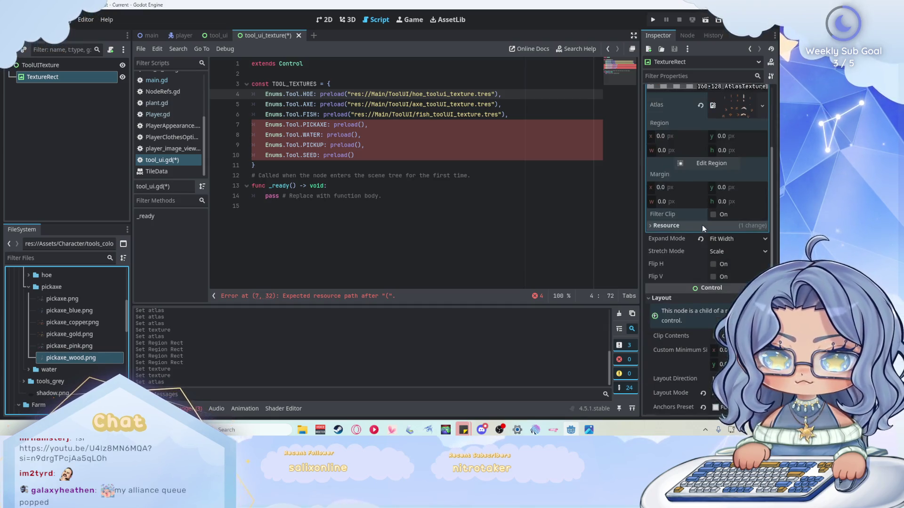
{"action": "left_click", "coordinate": [713, 164]}
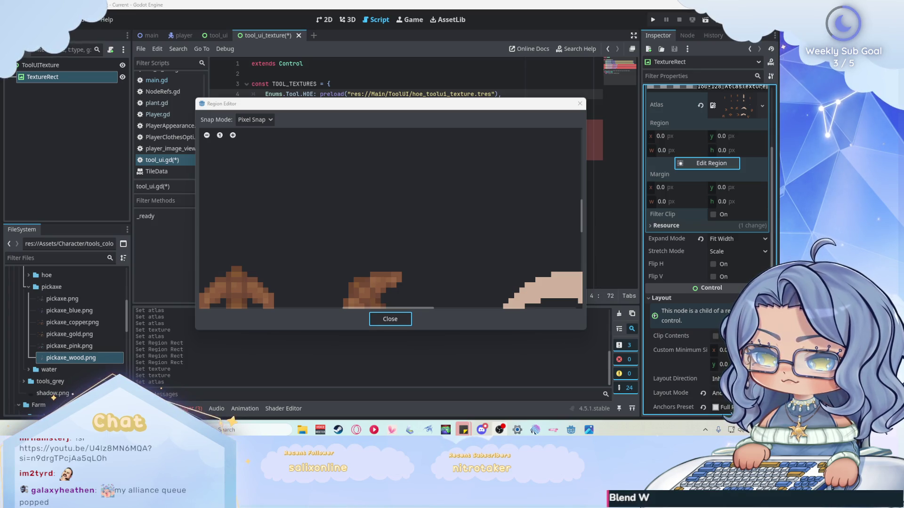
Step: Crop the atlas region to one wooden pickaxe sprite at x 4, y 112, 11×12 px
{"action": "scroll", "coordinate": [420, 163], "scroll_direction": "down", "scroll_amount": 5}
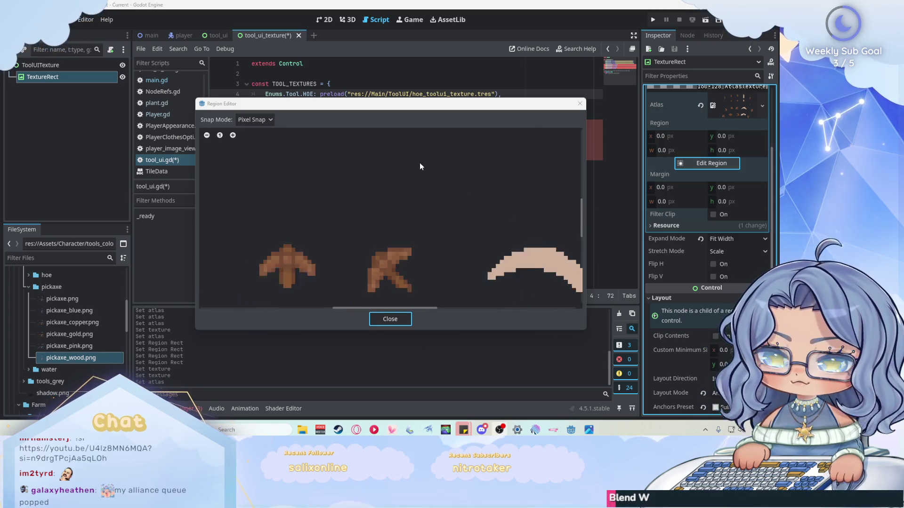
{"action": "scroll", "coordinate": [397, 230], "scroll_direction": "down", "scroll_amount": 3}
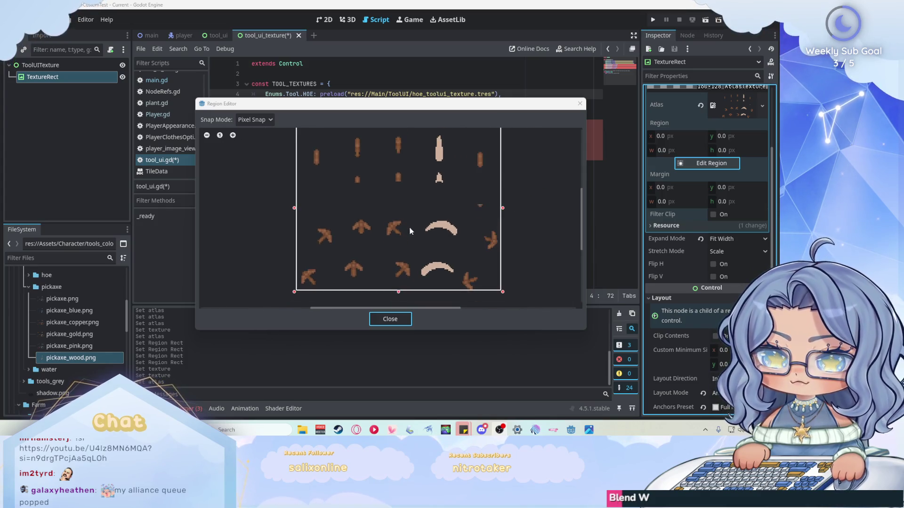
{"action": "mouse_move", "coordinate": [306, 285]}
{"action": "left_mouse_down"}
{"action": "mouse_move", "coordinate": [411, 211]}
{"action": "mouse_move", "coordinate": [356, 247]}
{"action": "left_mouse_up"}
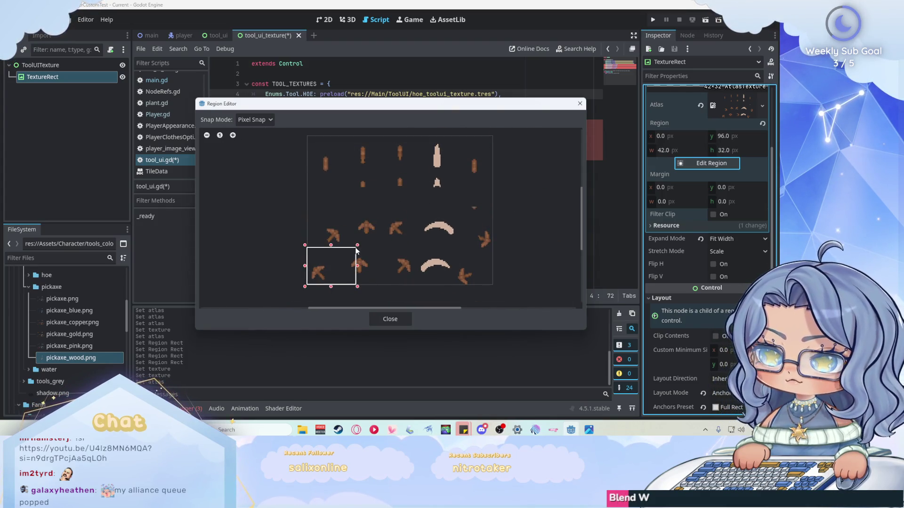
{"action": "left_click", "coordinate": [354, 251]}
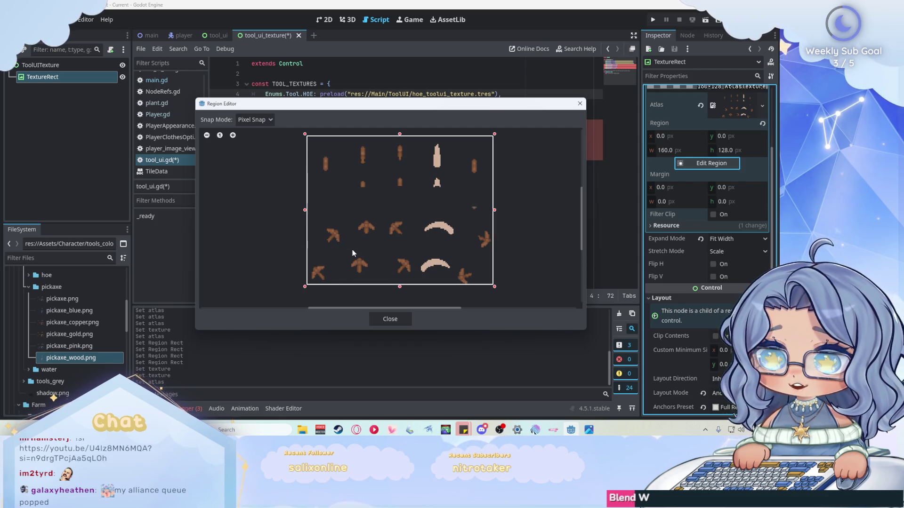
{"action": "left_click_drag", "start_coordinate": [499, 131], "coordinate": [382, 231]}
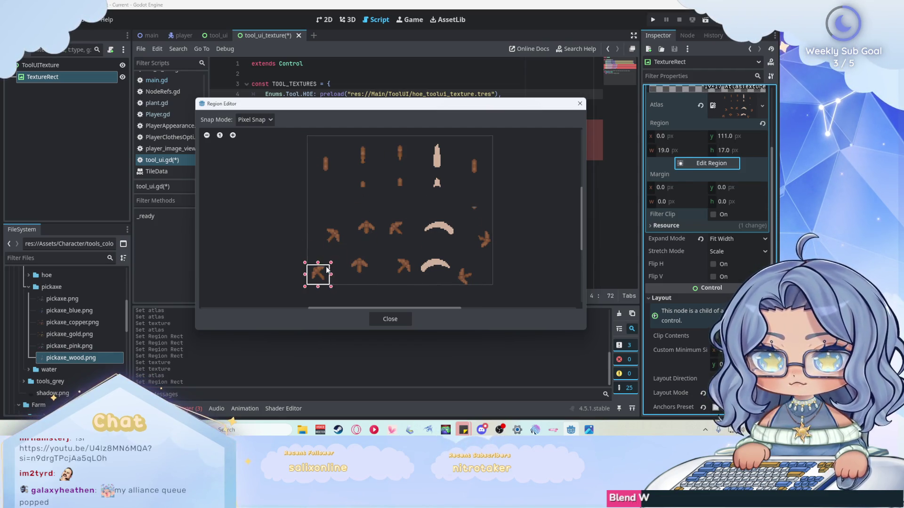
{"action": "scroll", "coordinate": [326, 270], "scroll_direction": "up", "scroll_amount": 5}
{"action": "left_click_drag", "start_coordinate": [362, 185], "coordinate": [343, 192]}
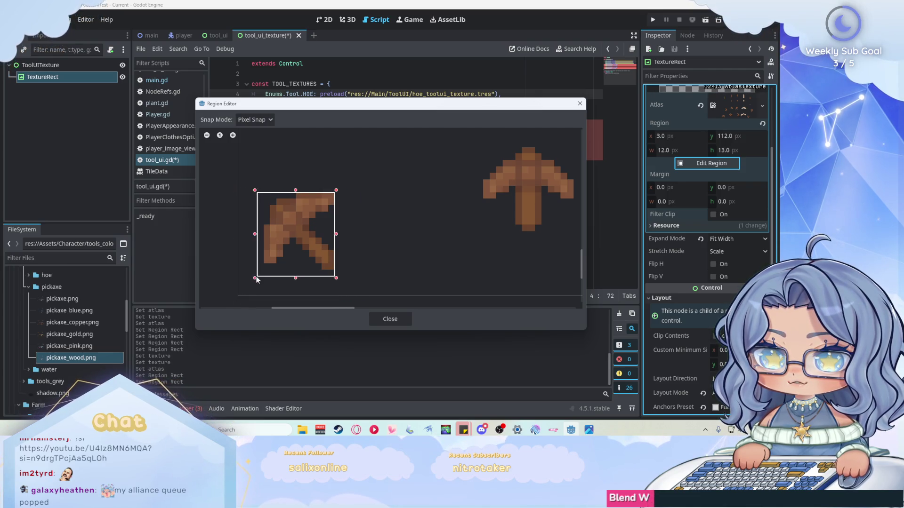
{"action": "left_click", "coordinate": [386, 318]}
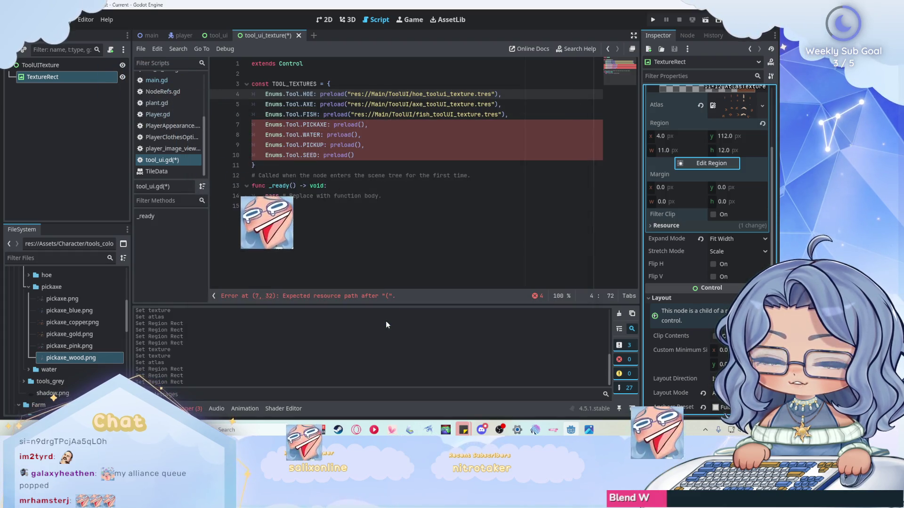
{"action": "left_click", "coordinate": [176, 37]}
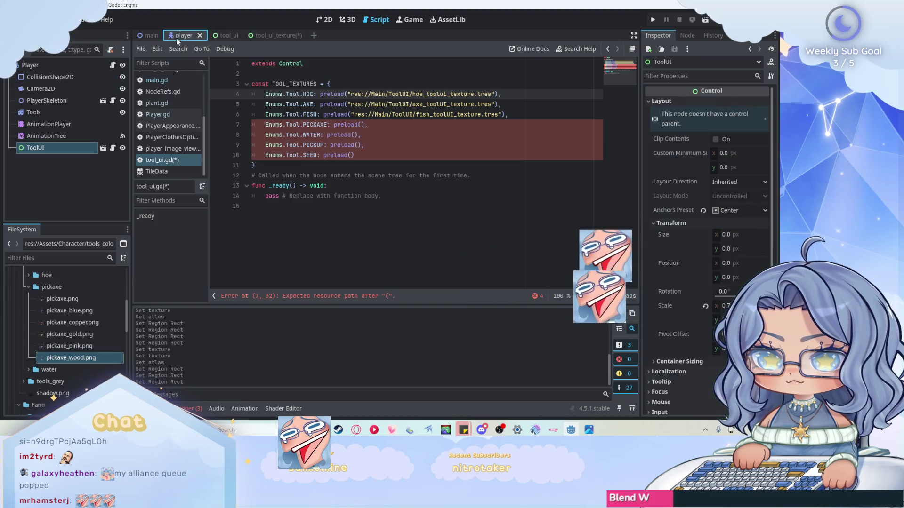
{"action": "left_click", "coordinate": [80, 129]}
{"action": "left_click", "coordinate": [72, 114]}
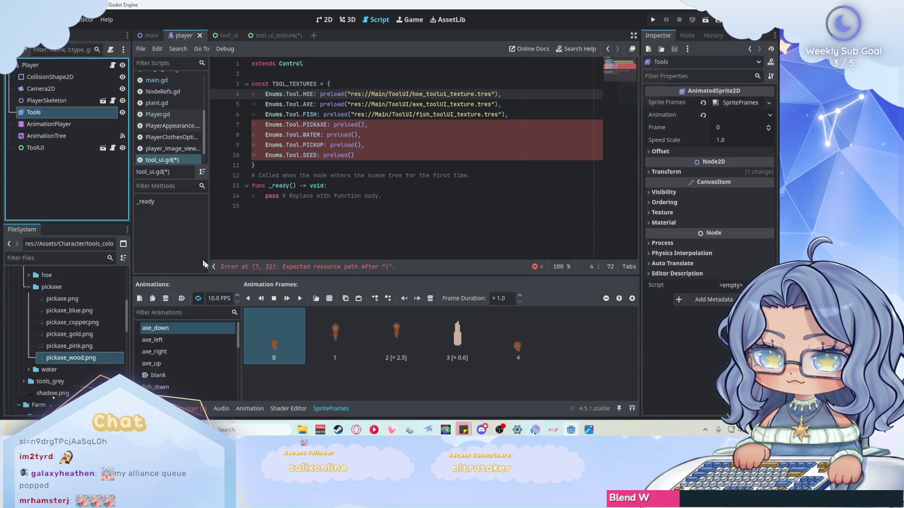
{"action": "left_click", "coordinate": [192, 339]}
{"action": "key", "text": "Down"}
{"action": "key", "text": "Down"}
{"action": "key", "text": "Down"}
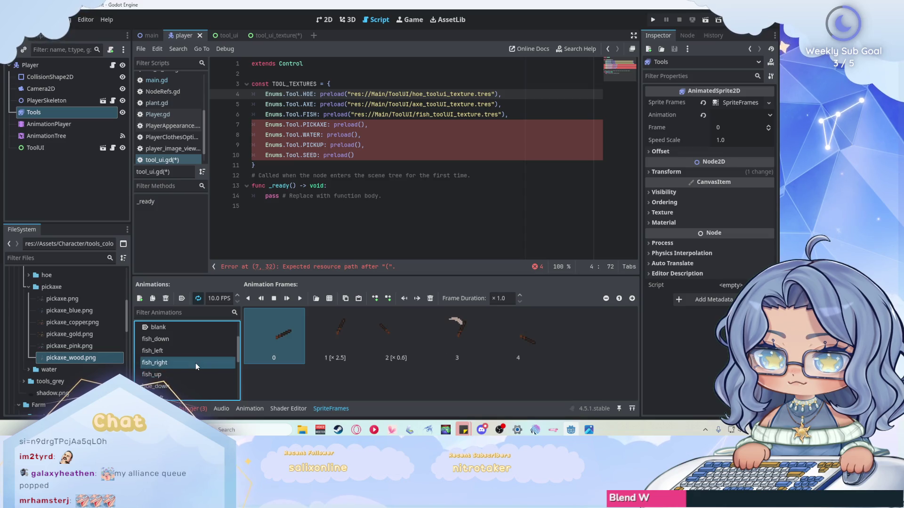
{"action": "key", "text": "Down"}
{"action": "key", "text": "Down"}
{"action": "key", "text": "Down"}
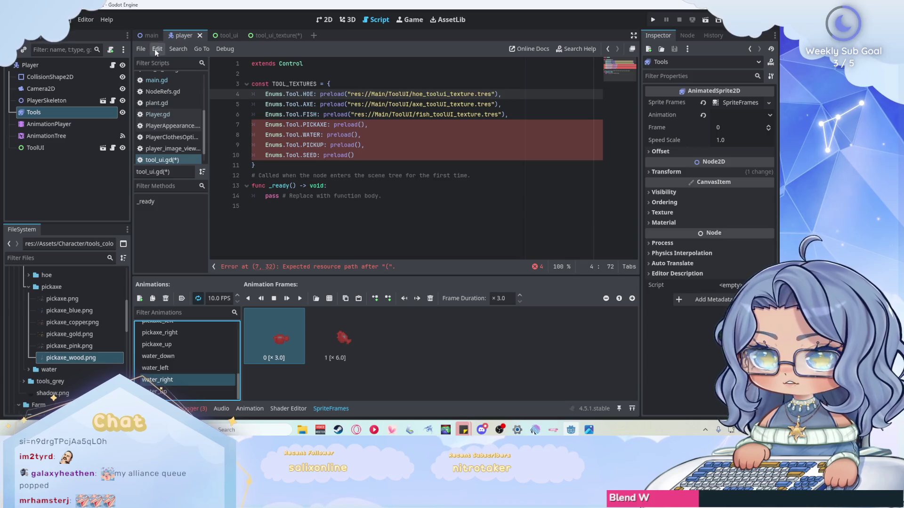
{"action": "left_click", "coordinate": [147, 35]}
{"action": "left_click", "coordinate": [190, 34]}
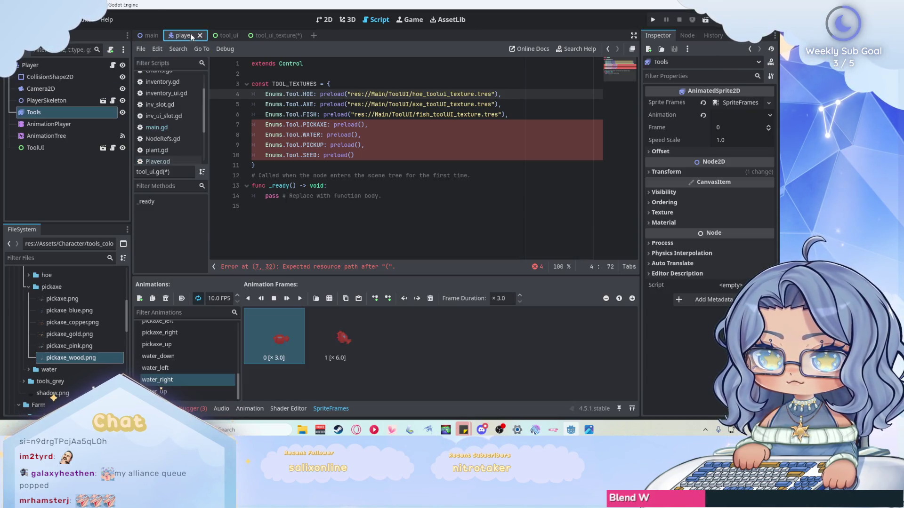
{"action": "left_click", "coordinate": [284, 35]}
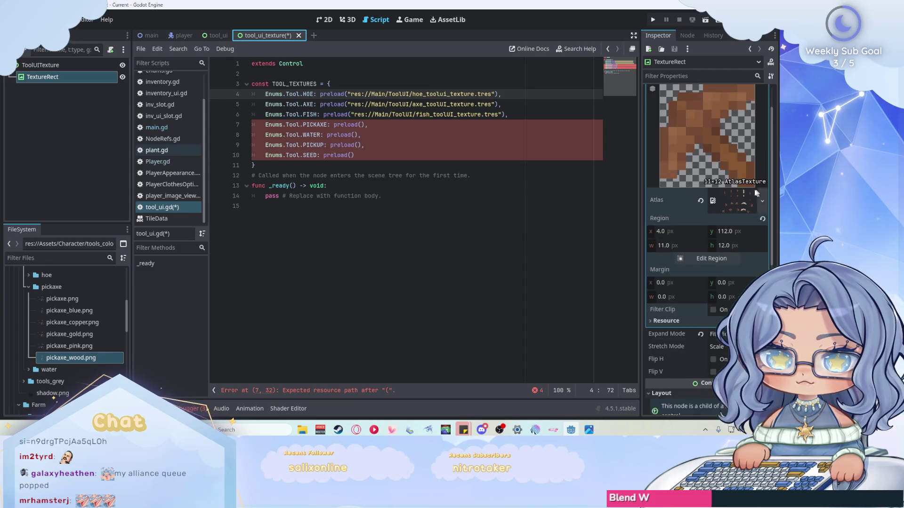
Step: Save the AtlasTexture resource as pickaxe_toolui_texture.tres in res://Main/ToolUI
{"action": "scroll", "coordinate": [728, 185], "scroll_direction": "up", "scroll_amount": 3}
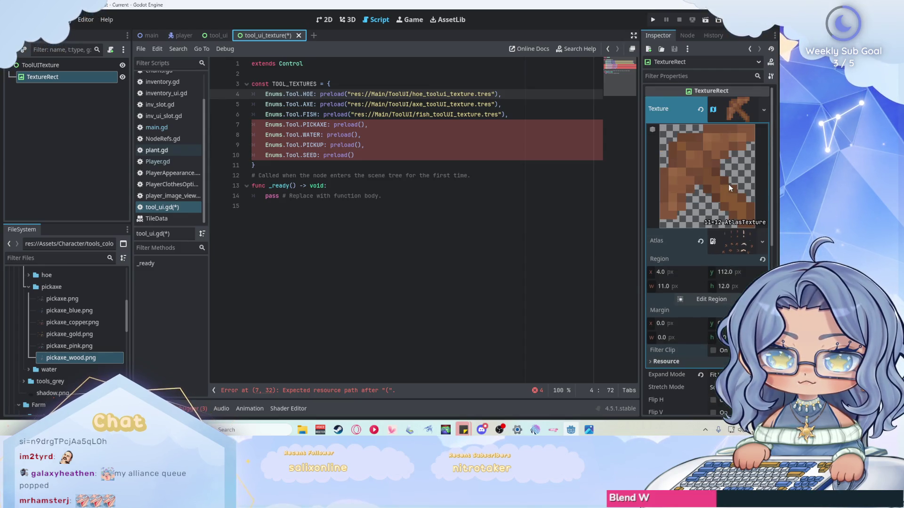
{"action": "left_click", "coordinate": [764, 108]}
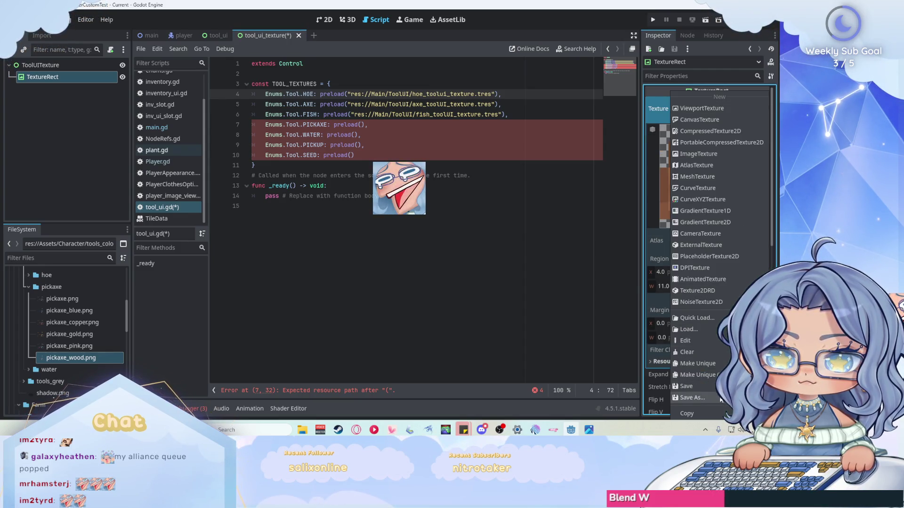
{"action": "left_click", "coordinate": [691, 398]}
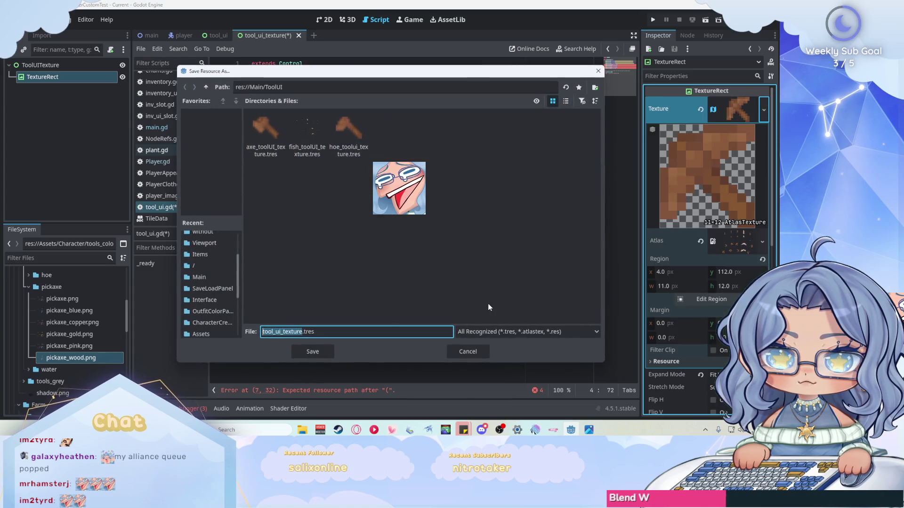
{"action": "left_click", "coordinate": [282, 332]}
{"action": "type", "text": "tool"}
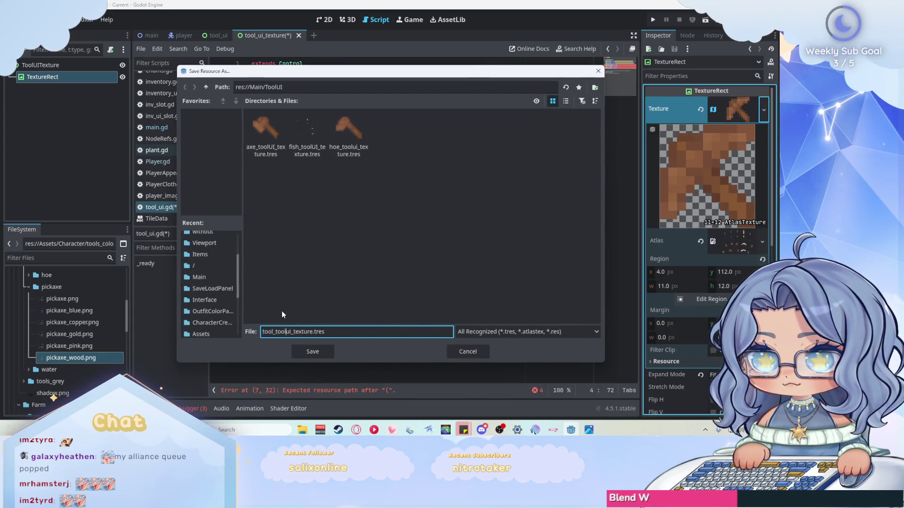
{"action": "left_click", "coordinate": [275, 332]}
{"action": "type", "text": "tool"}
{"action": "left_click_drag", "start_coordinate": [273, 332], "coordinate": [258, 331]}
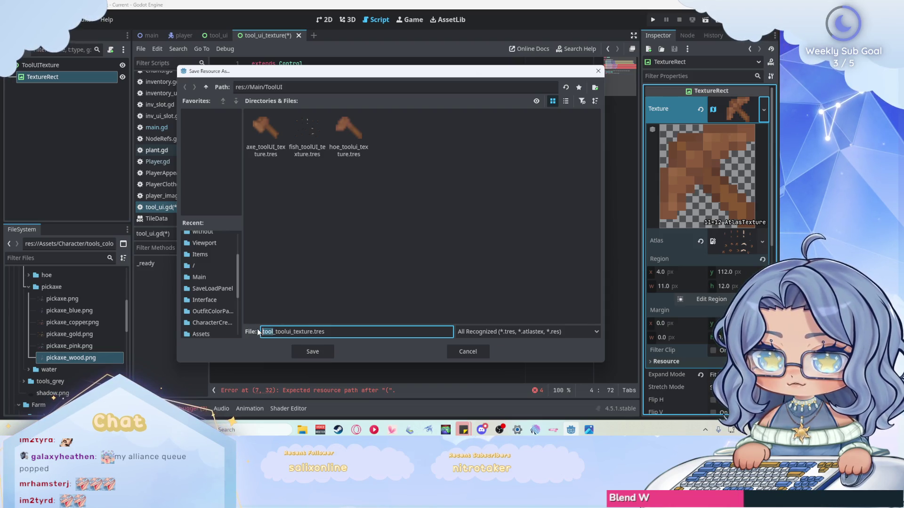
{"action": "type", "text": "pickaxe"}
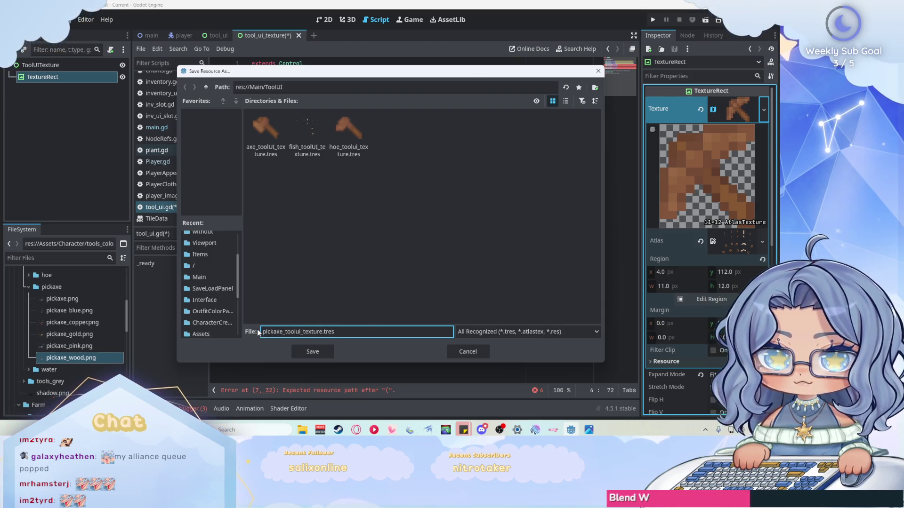
{"action": "left_click", "coordinate": [368, 332]}
{"action": "left_click", "coordinate": [313, 352]}
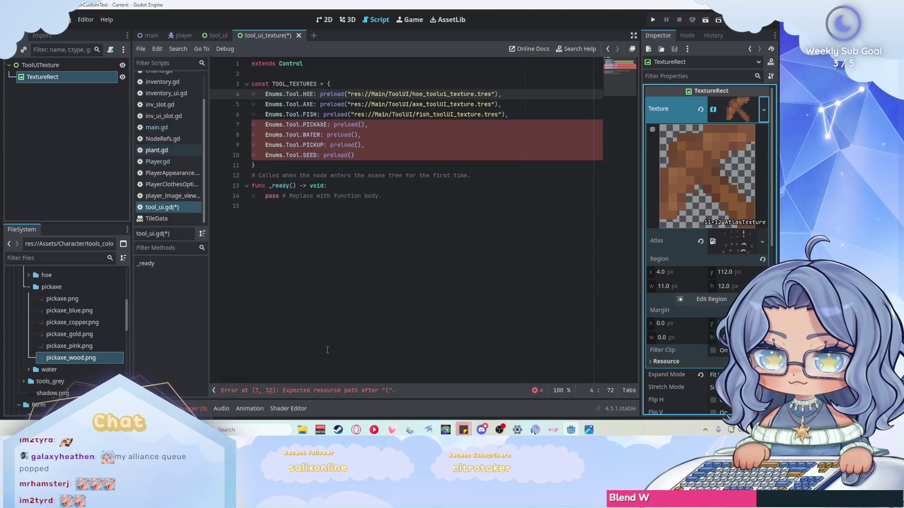
{"action": "scroll", "coordinate": [91, 326], "scroll_direction": "down", "scroll_amount": 10}
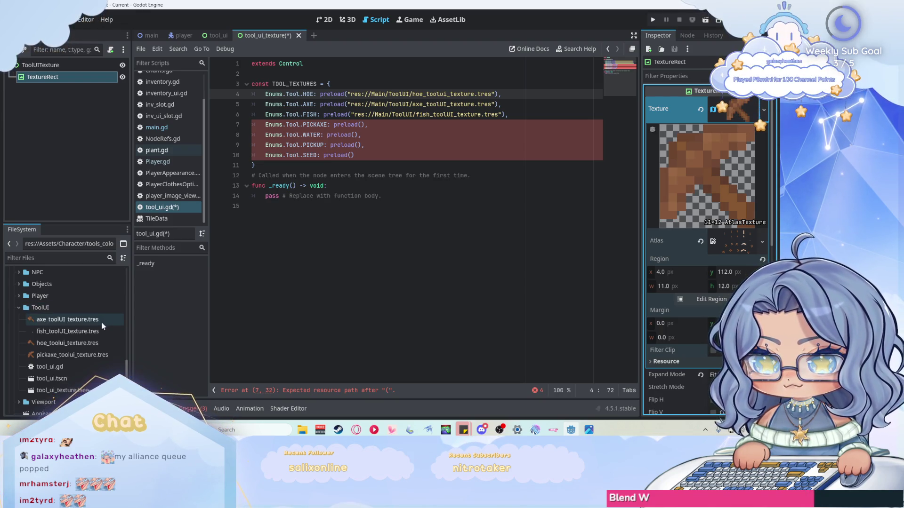
Step: Fill the PICKAXE preload on line 7 with pickaxe_toolui_texture.tres and collapse the pickaxe sprite folder
{"action": "mouse_move", "coordinate": [70, 355]}
{"action": "left_mouse_down"}
{"action": "mouse_move", "coordinate": [136, 325]}
{"action": "mouse_move", "coordinate": [282, 137]}
{"action": "mouse_move", "coordinate": [362, 130]}
{"action": "left_mouse_up"}
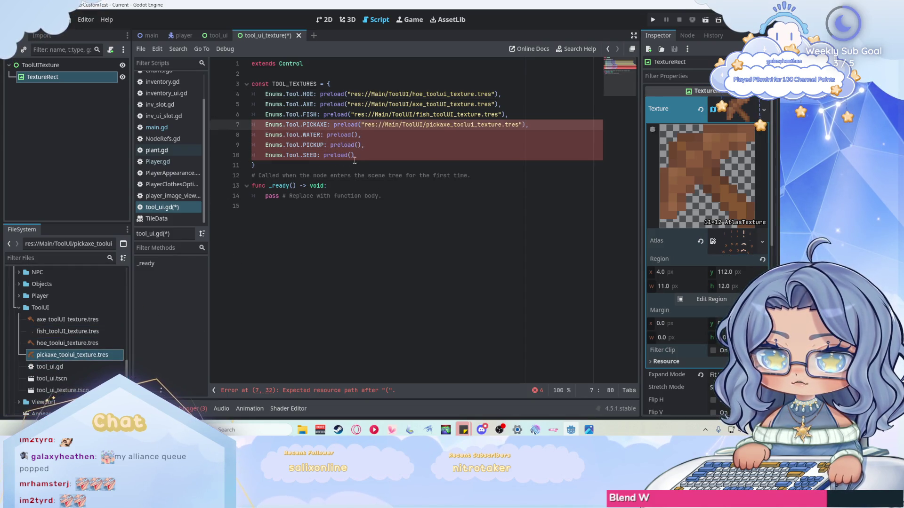
{"action": "scroll", "coordinate": [84, 341], "scroll_direction": "down", "scroll_amount": 10}
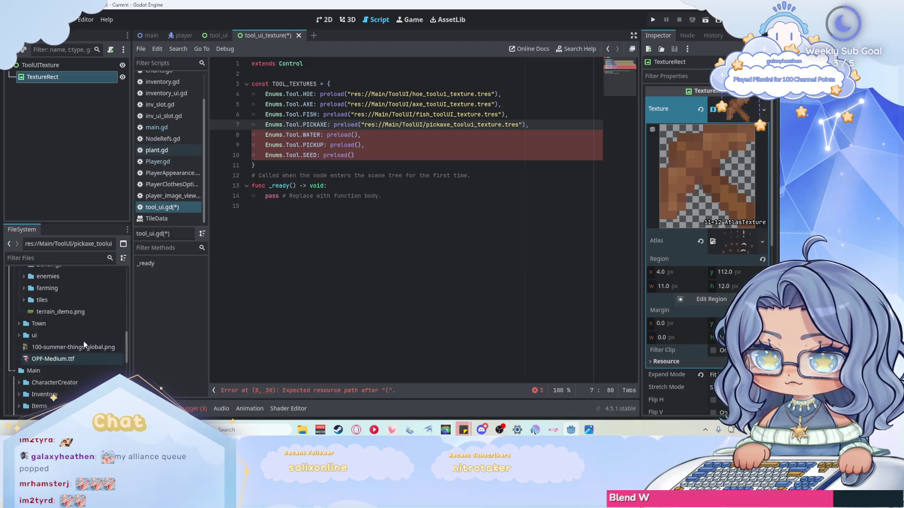
{"action": "left_click", "coordinate": [28, 323]}
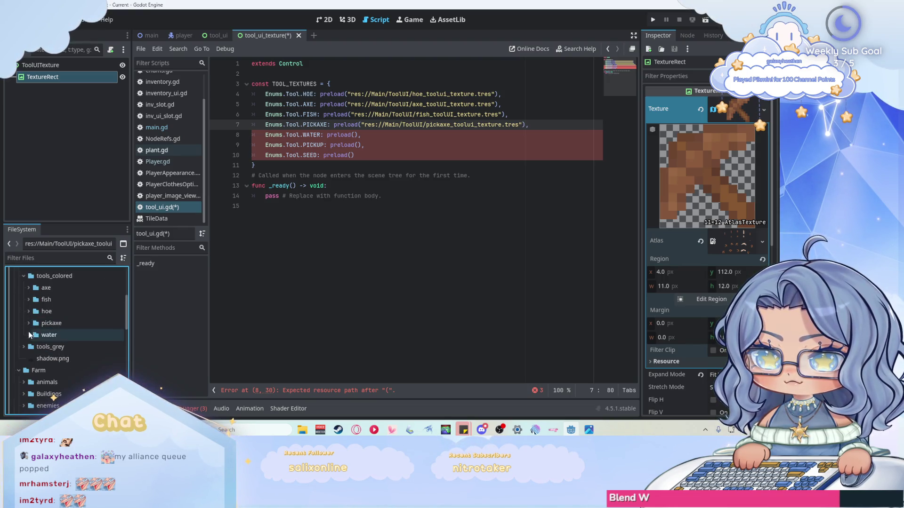
Step: Create a new AtlasTexture using tools_colored/water/wateringcan_red.png as its atlas
{"action": "left_click", "coordinate": [28, 335]}
{"action": "scroll", "coordinate": [29, 334], "scroll_direction": "down", "scroll_amount": 1}
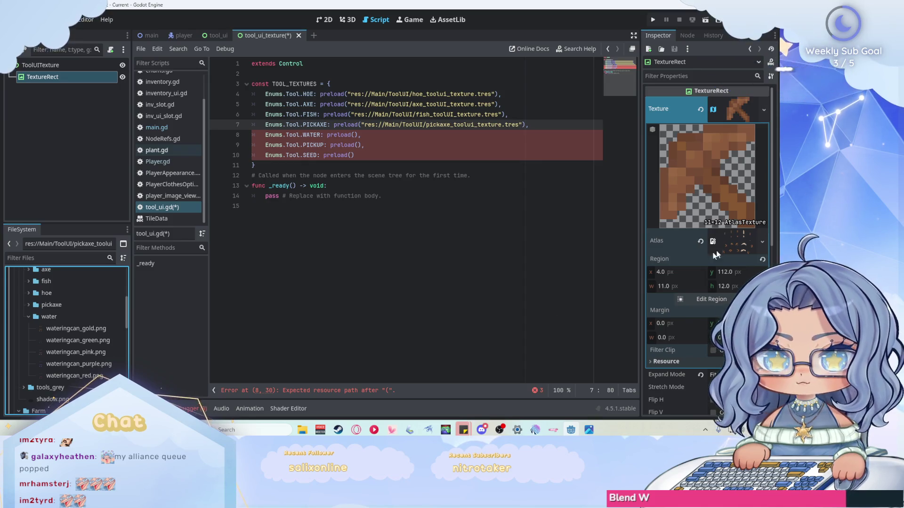
{"action": "left_click", "coordinate": [764, 110]}
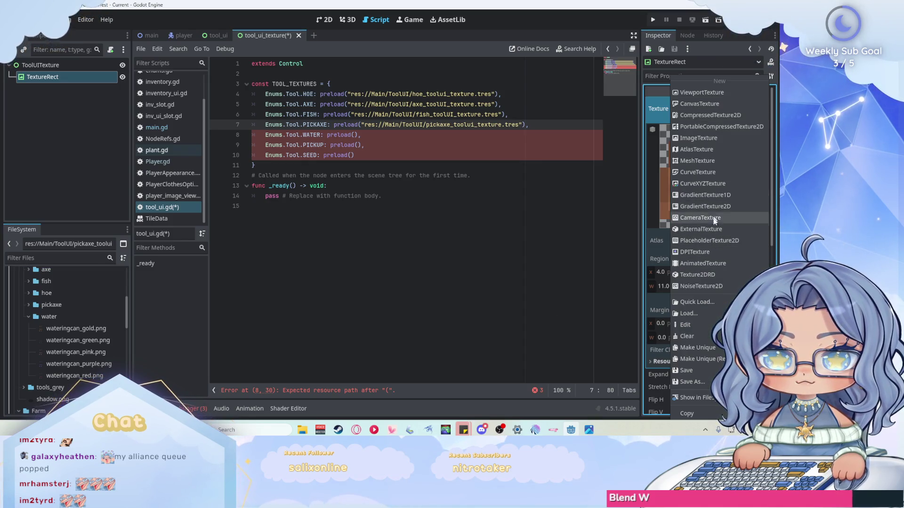
{"action": "left_click", "coordinate": [707, 149]}
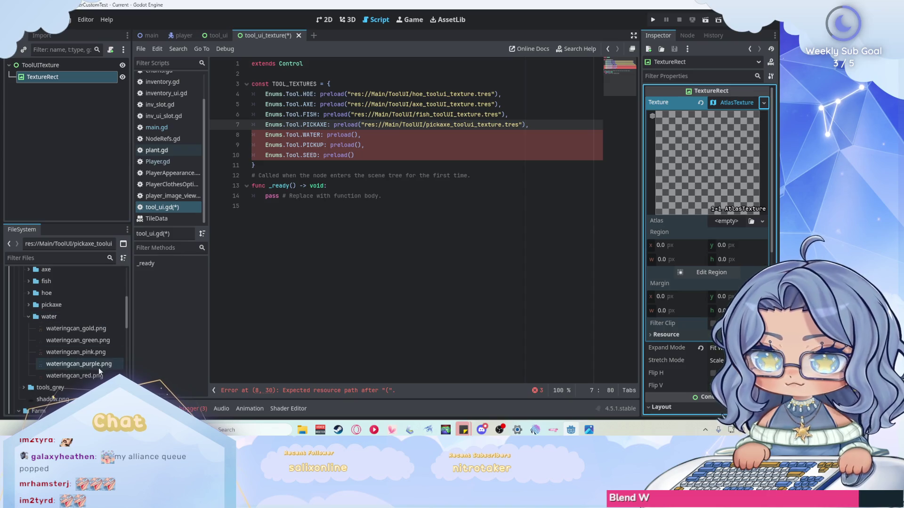
{"action": "mouse_move", "coordinate": [74, 376]}
{"action": "left_mouse_down"}
{"action": "mouse_move", "coordinate": [117, 367]}
{"action": "mouse_move", "coordinate": [517, 207]}
{"action": "mouse_move", "coordinate": [718, 225]}
{"action": "left_mouse_up"}
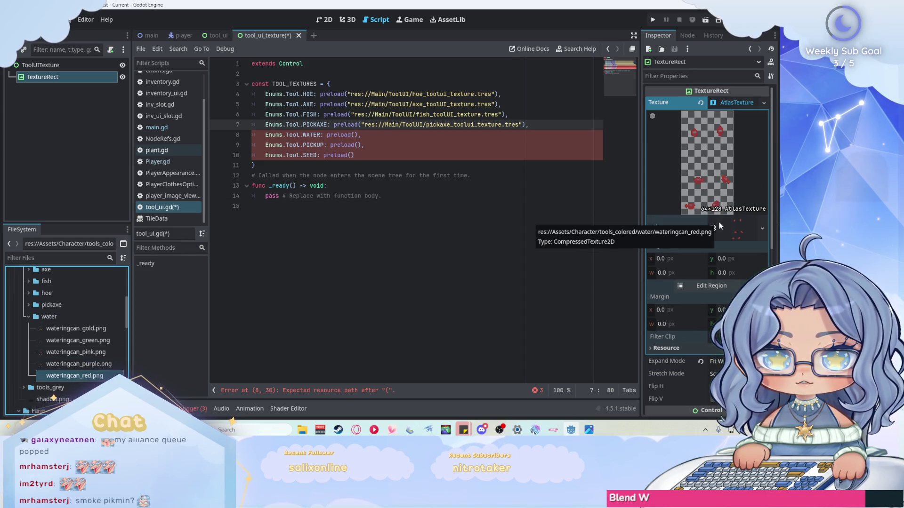
Step: Crop the atlas region to one red watering can at x 4, y 114, 13×8 px
{"action": "left_click", "coordinate": [711, 286]}
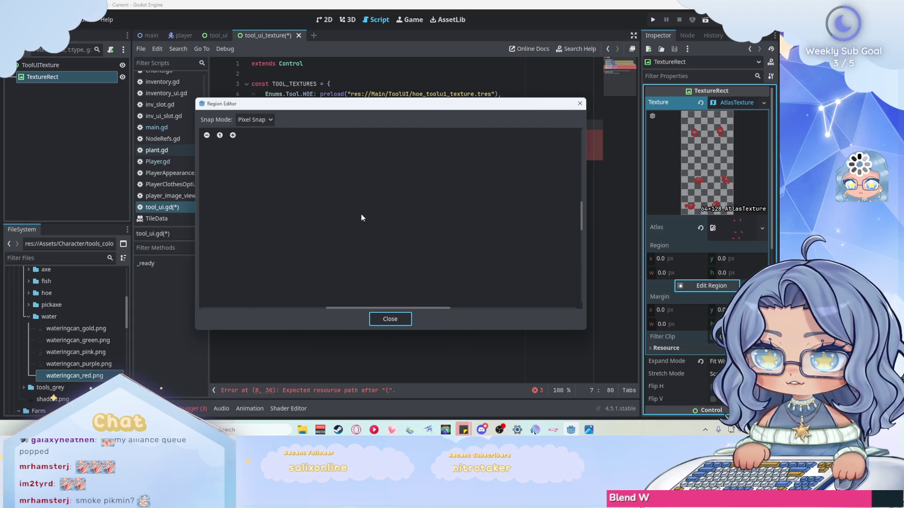
{"action": "scroll", "coordinate": [410, 198], "scroll_direction": "down", "scroll_amount": 2}
{"action": "scroll", "coordinate": [355, 230], "scroll_direction": "down", "scroll_amount": 3}
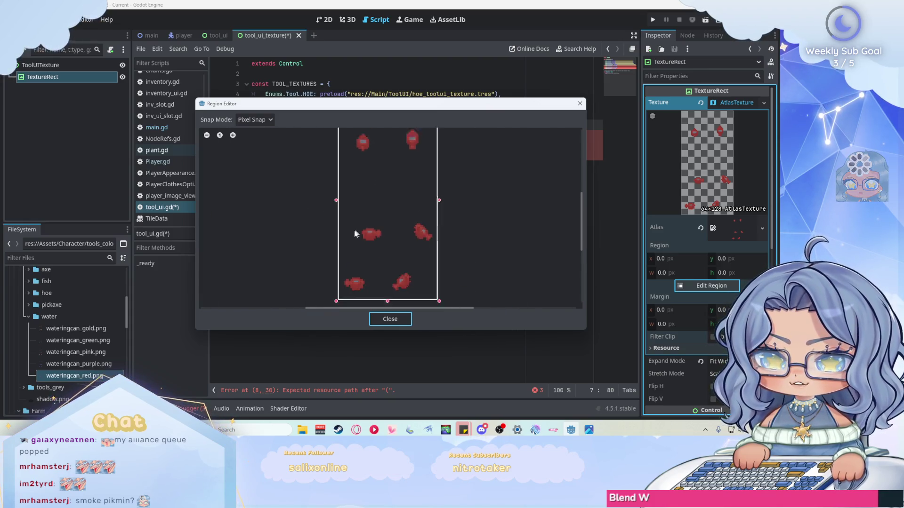
{"action": "mouse_move", "coordinate": [341, 279]}
{"action": "left_mouse_down"}
{"action": "mouse_move", "coordinate": [388, 202]}
{"action": "mouse_move", "coordinate": [360, 259]}
{"action": "left_mouse_up"}
{"action": "scroll", "coordinate": [356, 275], "scroll_direction": "up", "scroll_amount": 3}
{"action": "scroll", "coordinate": [366, 254], "scroll_direction": "up", "scroll_amount": 1}
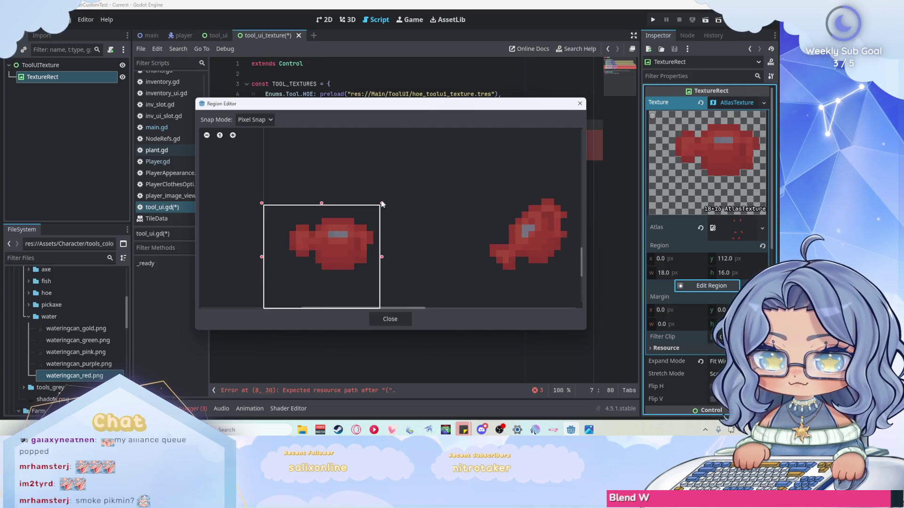
{"action": "left_click_drag", "start_coordinate": [379, 207], "coordinate": [374, 218]}
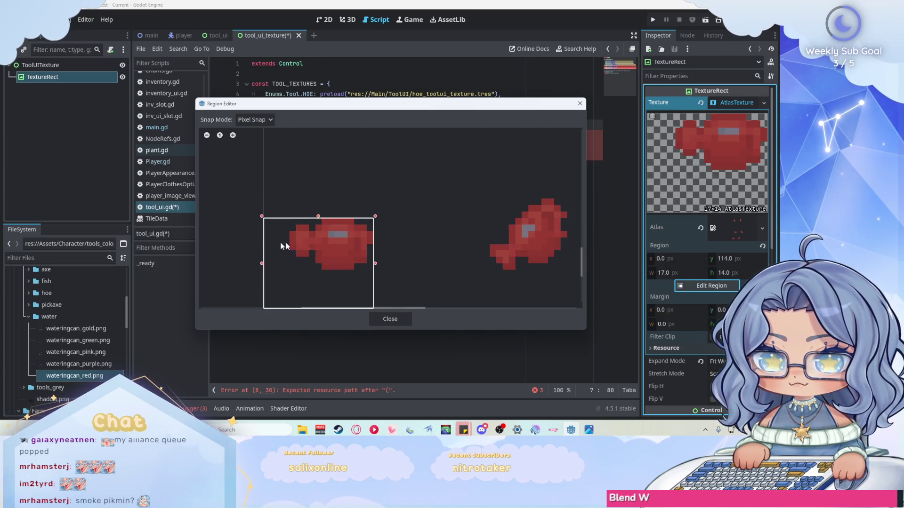
{"action": "left_click_drag", "start_coordinate": [264, 262], "coordinate": [286, 262]}
{"action": "scroll", "coordinate": [294, 238], "scroll_direction": "down", "scroll_amount": 1}
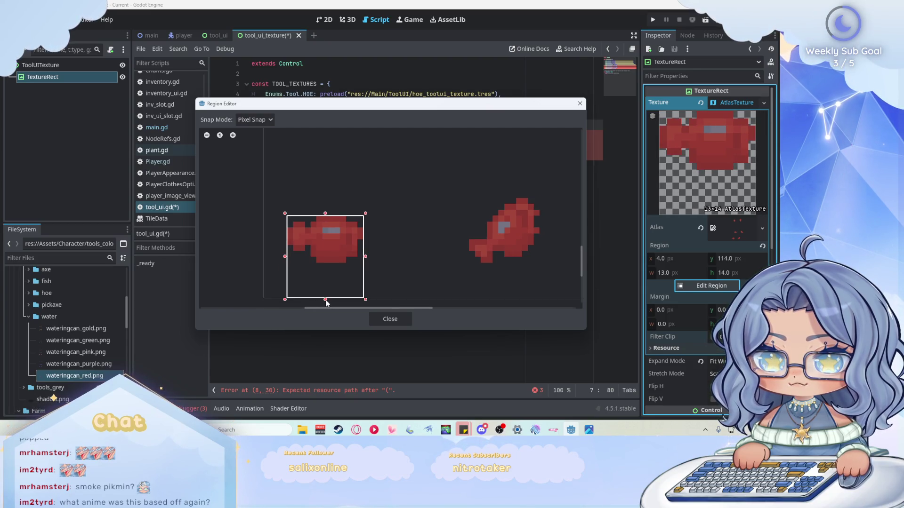
{"action": "left_click_drag", "start_coordinate": [326, 299], "coordinate": [332, 264]}
{"action": "left_click", "coordinate": [389, 320]}
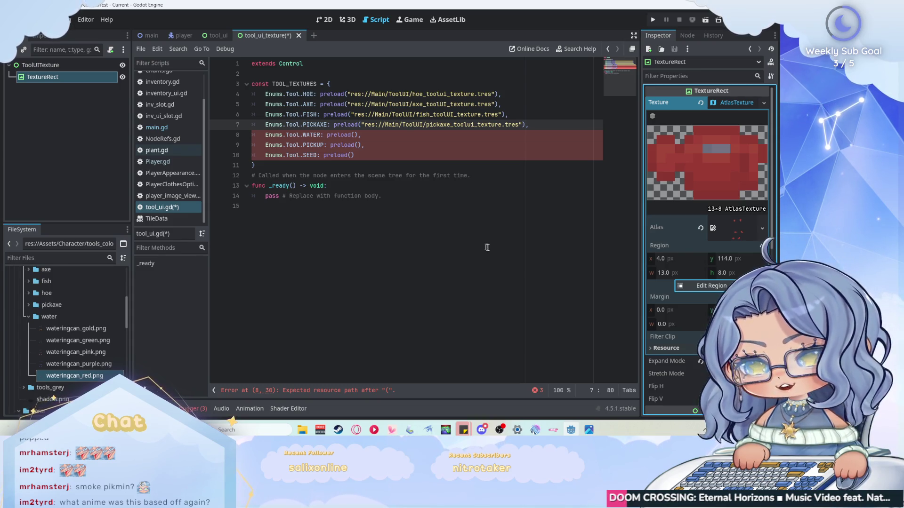
Step: Save the watering-can AtlasTexture as water_toolui_texture.tres in res://Main/ToolUI
{"action": "left_click", "coordinate": [762, 102]}
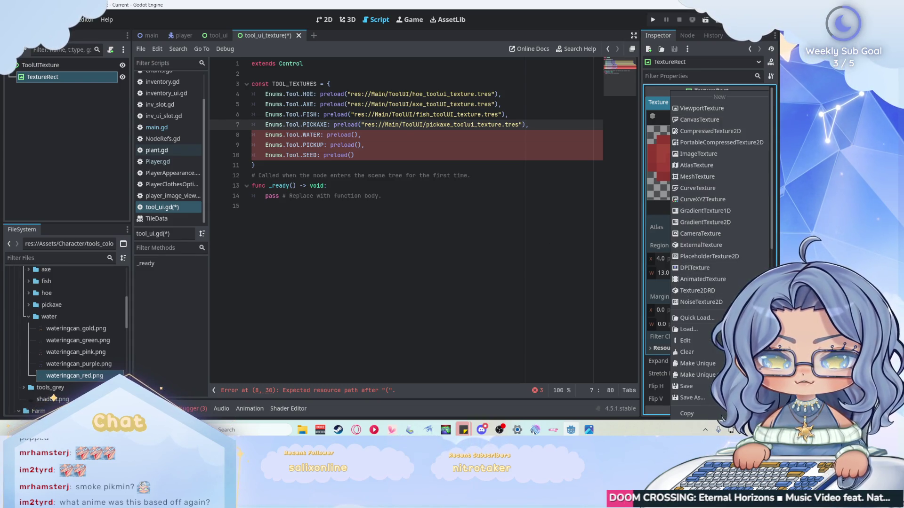
{"action": "left_click", "coordinate": [692, 398]}
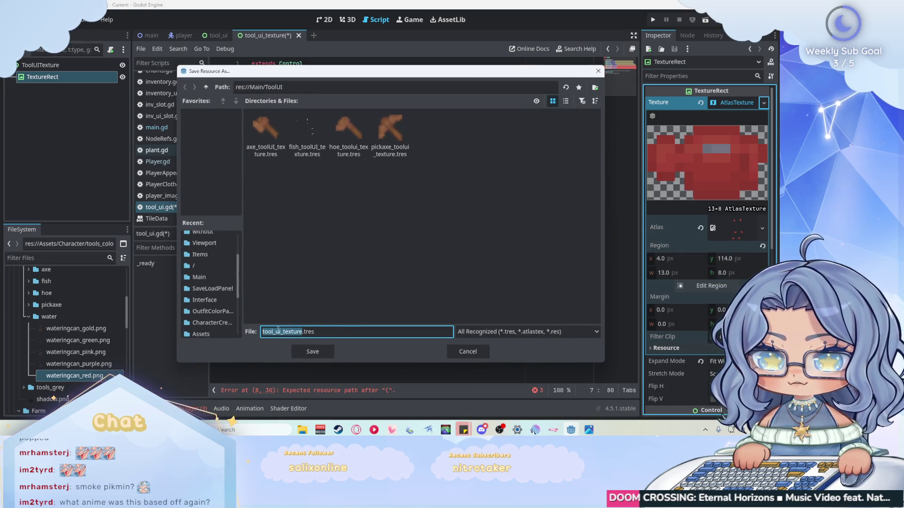
{"action": "type", "text": "ol"}
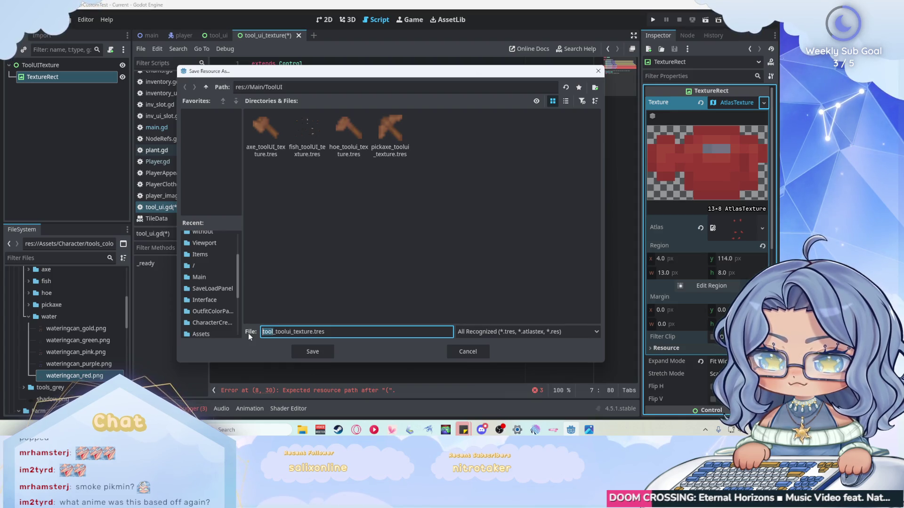
{"action": "key", "text": "BackSpace"}
{"action": "key", "text": "BackSpace"}
{"action": "key", "text": "BackSpace"}
{"action": "type", "text": "water"}
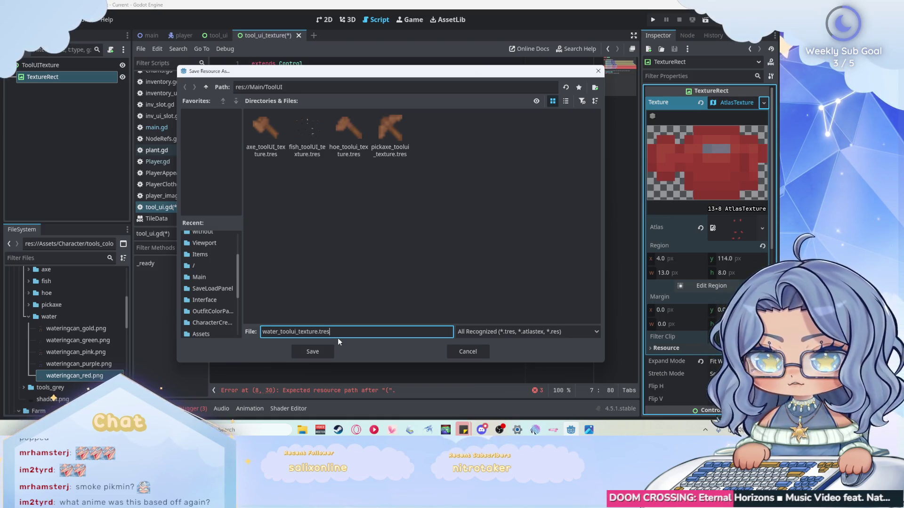
{"action": "left_click", "coordinate": [323, 350]}
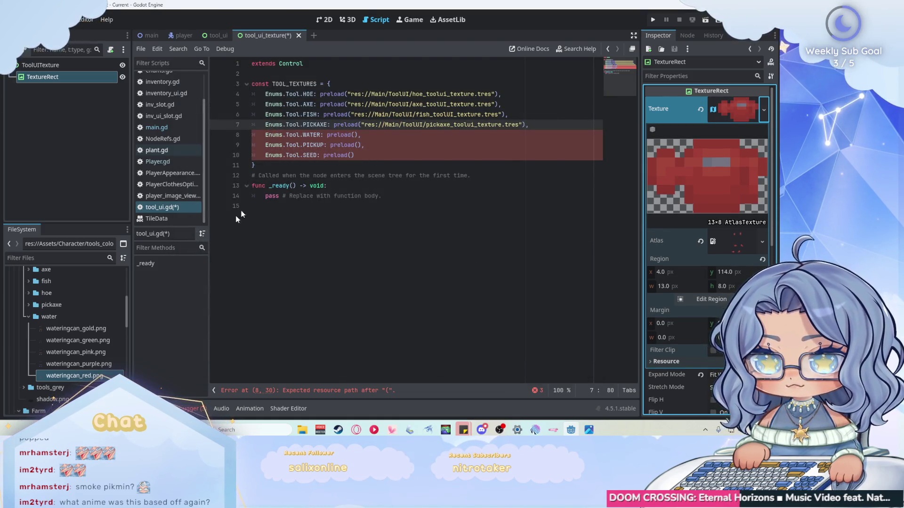
Step: Fill the WATER preload on line 8 with res://Main/ToolUI/water_toolui_texture.tres
{"action": "scroll", "coordinate": [72, 304], "scroll_direction": "down", "scroll_amount": 5}
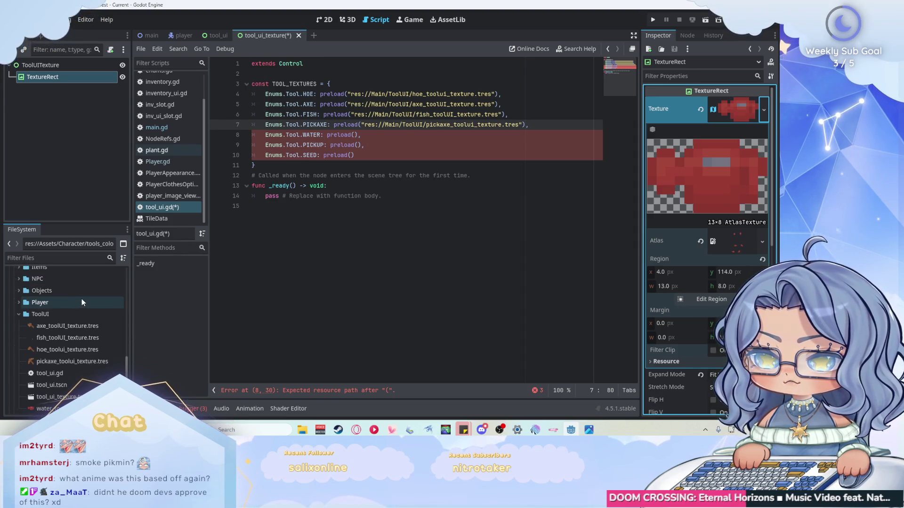
{"action": "scroll", "coordinate": [81, 298], "scroll_direction": "down", "scroll_amount": 1}
{"action": "scroll", "coordinate": [81, 298], "scroll_direction": "down", "scroll_amount": 1}
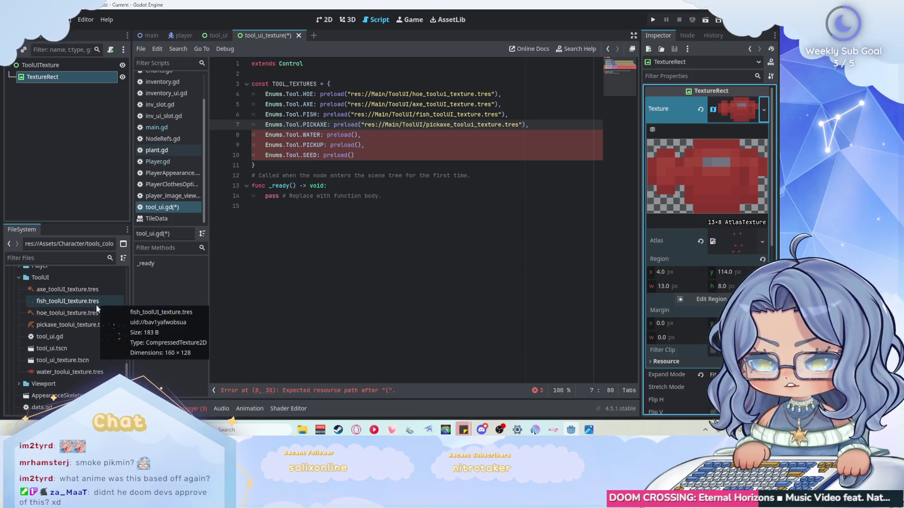
{"action": "scroll", "coordinate": [103, 291], "scroll_direction": "up", "scroll_amount": 1}
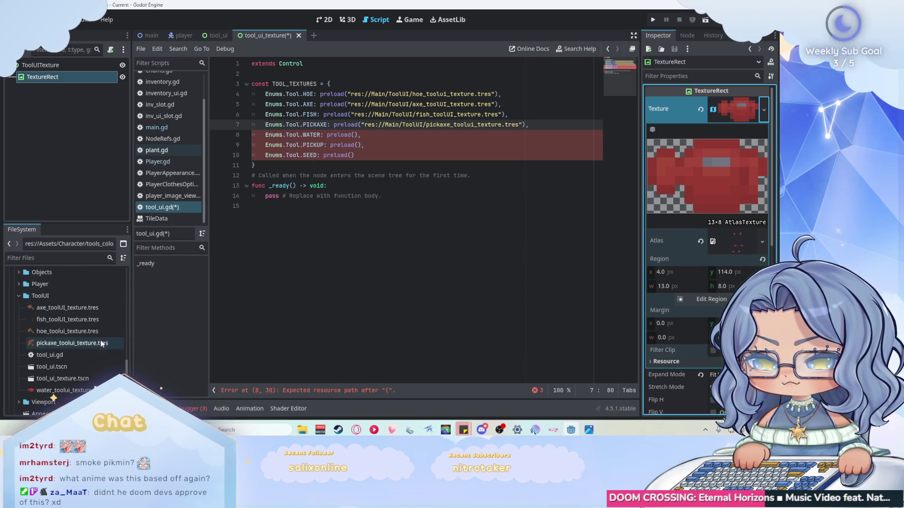
{"action": "mouse_move", "coordinate": [61, 390]}
{"action": "left_mouse_down"}
{"action": "mouse_move", "coordinate": [338, 181]}
{"action": "mouse_move", "coordinate": [353, 135]}
{"action": "left_mouse_up"}
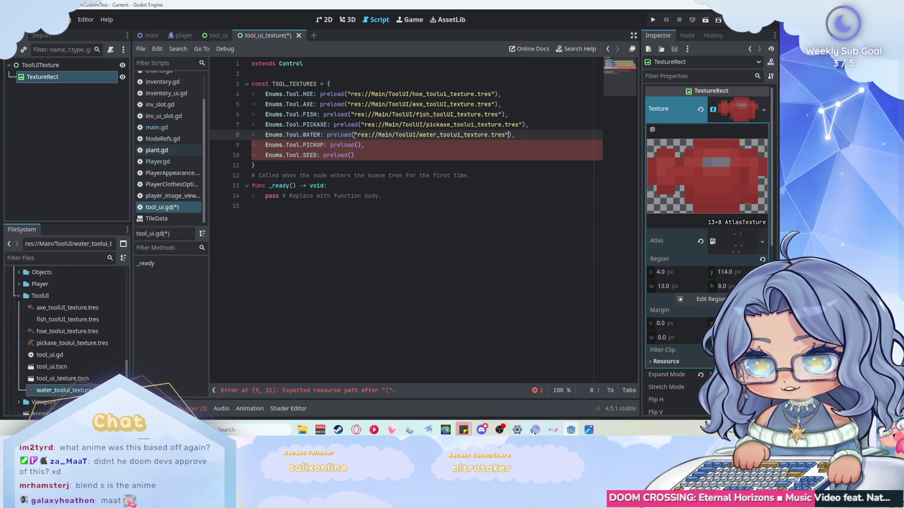
Step: Look at seeds.png in the system file browser's preview, then close the preview
{"action": "scroll", "coordinate": [79, 307], "scroll_direction": "up", "scroll_amount": 3}
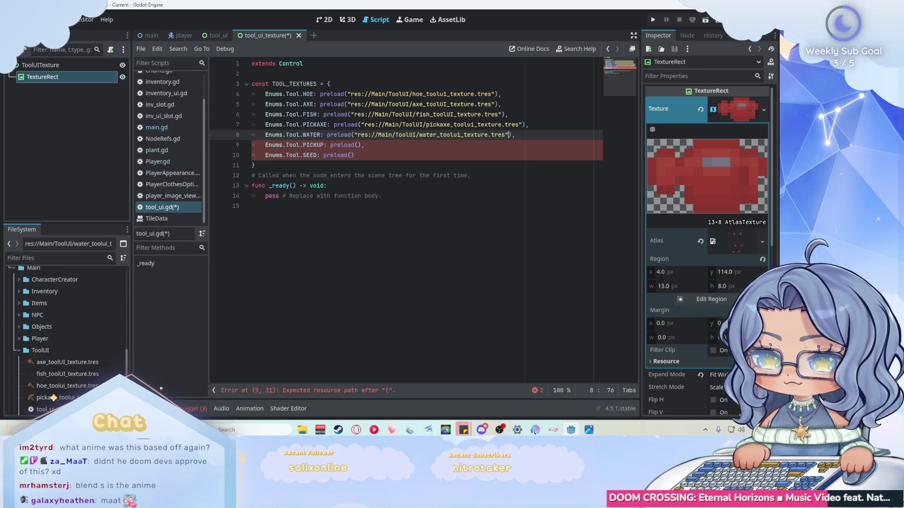
{"action": "left_click", "coordinate": [19, 304]}
{"action": "left_click", "coordinate": [18, 304]}
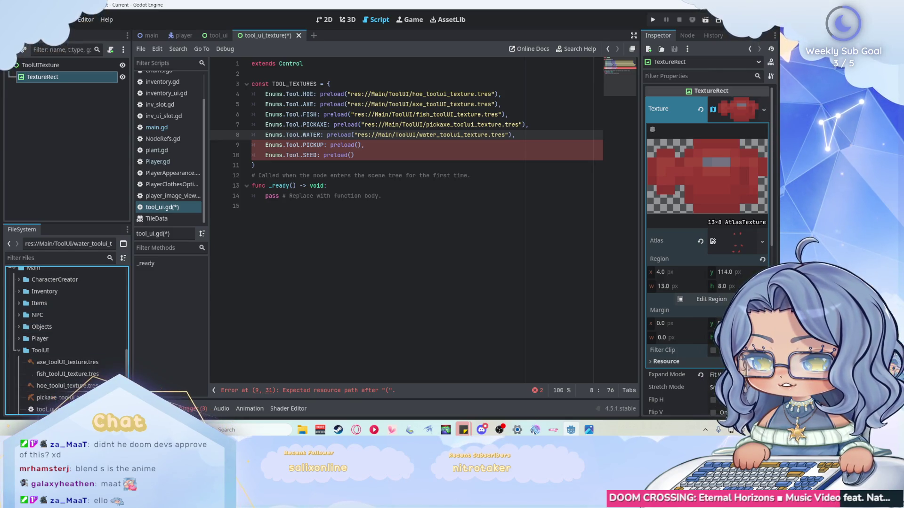
{"action": "key", "text": "super+e"}
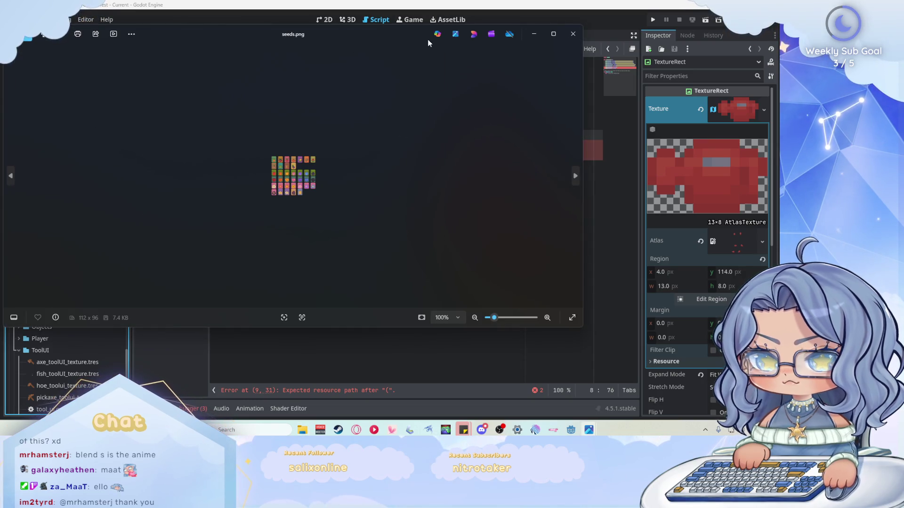
{"action": "left_click_drag", "start_coordinate": [427, 39], "coordinate": [336, 54]}
{"action": "key", "text": "alt+F4"}
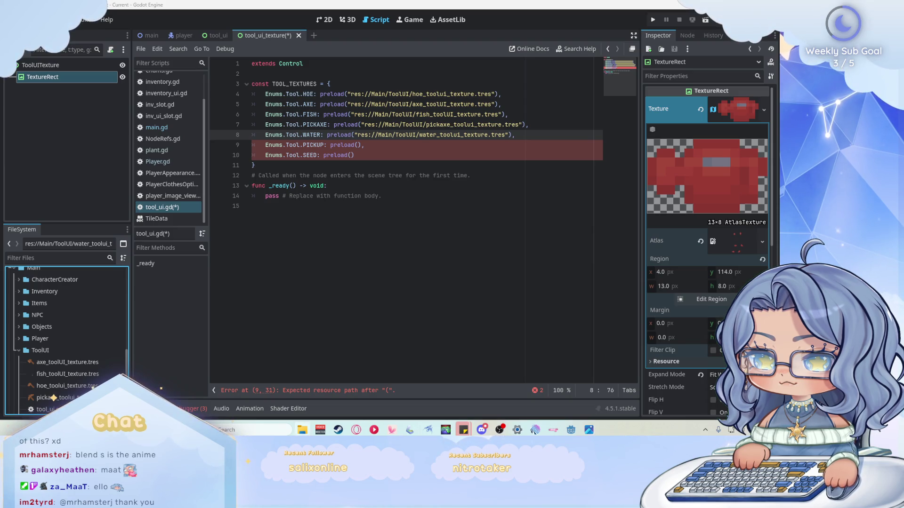
{"action": "key", "text": "Down"}
{"action": "key", "text": "Down"}
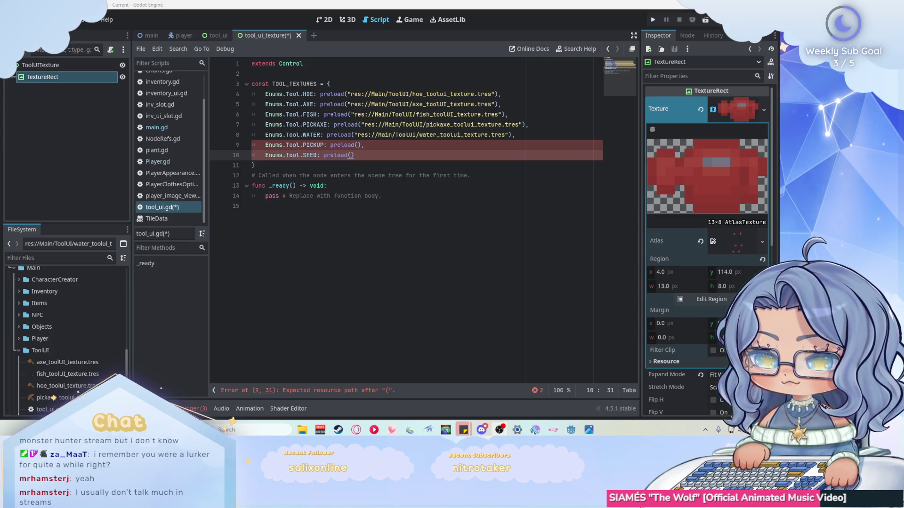
{"action": "left_click", "coordinate": [451, 195]}
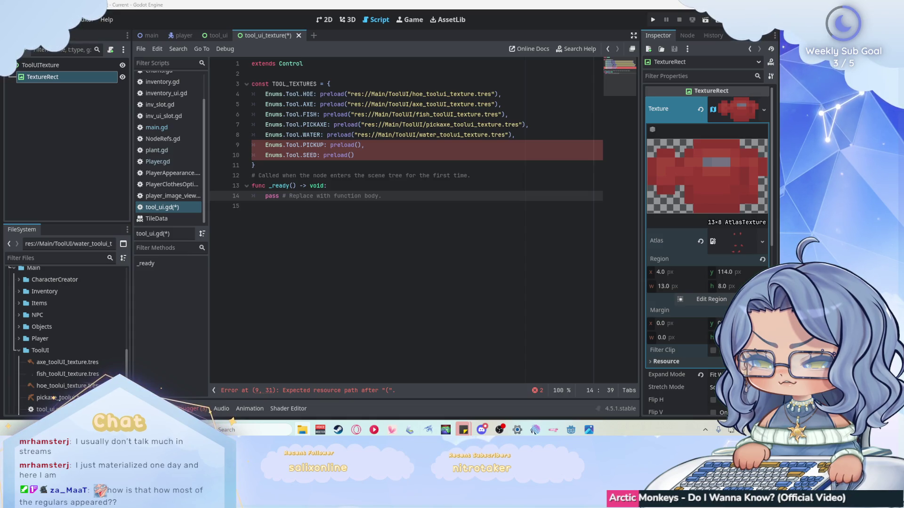
{"action": "left_click", "coordinate": [711, 300]}
{"action": "key", "text": "Escape"}
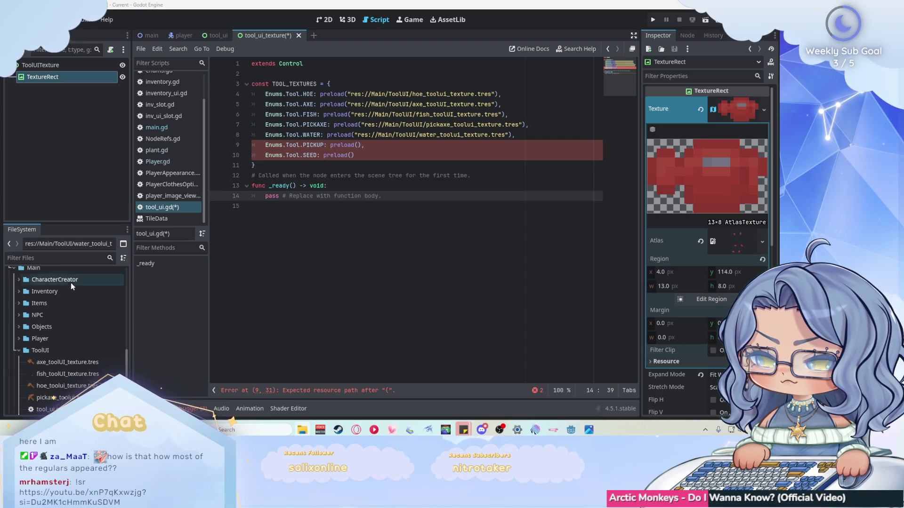
Step: Collapse the water and Character folders, then drop res://Assets/item163.png into the PICKUP preload
{"action": "scroll", "coordinate": [77, 286], "scroll_direction": "up", "scroll_amount": 3}
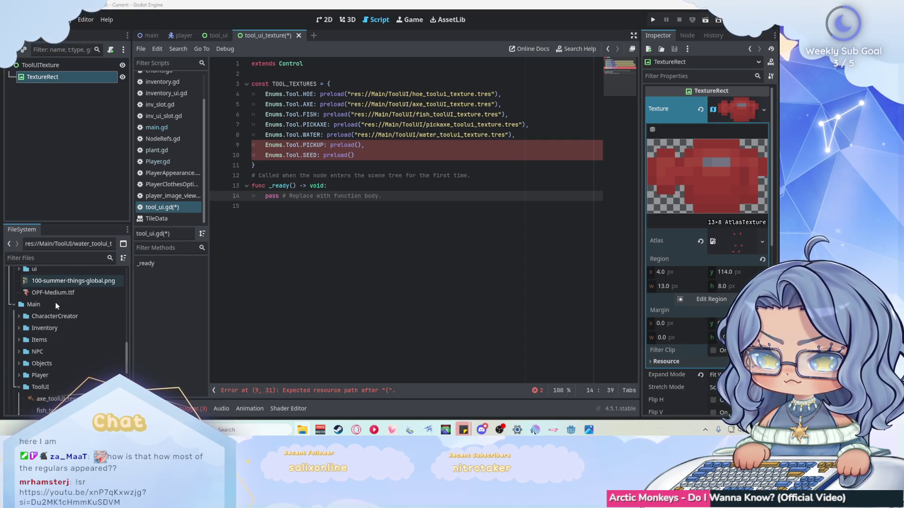
{"action": "scroll", "coordinate": [62, 295], "scroll_direction": "up", "scroll_amount": 5}
{"action": "scroll", "coordinate": [62, 294], "scroll_direction": "up", "scroll_amount": 5}
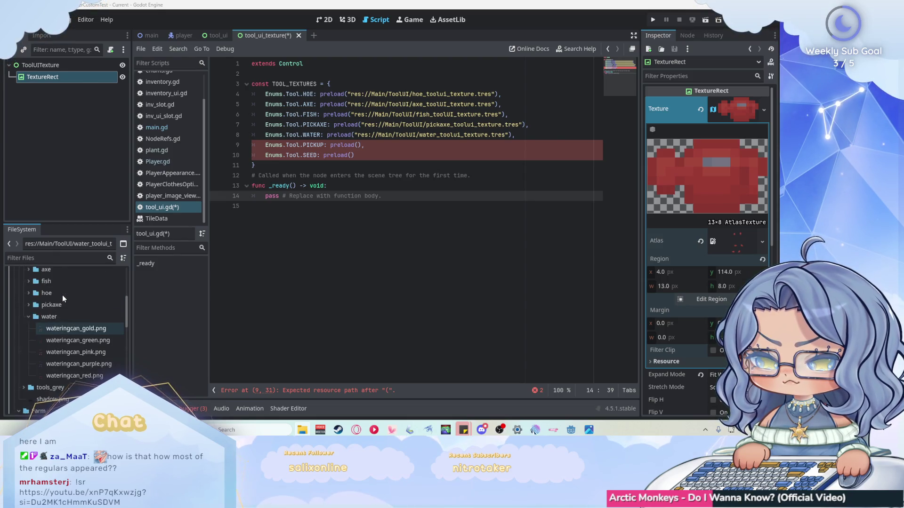
{"action": "left_click", "coordinate": [29, 352]}
{"action": "scroll", "coordinate": [42, 315], "scroll_direction": "up", "scroll_amount": 4}
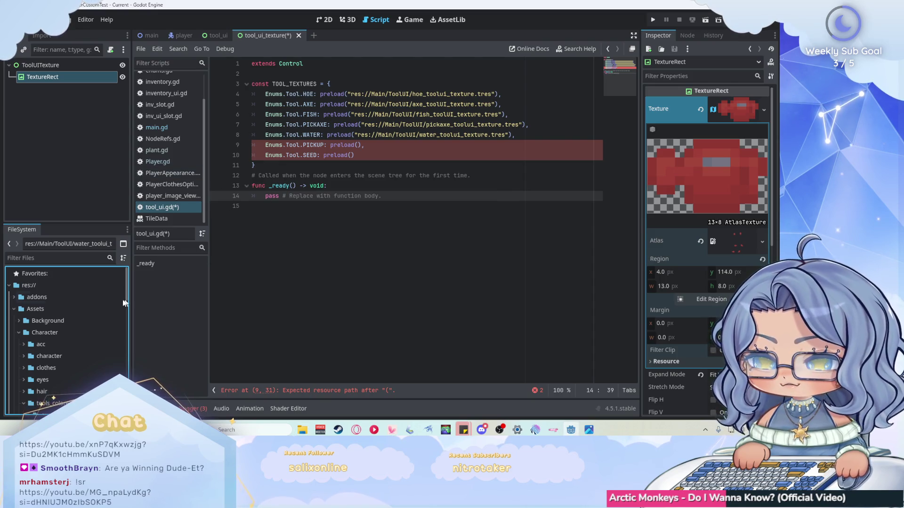
{"action": "scroll", "coordinate": [55, 300], "scroll_direction": "down", "scroll_amount": 5}
{"action": "scroll", "coordinate": [55, 300], "scroll_direction": "up", "scroll_amount": 6}
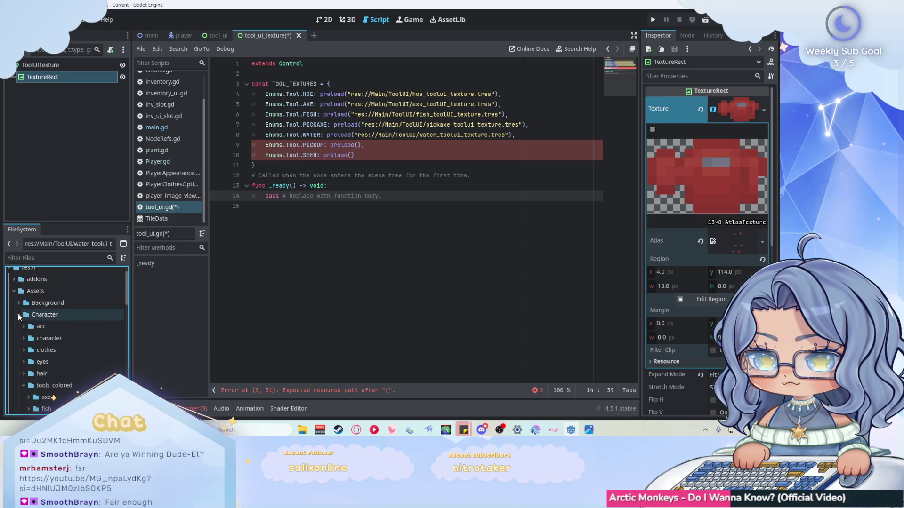
{"action": "left_click", "coordinate": [19, 315]}
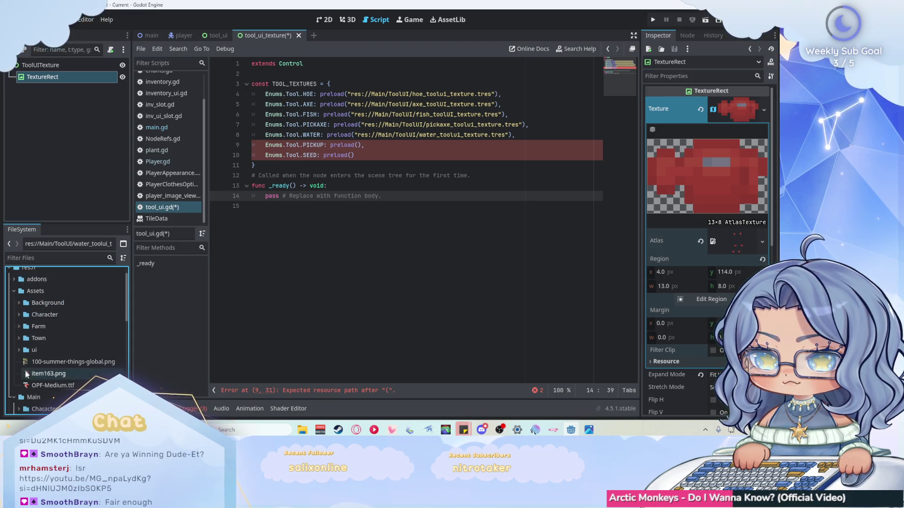
{"action": "mouse_move", "coordinate": [54, 374]}
{"action": "left_mouse_down"}
{"action": "mouse_move", "coordinate": [363, 184]}
{"action": "mouse_move", "coordinate": [359, 146]}
{"action": "left_mouse_up"}
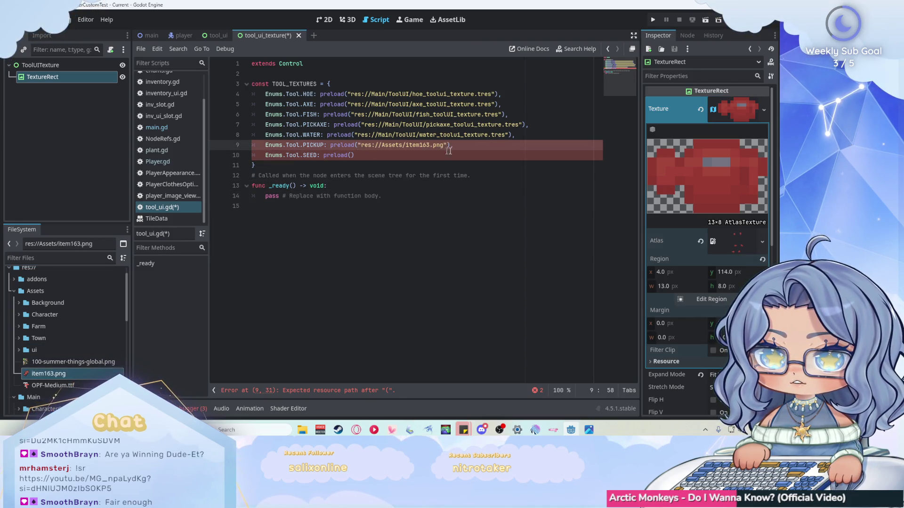
Step: At the SEED preload on line 10, expand Assets/Farm/farming to reveal seeds.png and open the Texture options
{"action": "left_click", "coordinate": [412, 160]}
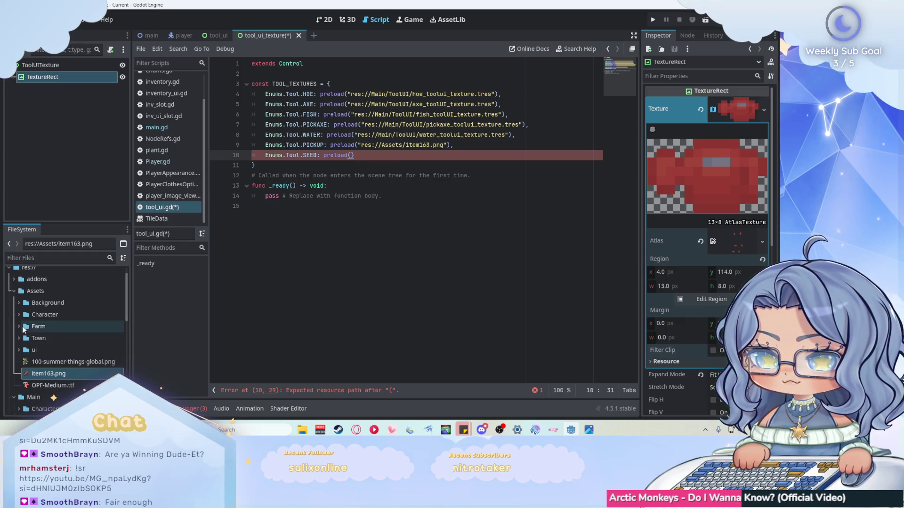
{"action": "left_click", "coordinate": [22, 327]}
{"action": "left_click", "coordinate": [22, 325]}
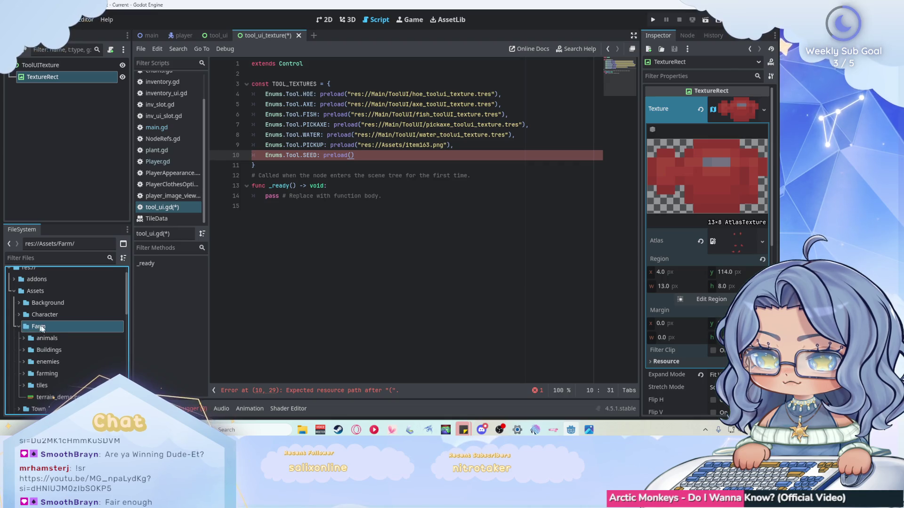
{"action": "scroll", "coordinate": [57, 326], "scroll_direction": "down", "scroll_amount": 1}
{"action": "left_click", "coordinate": [23, 355]}
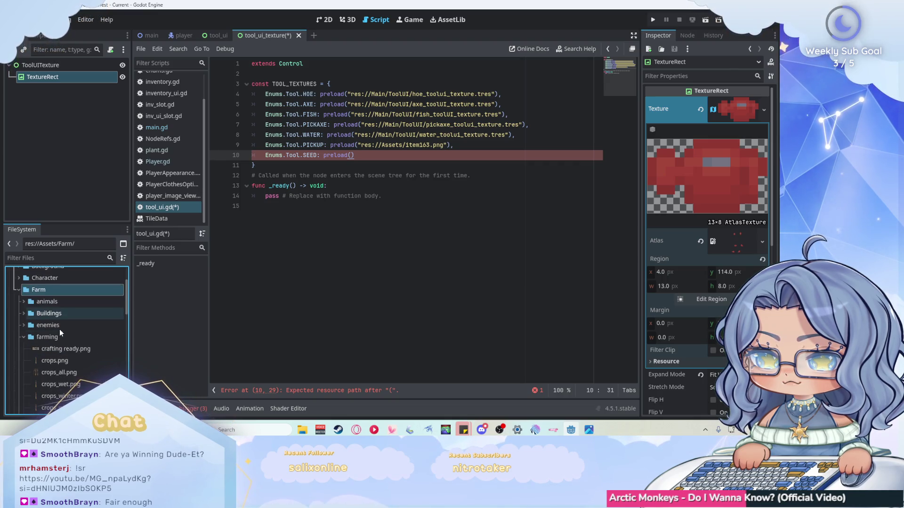
{"action": "scroll", "coordinate": [59, 329], "scroll_direction": "down", "scroll_amount": 2}
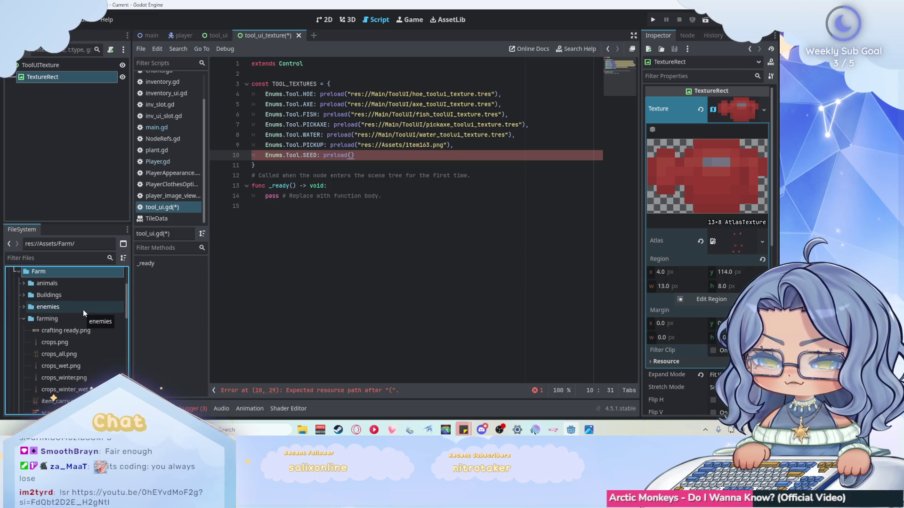
{"action": "scroll", "coordinate": [72, 349], "scroll_direction": "down", "scroll_amount": 1}
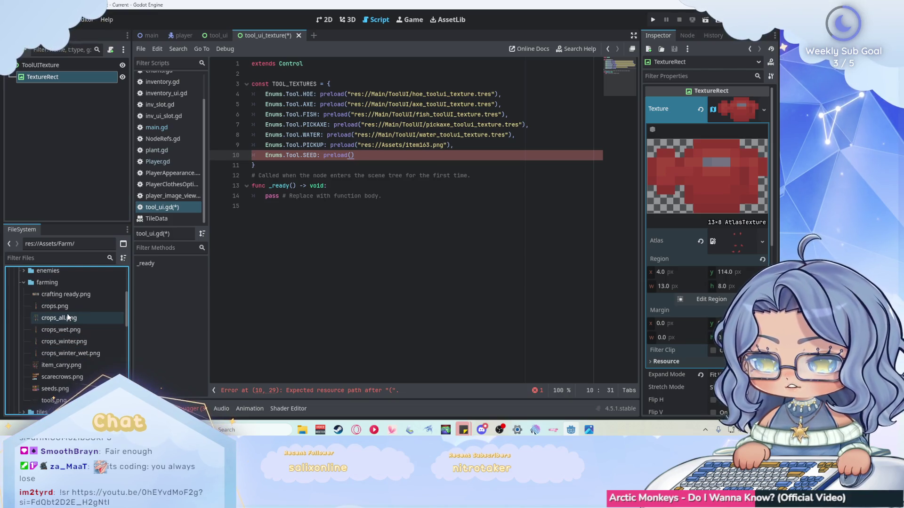
{"action": "scroll", "coordinate": [67, 314], "scroll_direction": "down", "scroll_amount": 2}
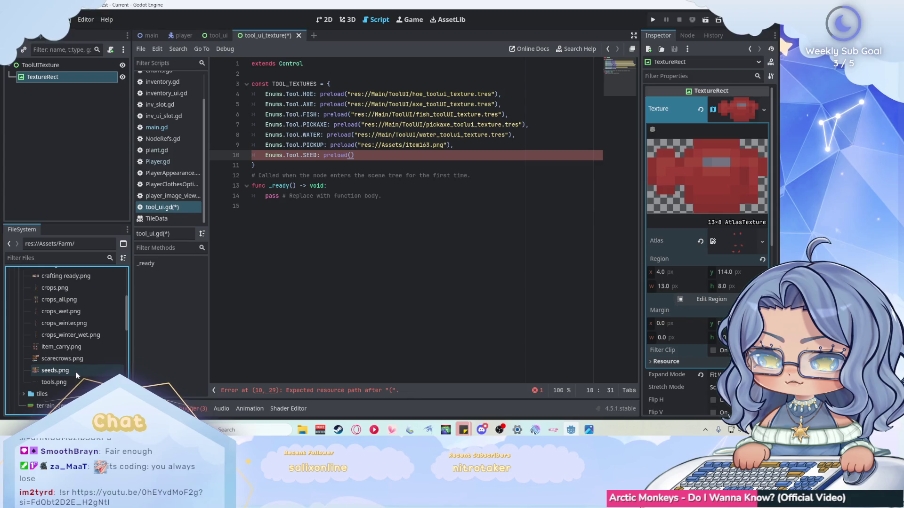
{"action": "left_click", "coordinate": [766, 109]}
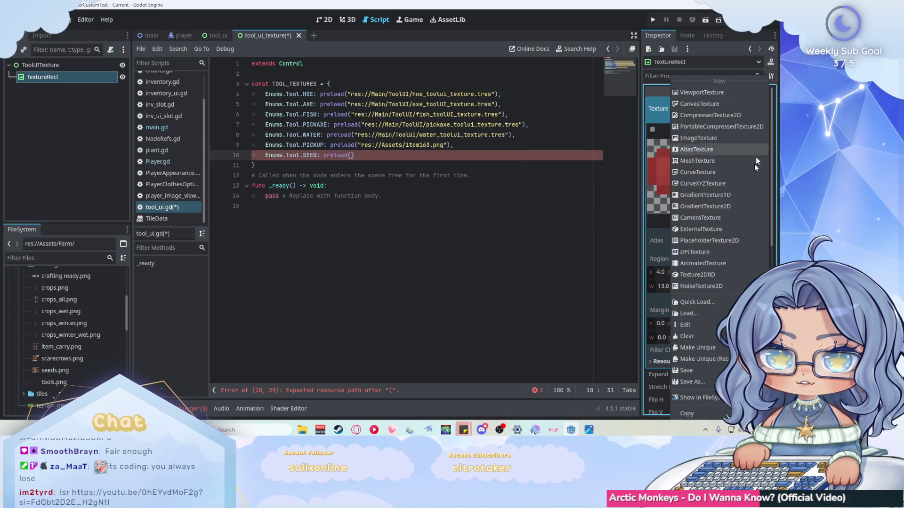
Step: Create a new AtlasTexture on the TextureRect with seeds.png as its atlas
{"action": "left_click", "coordinate": [722, 149]}
{"action": "left_click", "coordinate": [733, 271]}
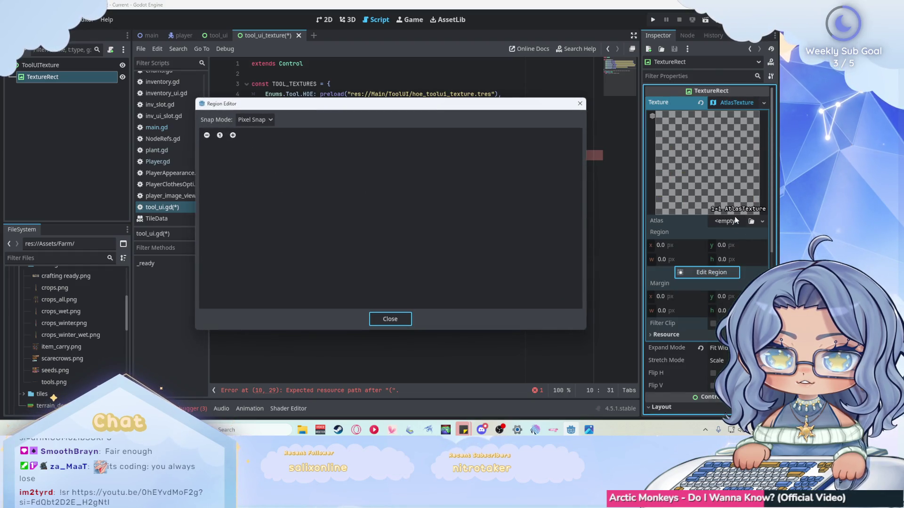
{"action": "key", "text": "Escape"}
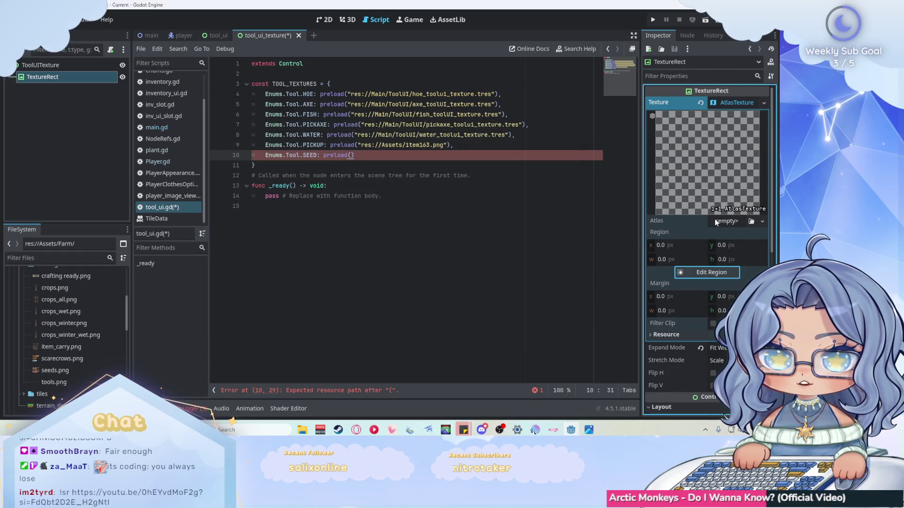
{"action": "left_click_drag", "start_coordinate": [55, 371], "coordinate": [727, 221]}
Step: Crop the atlas region to the 12×16 carrot seed packet at x 2, y 0
{"action": "left_click", "coordinate": [702, 286]}
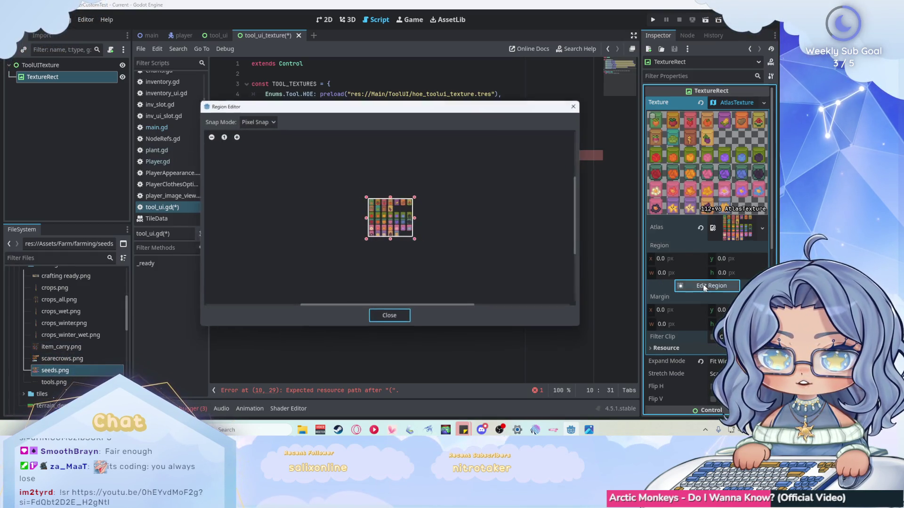
{"action": "mouse_move", "coordinate": [340, 178]}
{"action": "left_mouse_down"}
{"action": "mouse_move", "coordinate": [372, 203]}
{"action": "mouse_move", "coordinate": [367, 197]}
{"action": "left_mouse_up"}
{"action": "scroll", "coordinate": [351, 189], "scroll_direction": "up", "scroll_amount": 5}
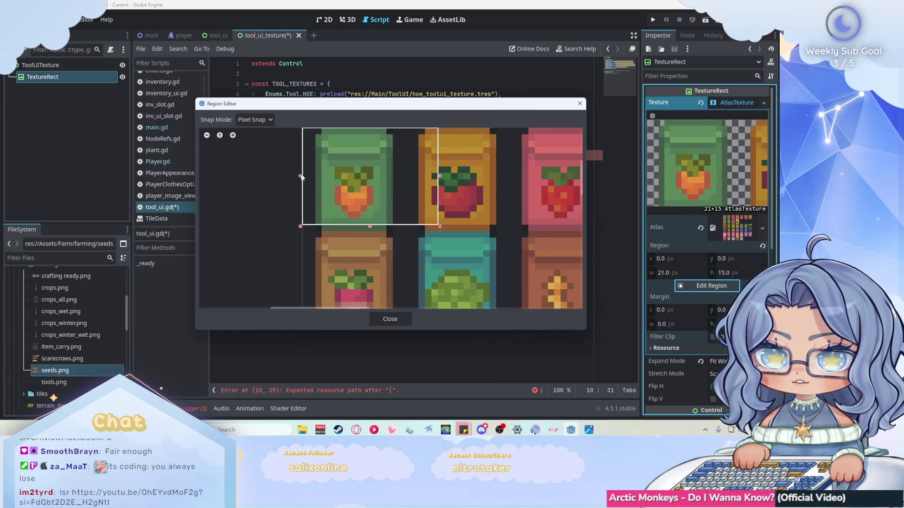
{"action": "left_click_drag", "start_coordinate": [300, 176], "coordinate": [313, 176]}
{"action": "left_click_drag", "start_coordinate": [440, 176], "coordinate": [394, 172]}
{"action": "left_click_drag", "start_coordinate": [353, 224], "coordinate": [354, 232]}
{"action": "scroll", "coordinate": [354, 230], "scroll_direction": "down", "scroll_amount": 1}
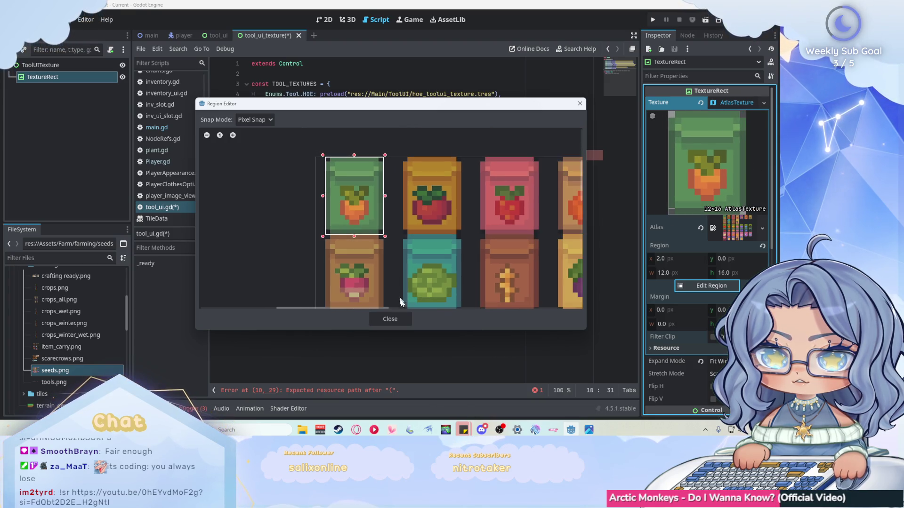
{"action": "left_click", "coordinate": [397, 319]}
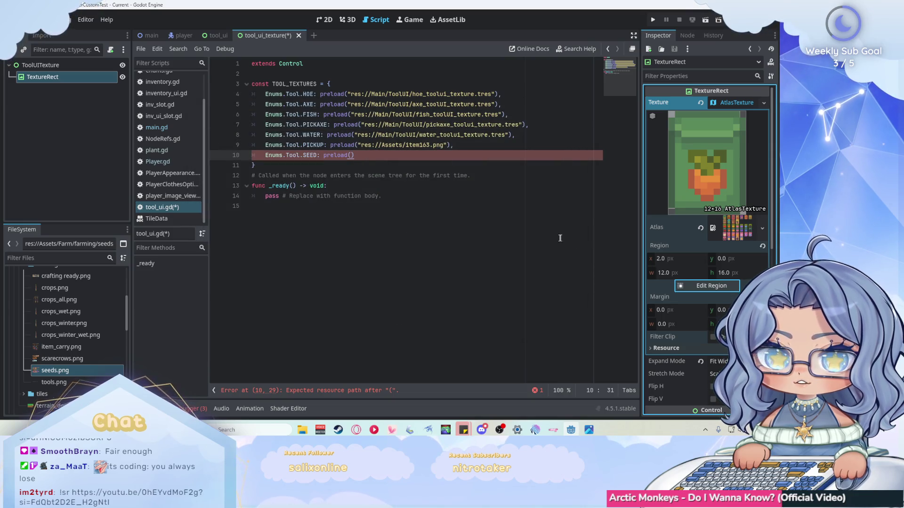
Step: Save the AtlasTexture as seeds_toolui_texture.tres in res://Main/ToolUI
{"action": "left_click", "coordinate": [765, 103]}
{"action": "left_click", "coordinate": [691, 397]}
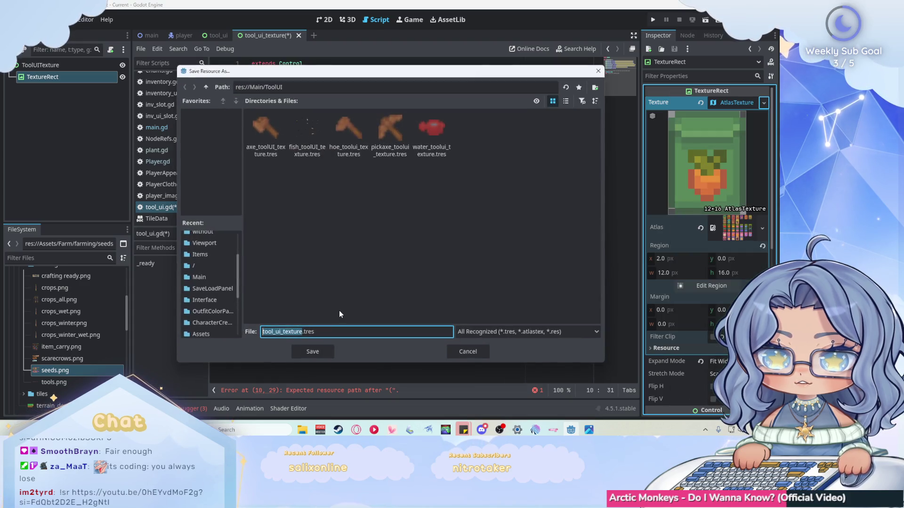
{"action": "left_click", "coordinate": [275, 332]}
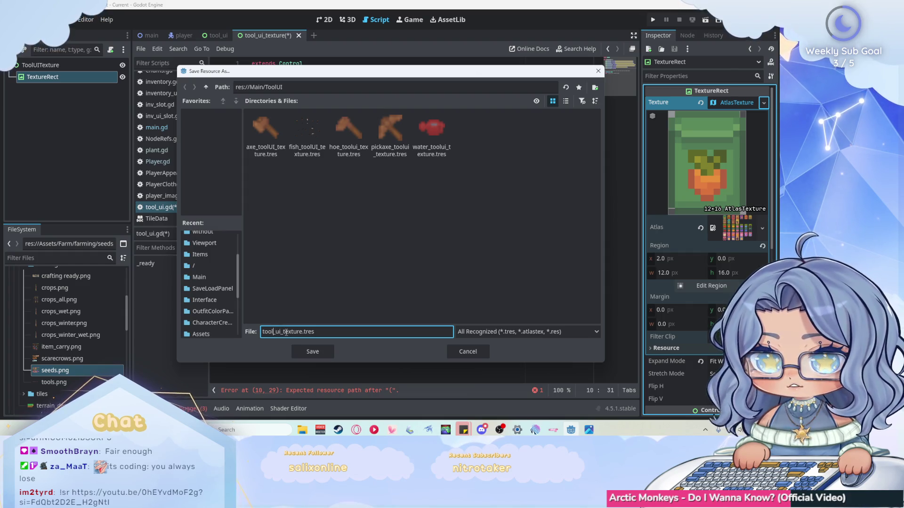
{"action": "key", "text": "BackSpace"}
{"action": "key", "text": "BackSpace"}
{"action": "key", "text": "BackSpace"}
{"action": "type", "text": "seeds_"}
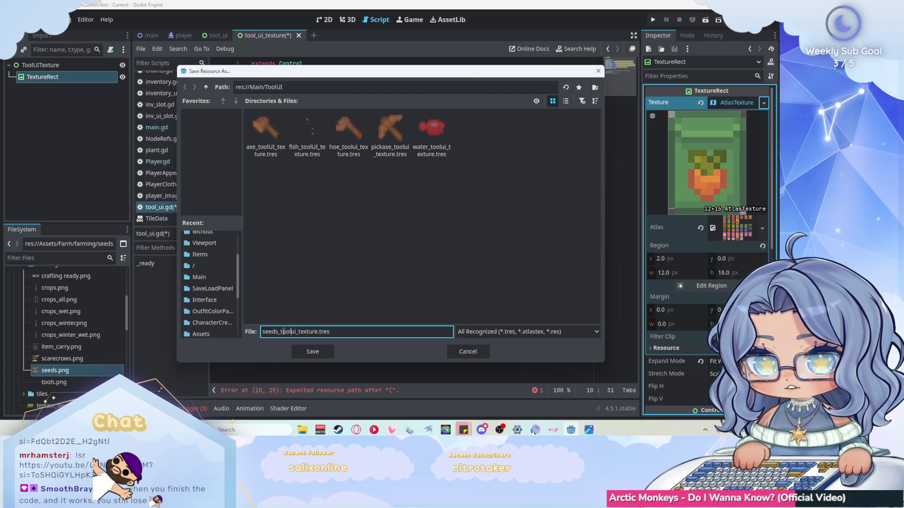
{"action": "left_click", "coordinate": [312, 352]}
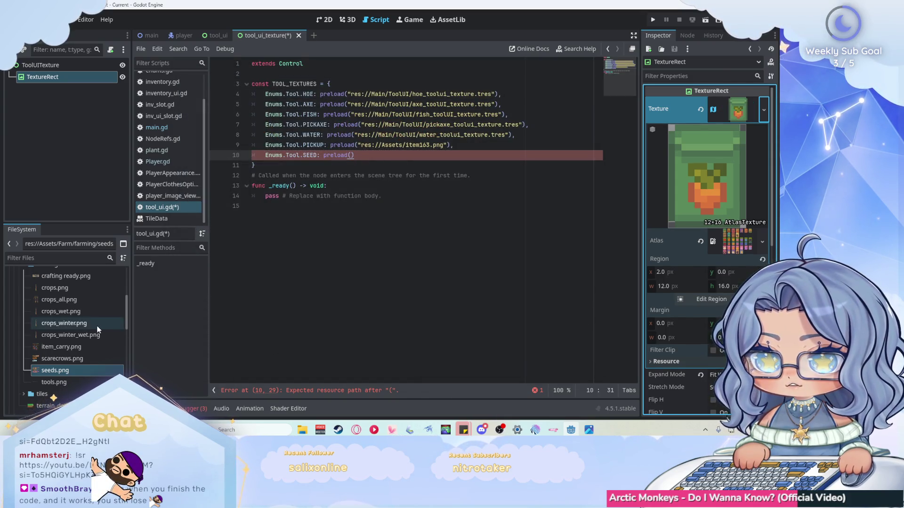
Step: Preload seeds_toolui_texture.tres for the SEED entry on line 10 and save the script
{"action": "scroll", "coordinate": [97, 325], "scroll_direction": "up", "scroll_amount": 1}
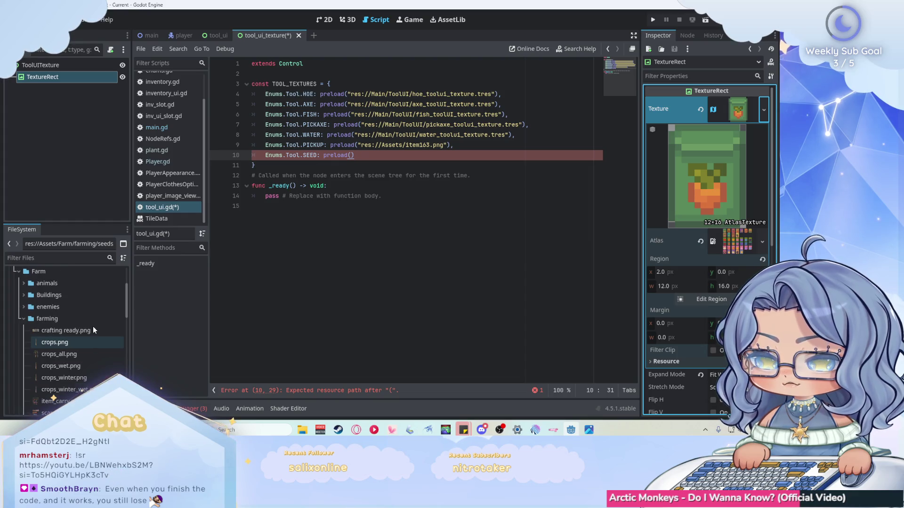
{"action": "scroll", "coordinate": [92, 326], "scroll_direction": "up", "scroll_amount": 3}
{"action": "left_click", "coordinate": [24, 318]}
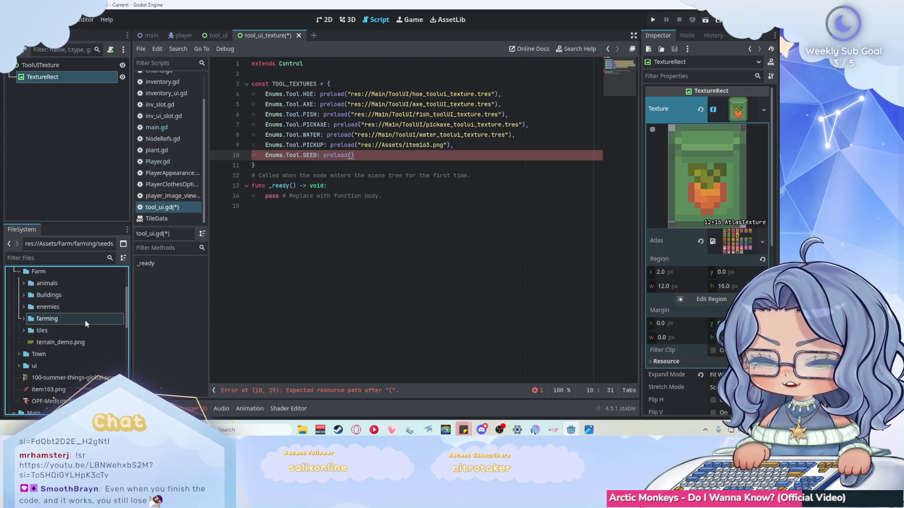
{"action": "scroll", "coordinate": [19, 315], "scroll_direction": "up", "scroll_amount": 6}
{"action": "left_click", "coordinate": [19, 344]}
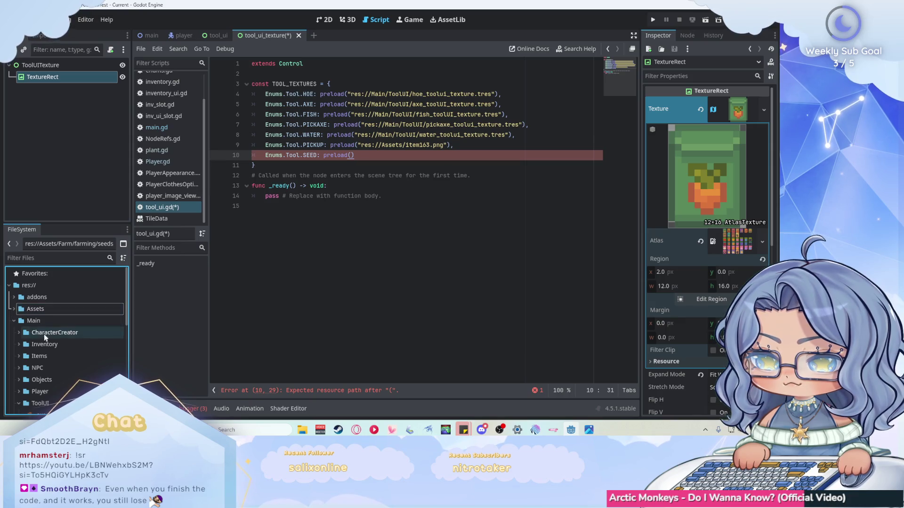
{"action": "left_click", "coordinate": [19, 379]}
{"action": "scroll", "coordinate": [89, 319], "scroll_direction": "down", "scroll_amount": 4}
{"action": "mouse_move", "coordinate": [66, 354]}
{"action": "left_mouse_down"}
{"action": "mouse_move", "coordinate": [357, 176]}
{"action": "mouse_move", "coordinate": [352, 156]}
{"action": "left_mouse_up"}
{"action": "left_click", "coordinate": [533, 155]}
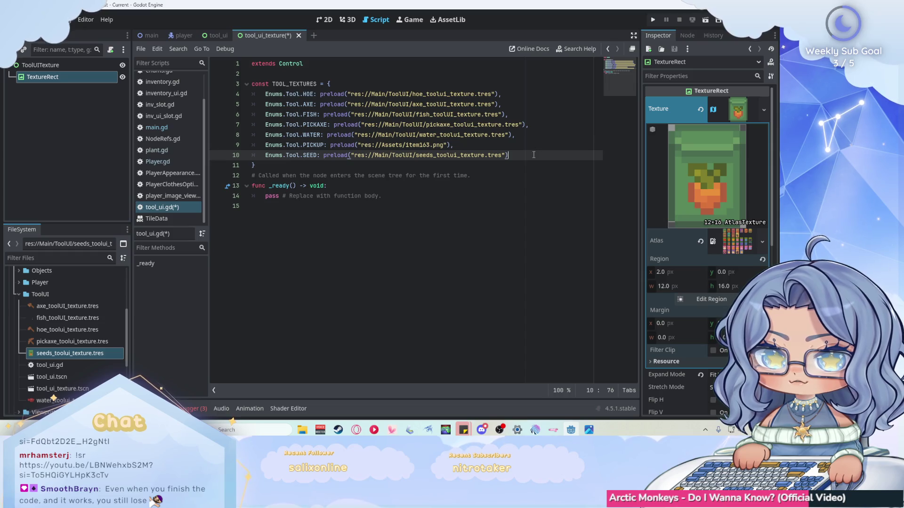
{"action": "key", "text": "ctrl+s"}
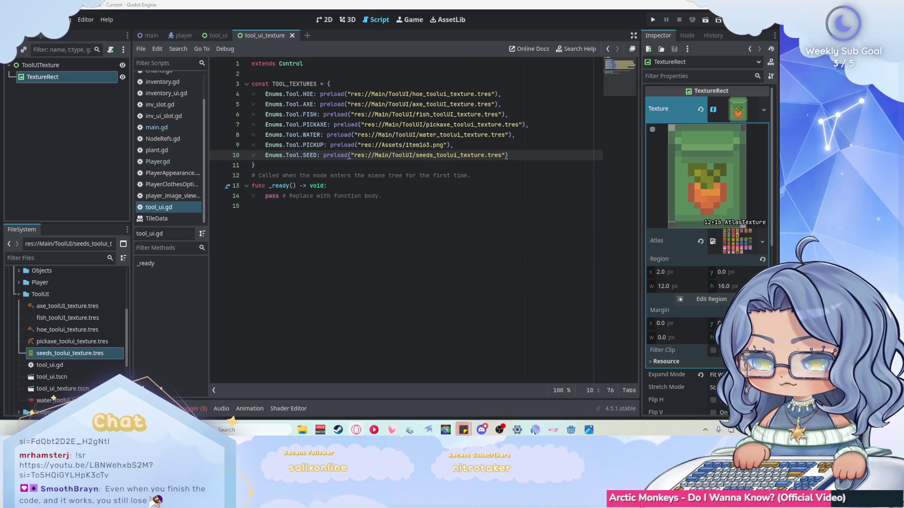
Step: Place the cursor at the end of line 14's placeholder comment
{"action": "left_click", "coordinate": [476, 200]}
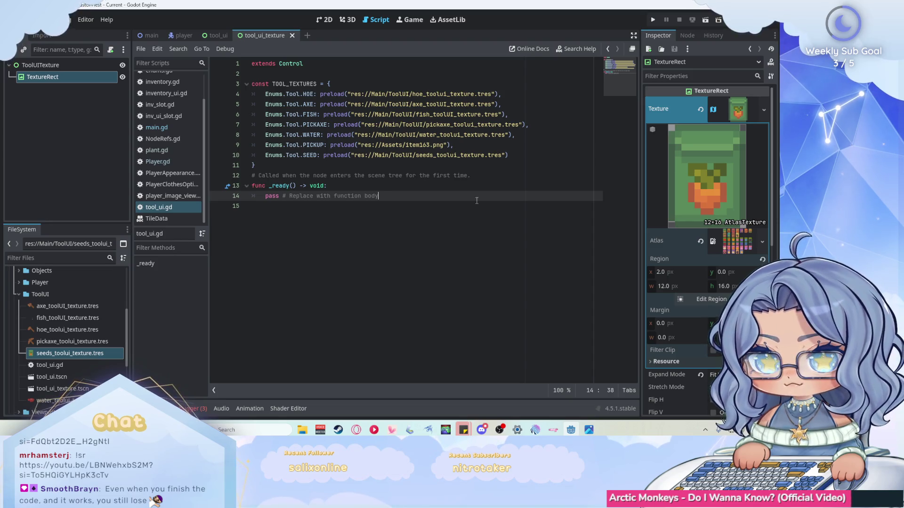
Step: Replace line 14's placeholder with a texture_setup call and add func texture_setup(enum_list) printing it
{"action": "key", "text": "BackSpace"}
{"action": "key", "text": "BackSpace"}
{"action": "key", "text": "BackSpace"}
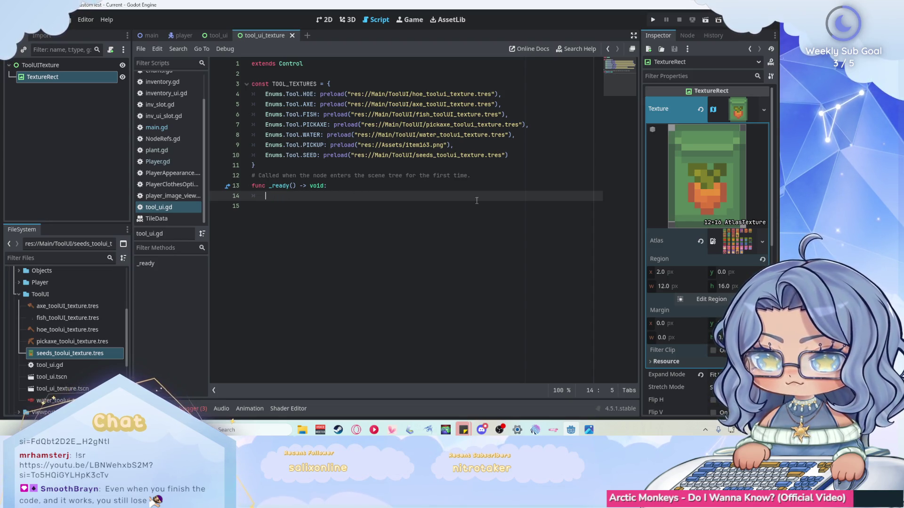
{"action": "type", "text": "texture_"}
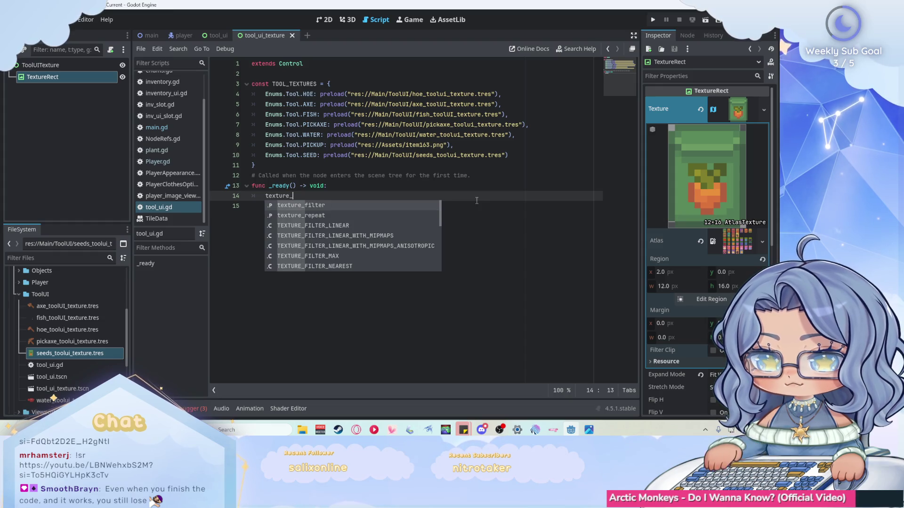
{"action": "type", "text": "setup"}
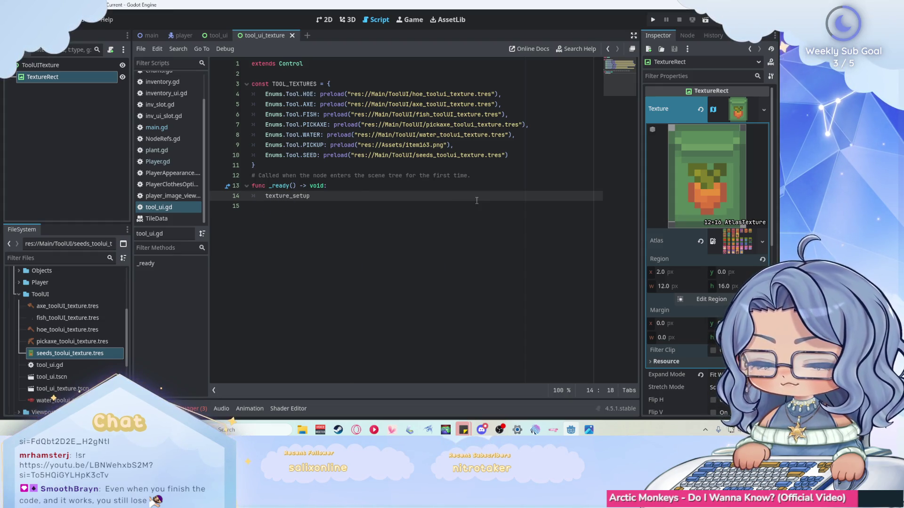
{"action": "type", "text": "(Enum.Tool."}
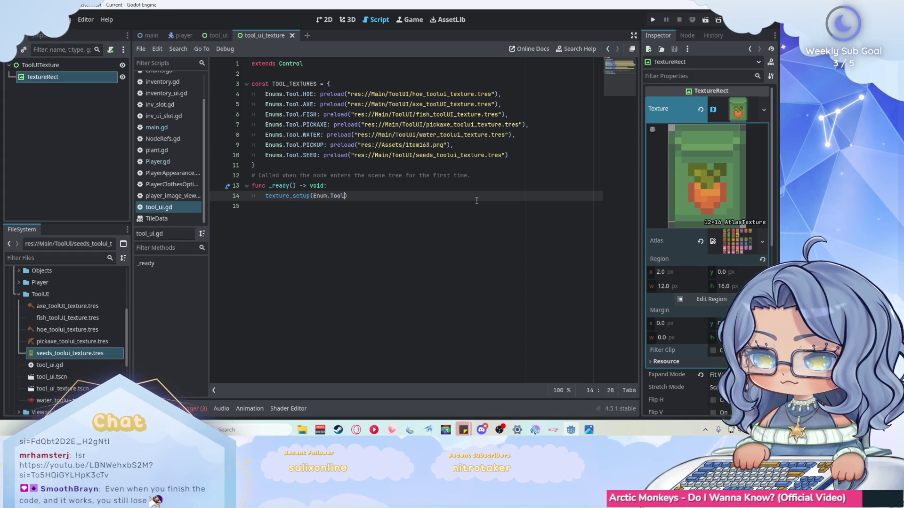
{"action": "type", "text": "values("}
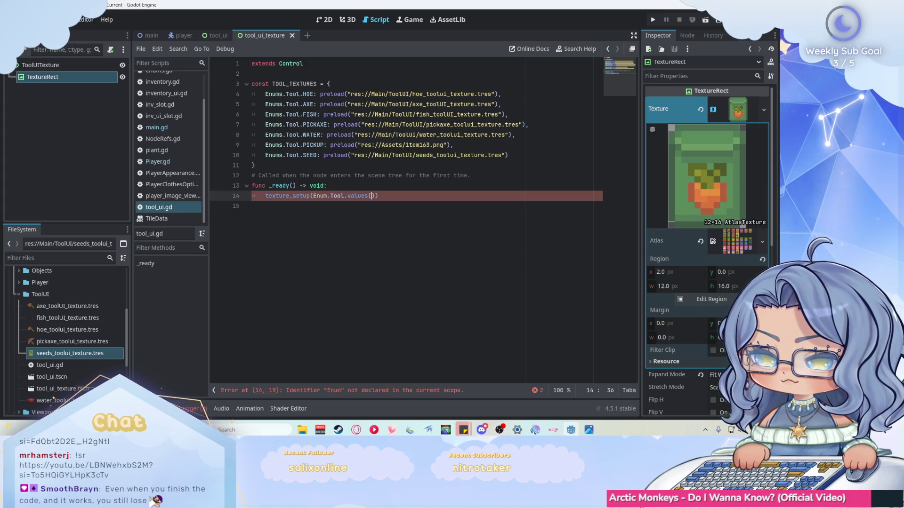
{"action": "left_click", "coordinate": [396, 196]}
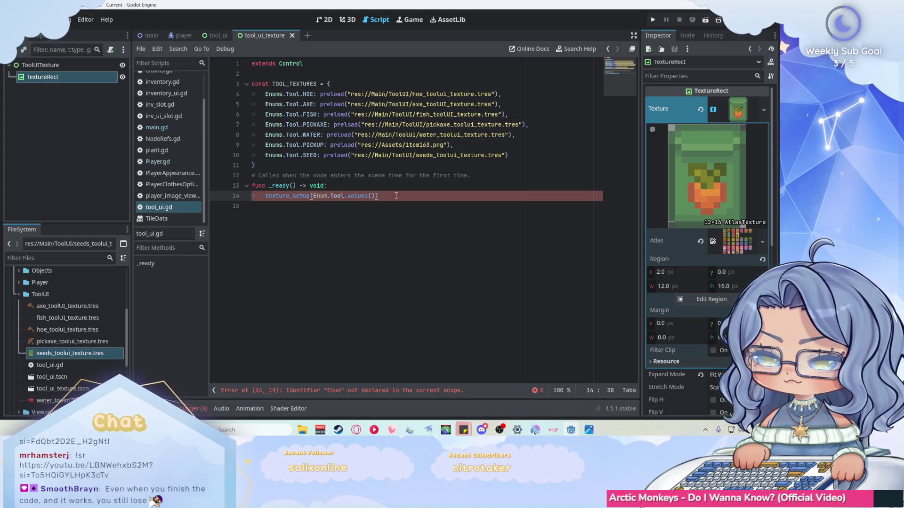
{"action": "key", "text": "Return"}
{"action": "key", "text": "Return"}
{"action": "key", "text": "BackSpace"}
{"action": "type", "text": "func "}
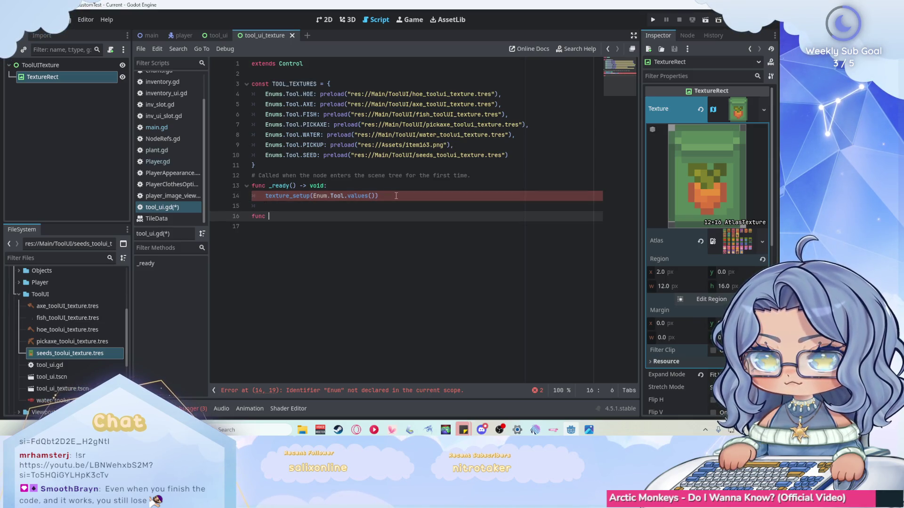
{"action": "type", "text": "texture_"}
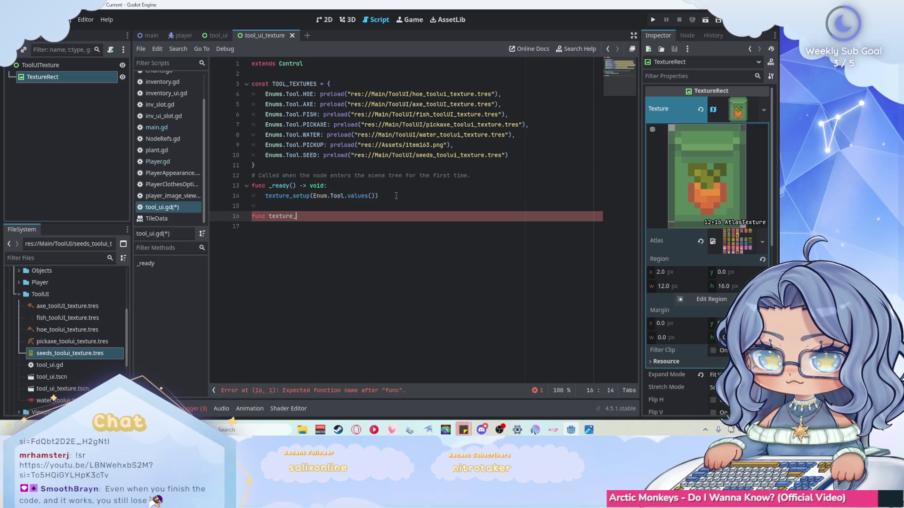
{"action": "type", "text": "setup"}
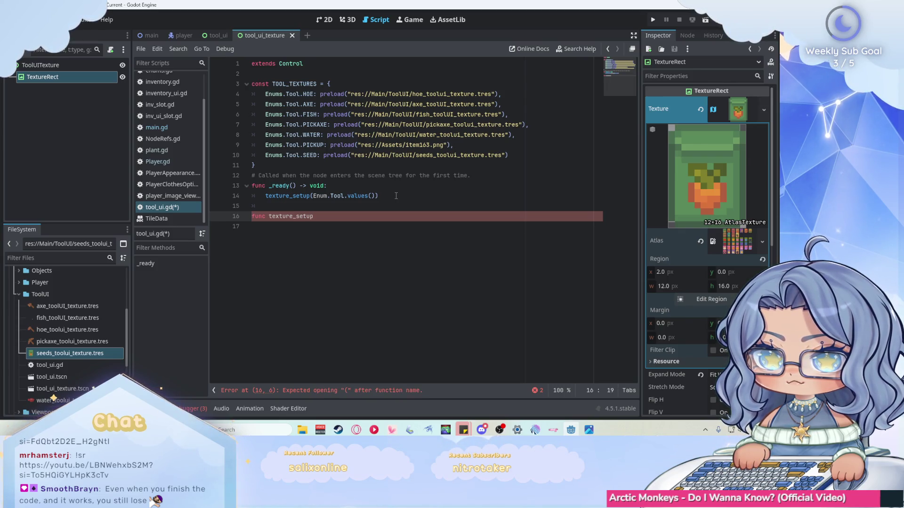
{"action": "type", "text": "("}
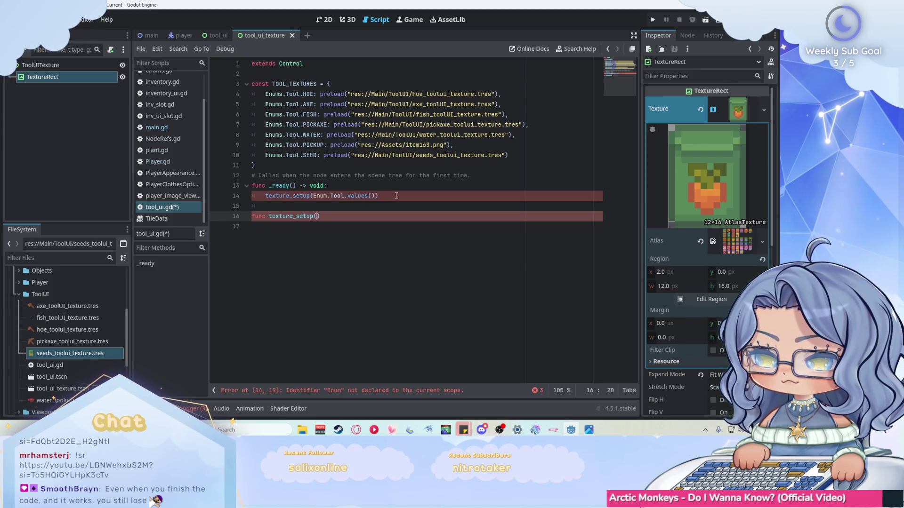
{"action": "type", "text": "enum_list"}
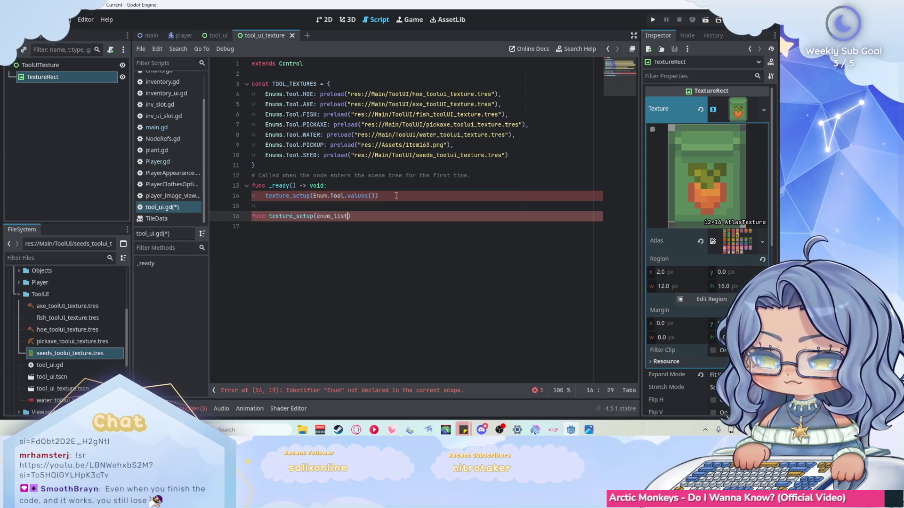
{"action": "type", "text": ")"}
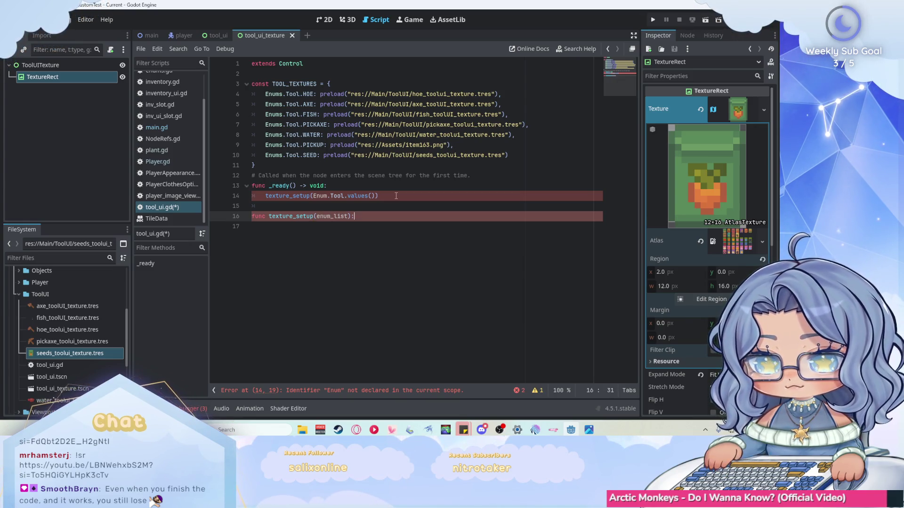
{"action": "key", "text": "Return"}
{"action": "type", "text": "print"}
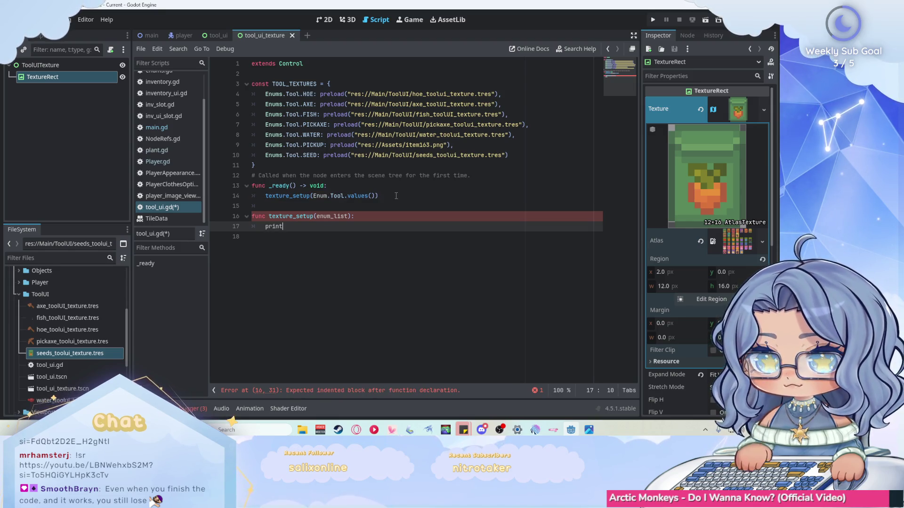
{"action": "type", "text": "(enum_list"}
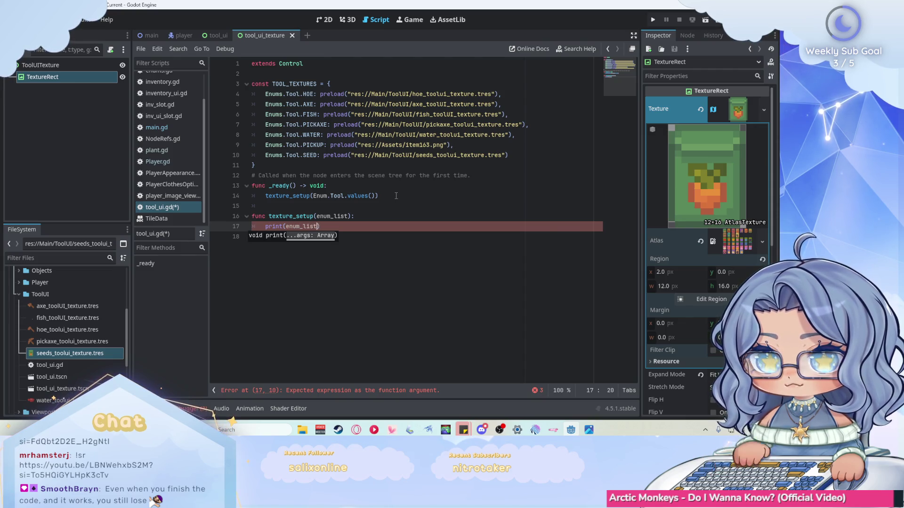
Step: Correct the call to texture_setup(Enums.Tool.values()) and save tool_ui.gd
{"action": "left_click", "coordinate": [268, 196]}
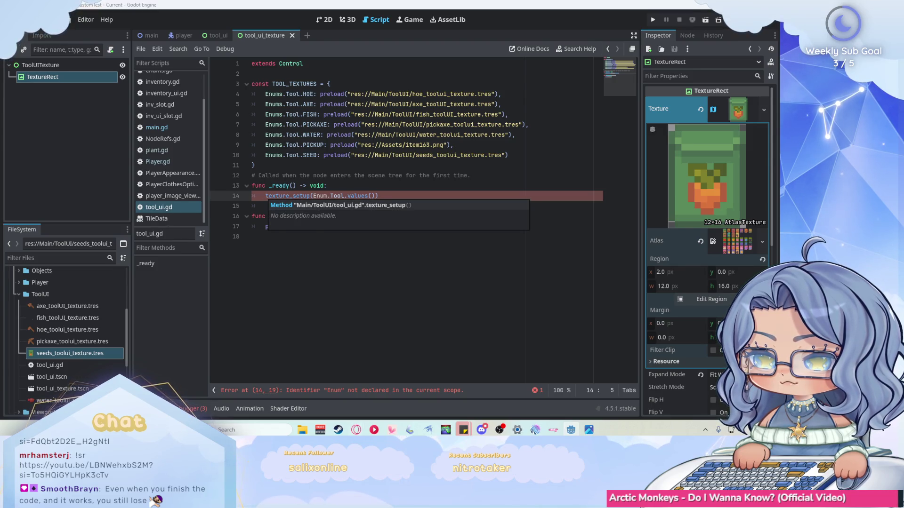
{"action": "left_click", "coordinate": [384, 230]}
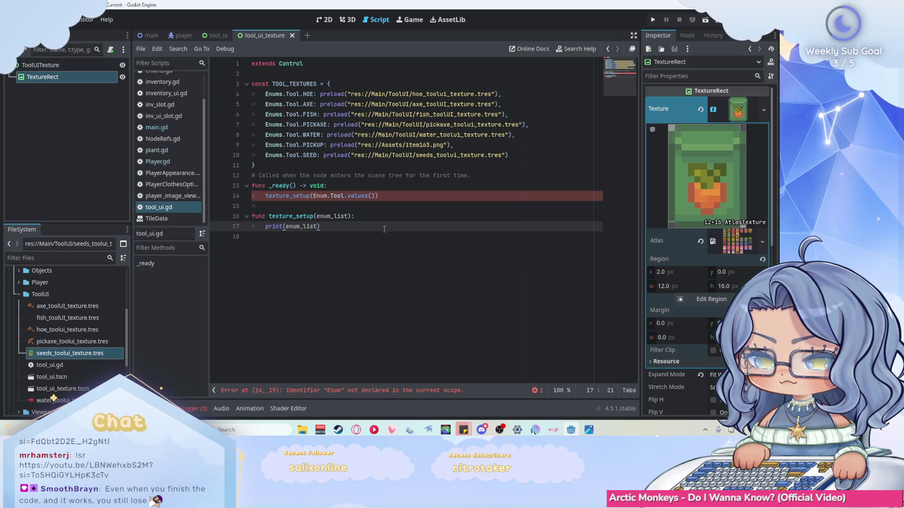
{"action": "left_click", "coordinate": [329, 196]}
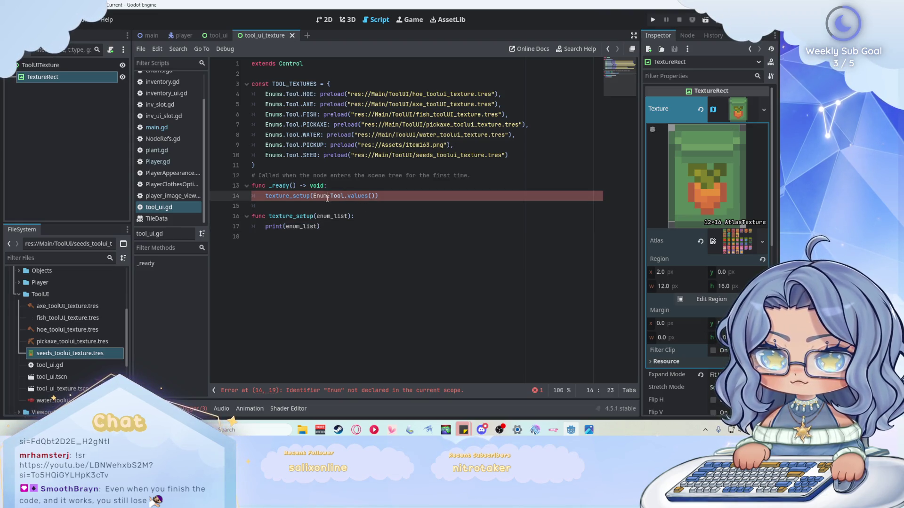
{"action": "type", "text": "s"}
{"action": "key", "text": "Escape"}
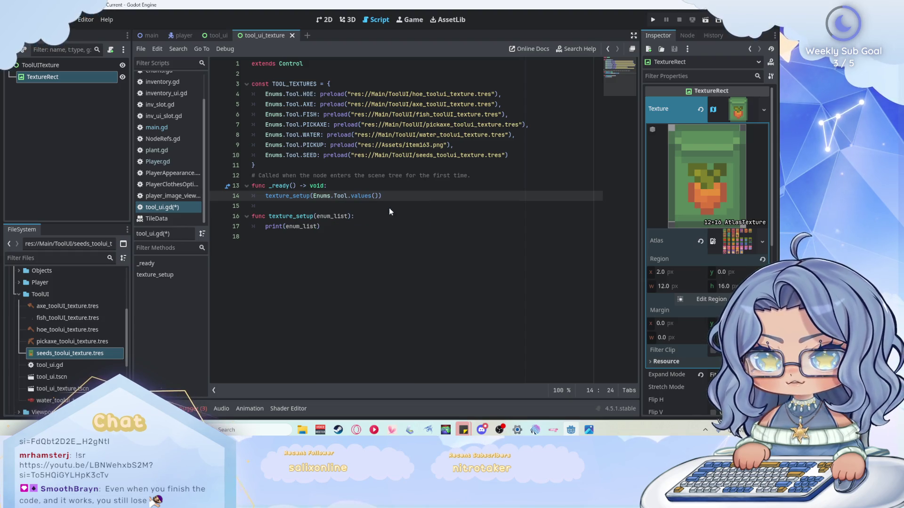
{"action": "left_click", "coordinate": [354, 235]}
{"action": "key", "text": "ctrl+s"}
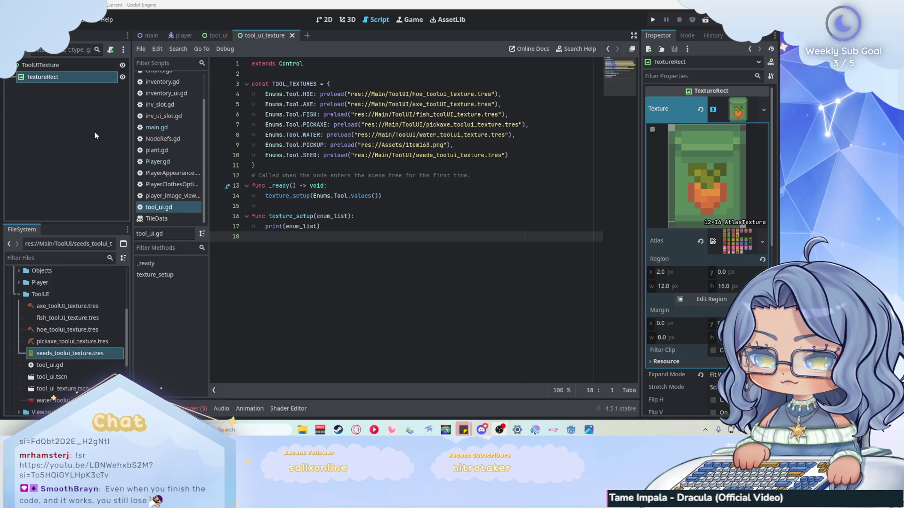
{"action": "key", "text": "Left"}
Step: Run the game, walk the player, and check the printed Tool values [0, 1, 2, 3, 4, 5, 6]
{"action": "left_click", "coordinate": [653, 19]}
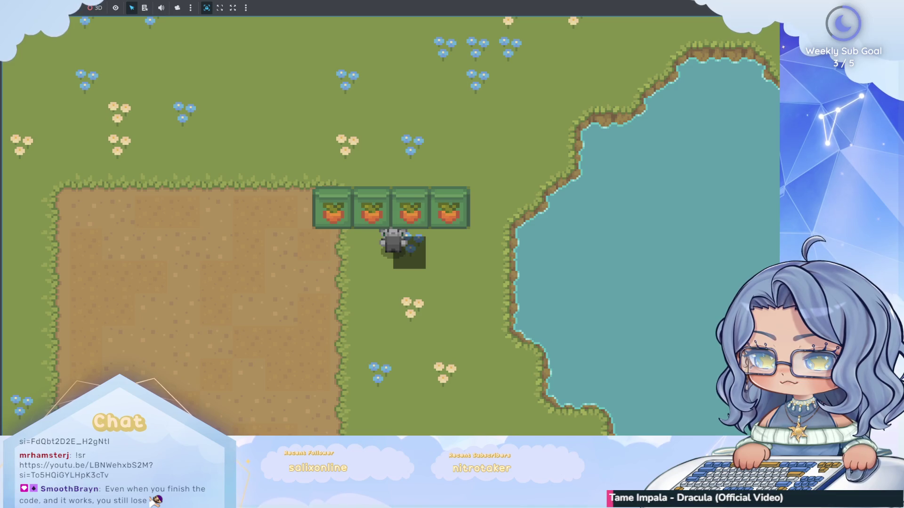
{"action": "key", "text": "alt+Tab"}
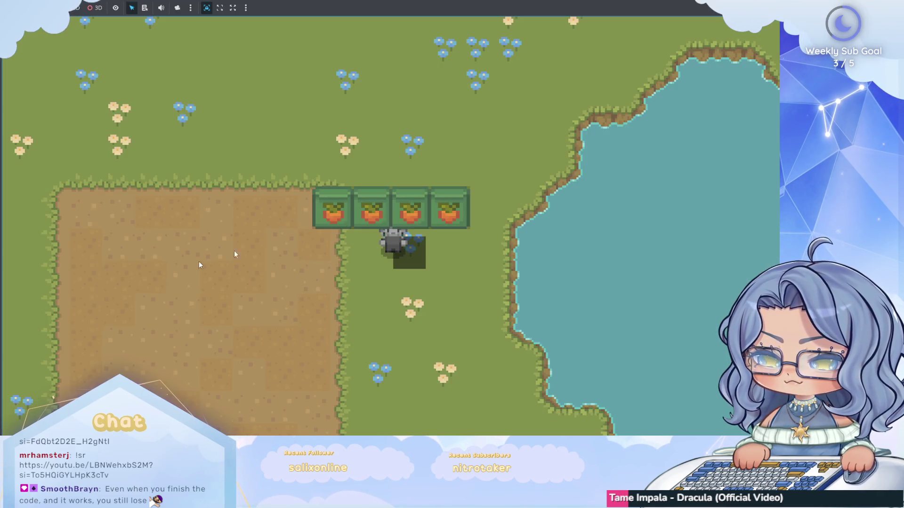
{"action": "key", "text": "w"}
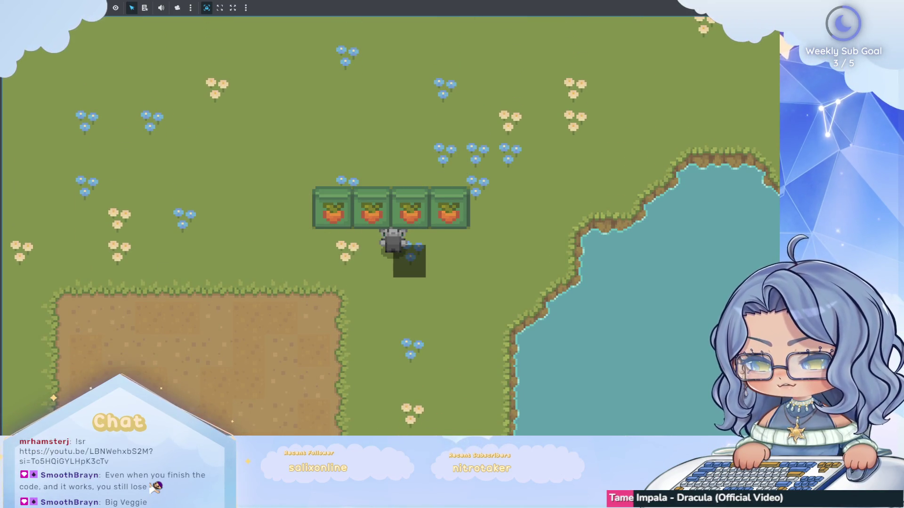
{"action": "key", "text": "F8"}
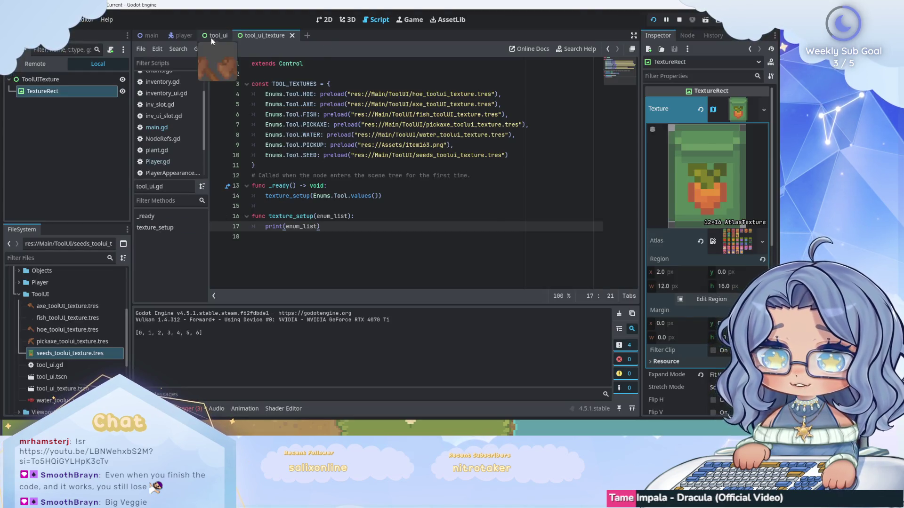
Step: Open the tool_ui_texture scene and inspect the TextureRect's texture options
{"action": "left_click", "coordinate": [273, 35]}
{"action": "left_click", "coordinate": [324, 19]}
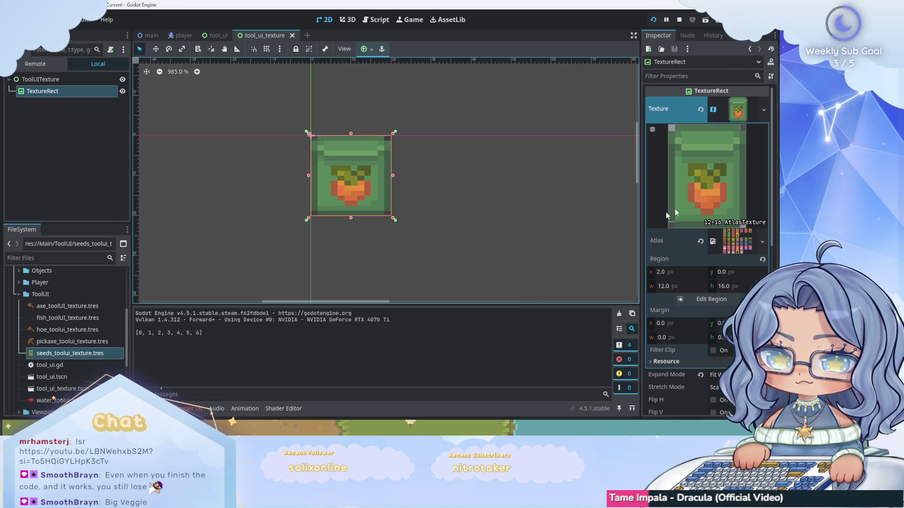
{"action": "left_click", "coordinate": [763, 110]}
{"action": "key", "text": "Escape"}
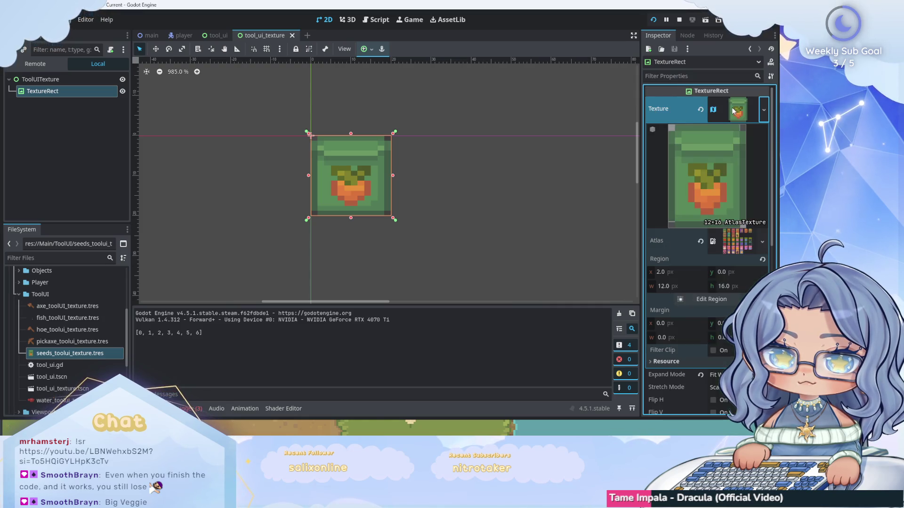
Step: Set ToolUITexture's custom minimum size to 20 × 20 and save the scene
{"action": "left_click", "coordinate": [51, 80]}
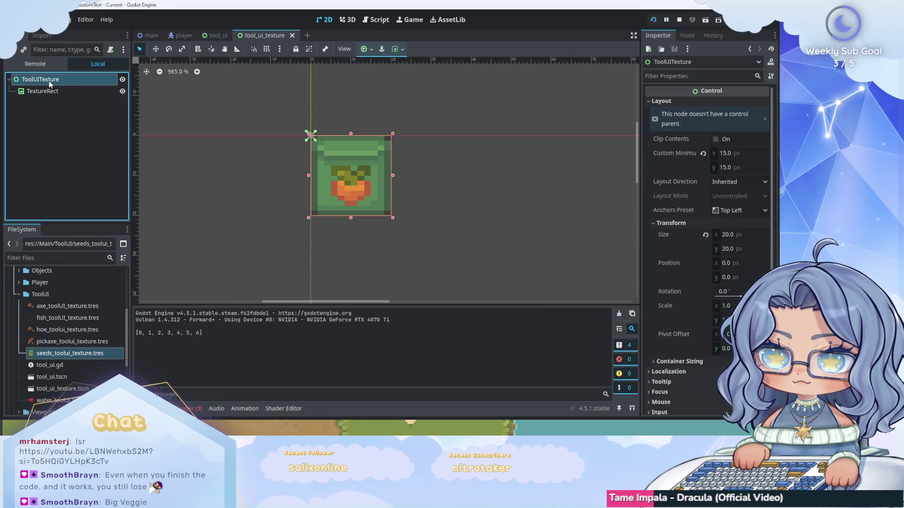
{"action": "left_click", "coordinate": [731, 153]}
{"action": "type", "text": "2"}
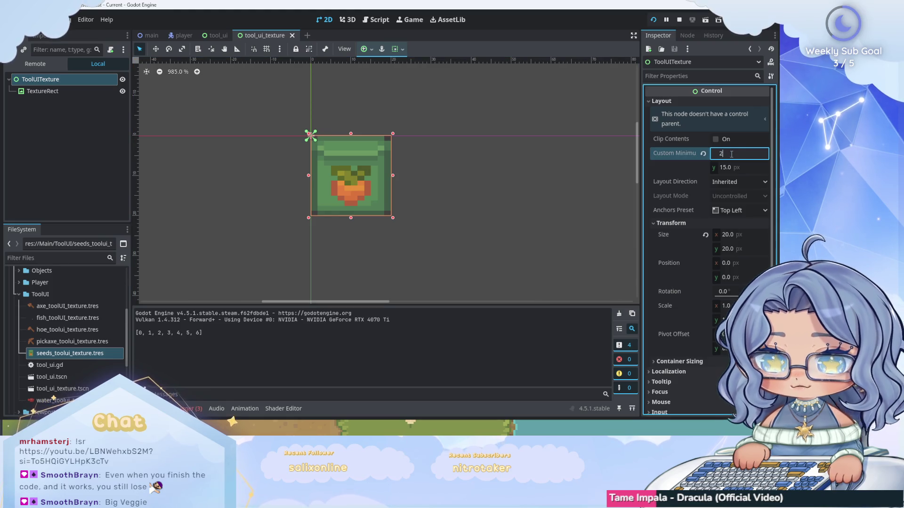
{"action": "type", "text": "0"}
{"action": "key", "text": "Return"}
{"action": "left_click", "coordinate": [738, 166]}
{"action": "type", "text": "20"}
{"action": "key", "text": "Return"}
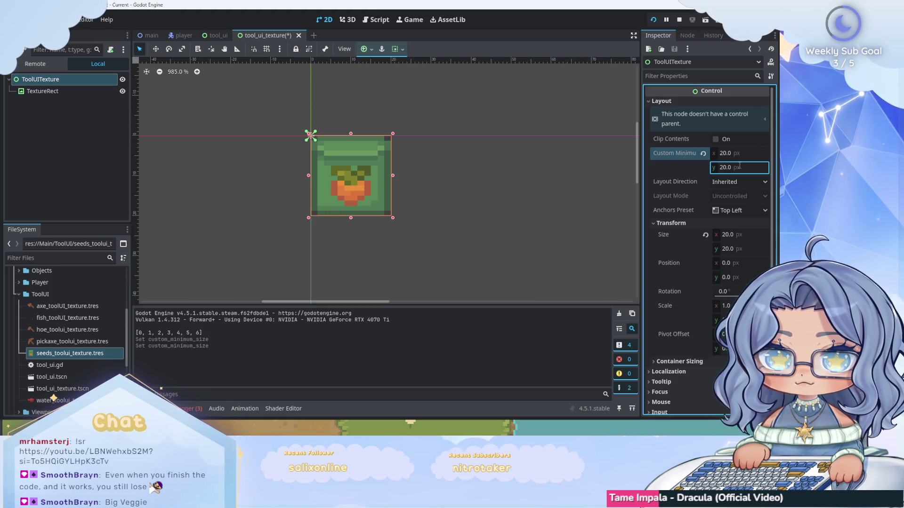
{"action": "key", "text": "ctrl+s"}
{"action": "left_click", "coordinate": [70, 92]}
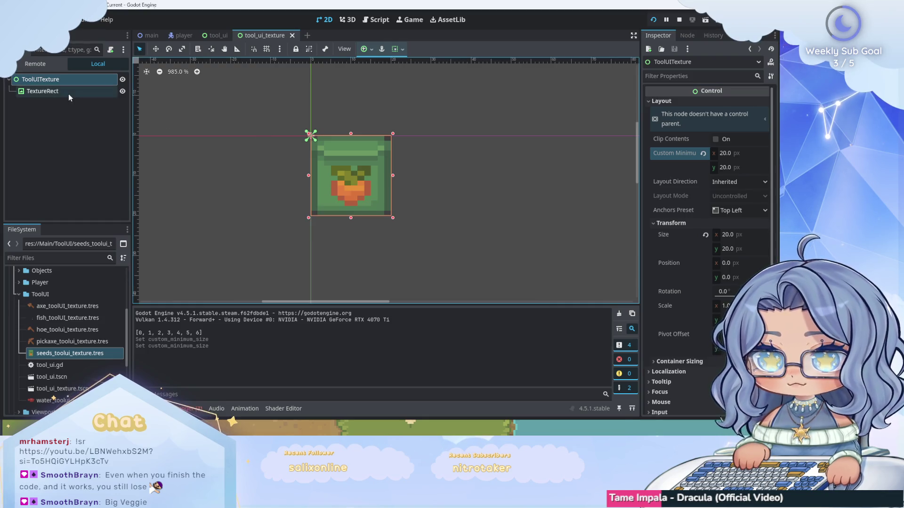
Step: Apply the Full Rect anchor preset to the TextureRect and test-run the game
{"action": "left_click", "coordinate": [366, 49]}
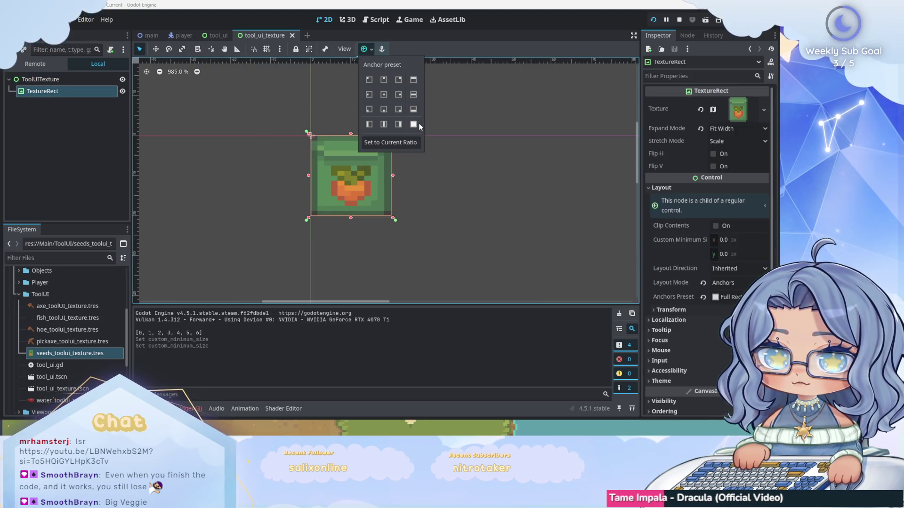
{"action": "left_click", "coordinate": [414, 124]}
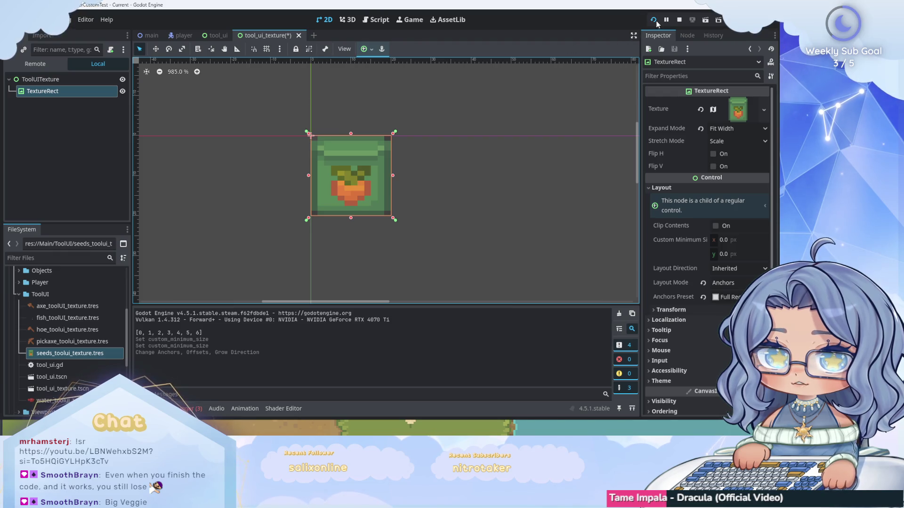
{"action": "key", "text": "F5"}
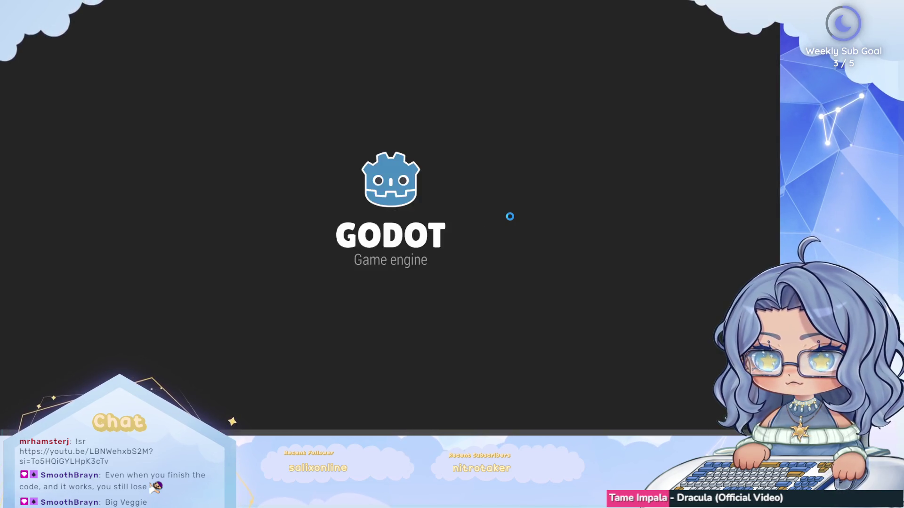
{"action": "key", "text": "w"}
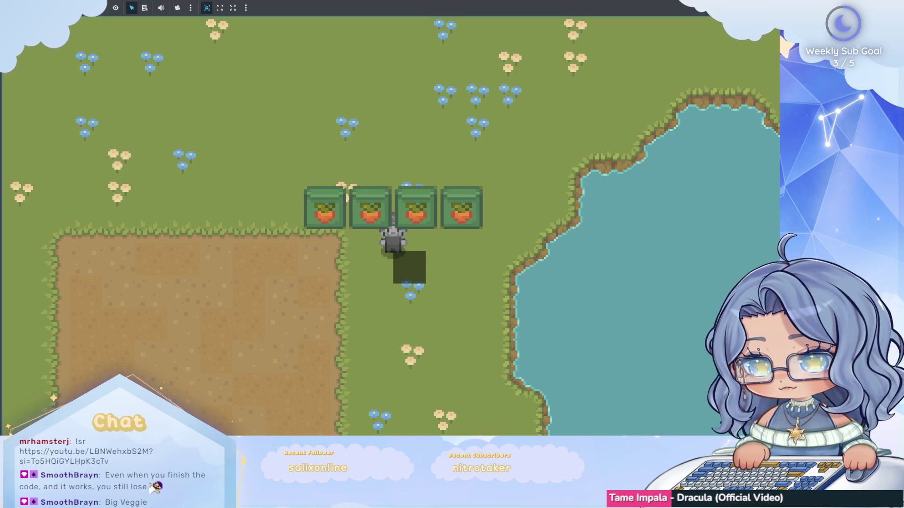
{"action": "key", "text": "F8"}
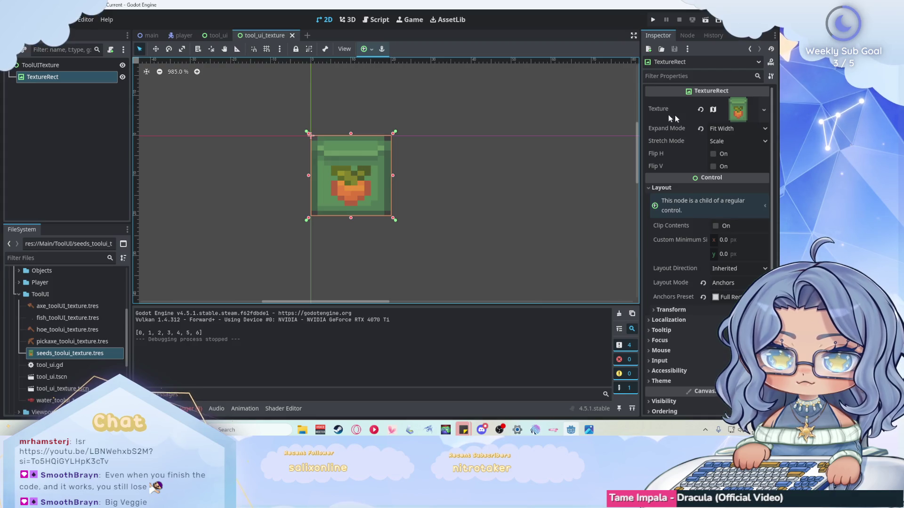
Step: Set the TextureRect's expand mode to fit height, save, and reload the project
{"action": "left_click", "coordinate": [723, 128]}
{"action": "left_click", "coordinate": [745, 187]}
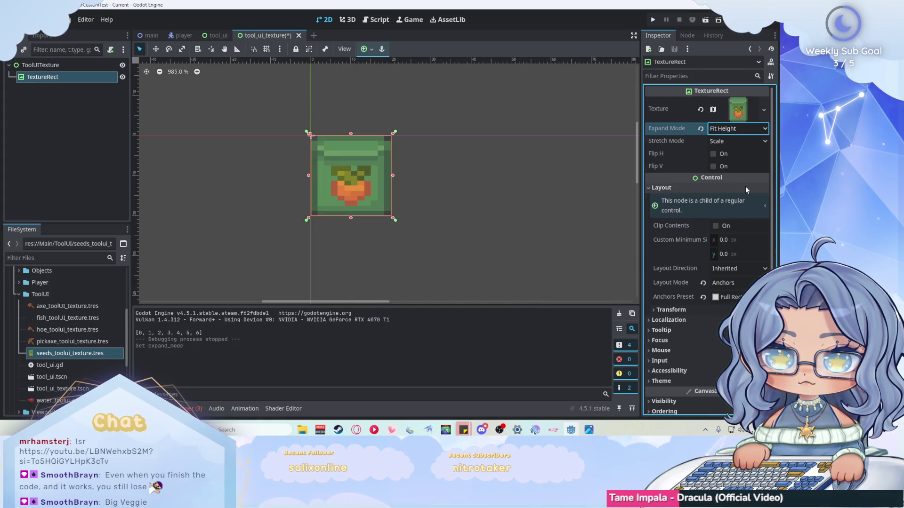
{"action": "left_click", "coordinate": [499, 200]}
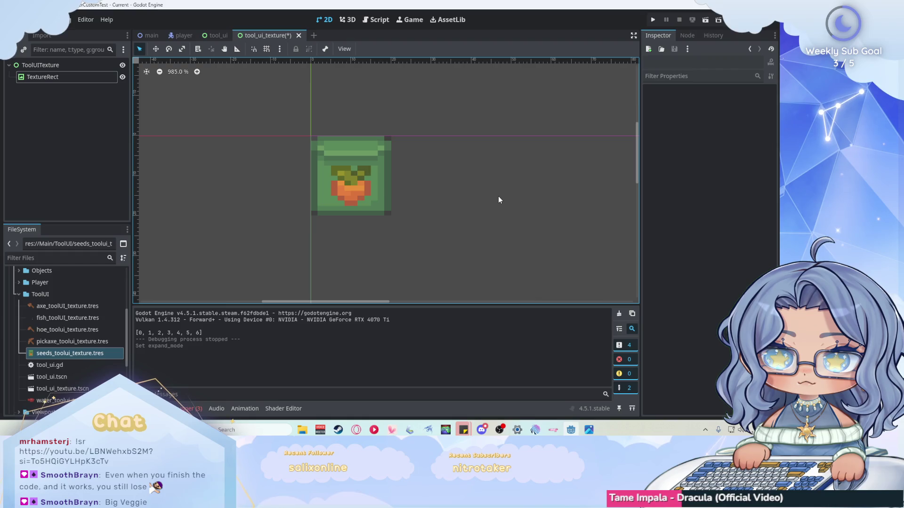
{"action": "key", "text": "ctrl+s"}
{"action": "left_click", "coordinate": [38, 20]}
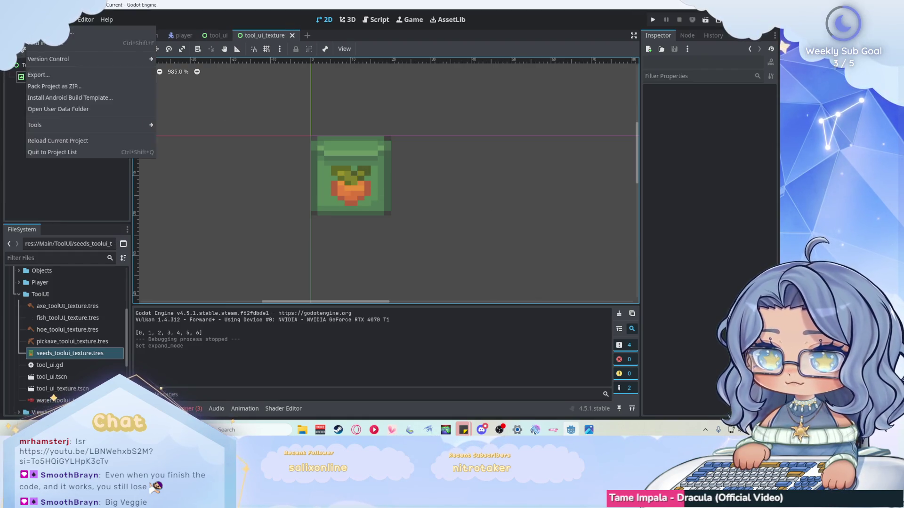
{"action": "left_click", "coordinate": [102, 139]}
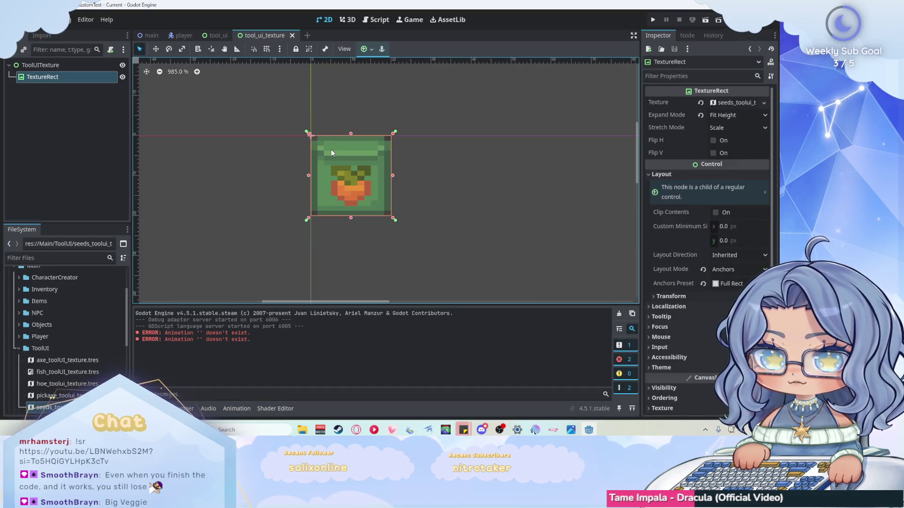
Step: Set the TextureRect's Stretch Mode to Keep Aspect
{"action": "scroll", "coordinate": [358, 150], "scroll_direction": "up", "scroll_amount": 1}
{"action": "scroll", "coordinate": [381, 151], "scroll_direction": "up", "scroll_amount": 1}
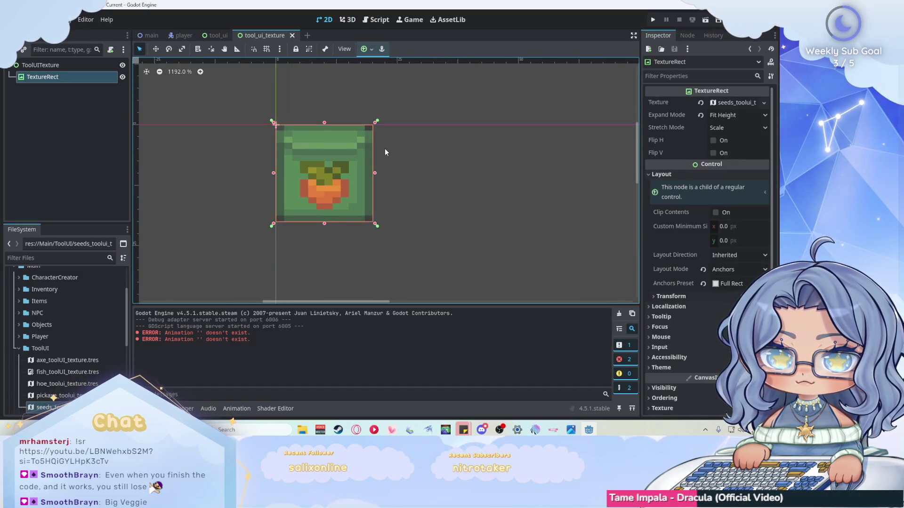
{"action": "scroll", "coordinate": [385, 148], "scroll_direction": "up", "scroll_amount": 1}
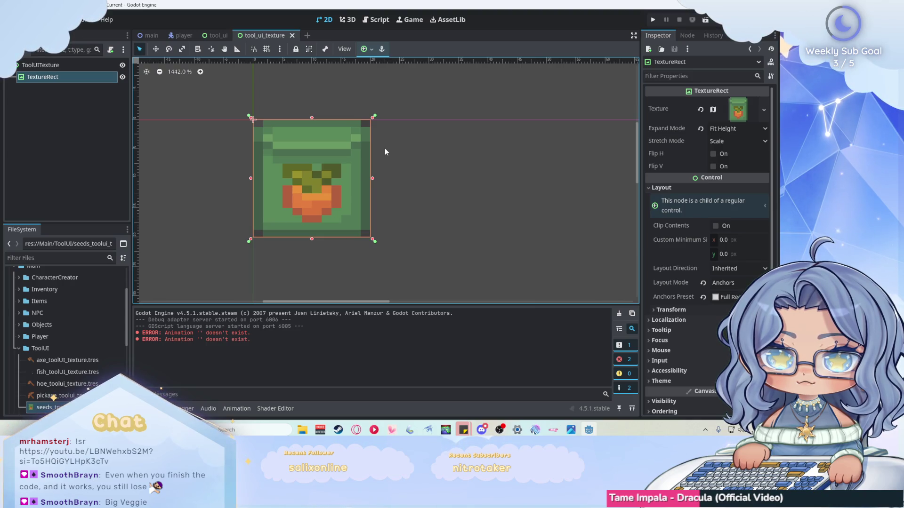
{"action": "left_click", "coordinate": [753, 141]}
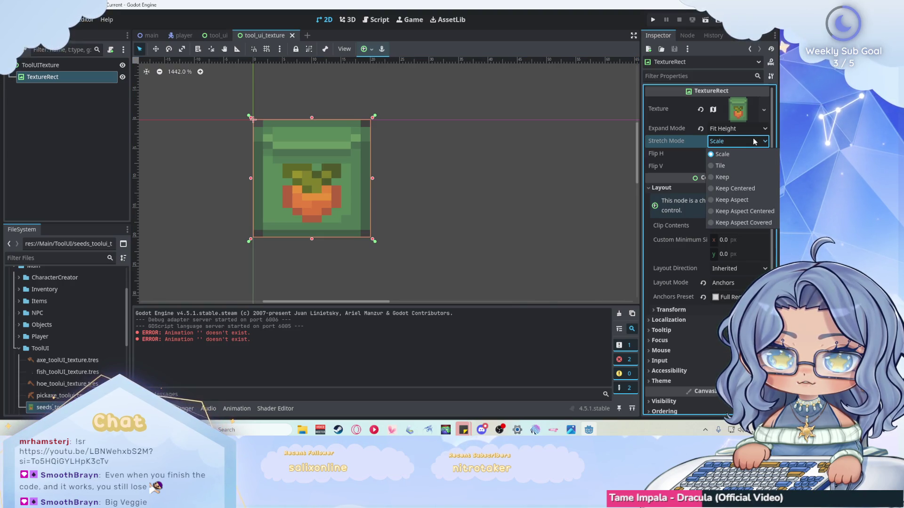
{"action": "left_click", "coordinate": [744, 200]}
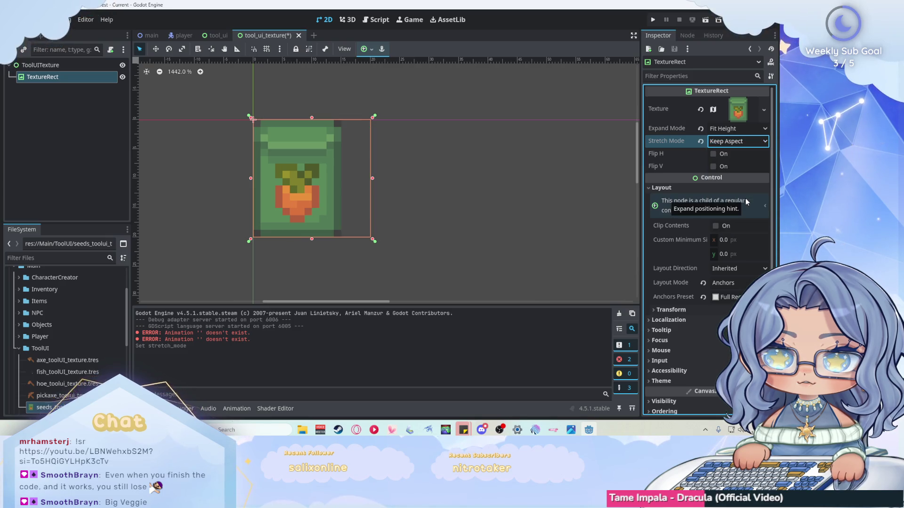
{"action": "left_click", "coordinate": [513, 194]}
{"action": "scroll", "coordinate": [337, 172], "scroll_direction": "down", "scroll_amount": 2}
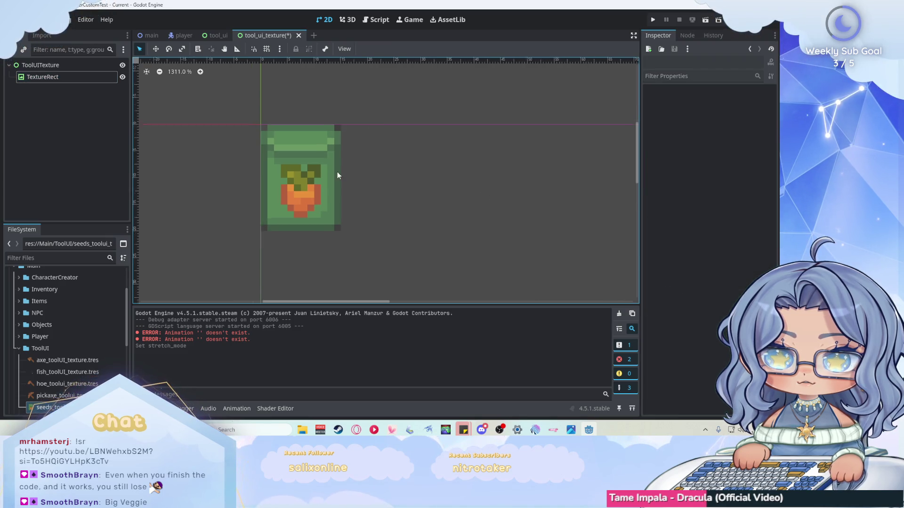
{"action": "left_click", "coordinate": [94, 78]}
Step: Test-run the scene to check the seed icon row above the player
{"action": "key", "text": "F6"}
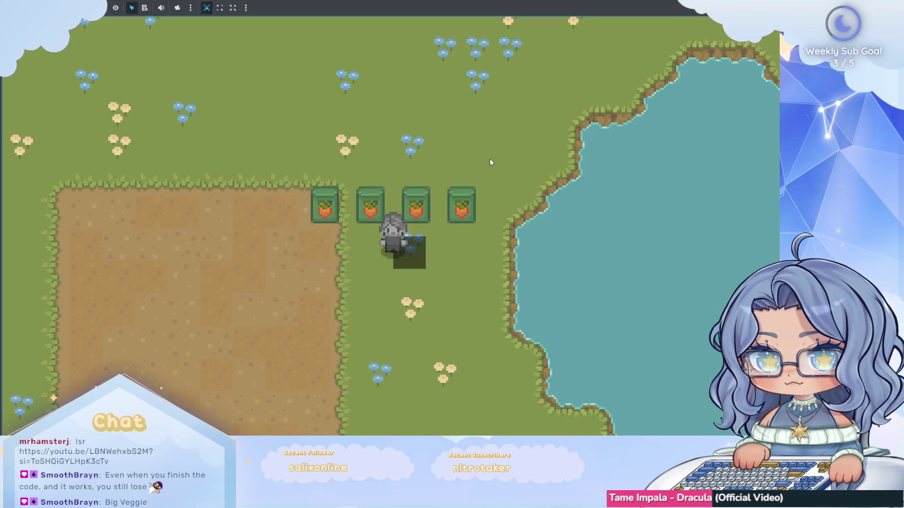
{"action": "key", "text": "w"}
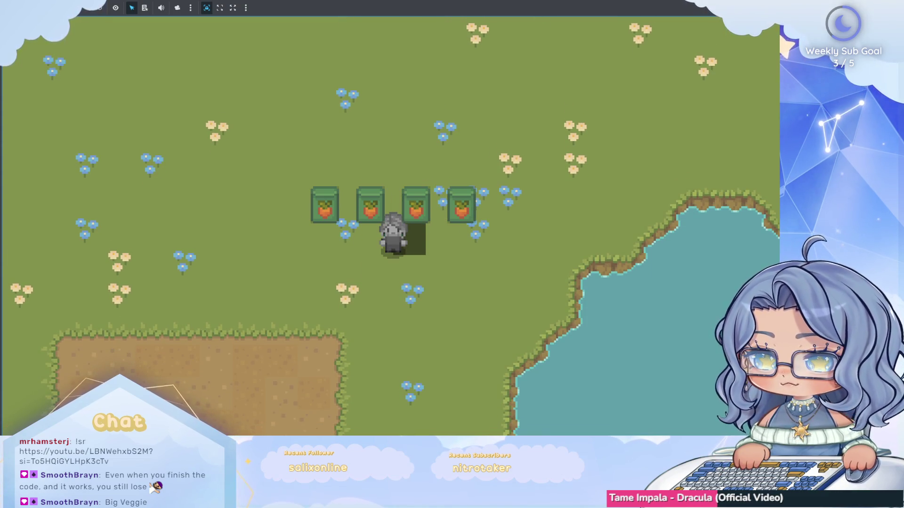
{"action": "key", "text": "F8"}
{"action": "left_click", "coordinate": [218, 36]}
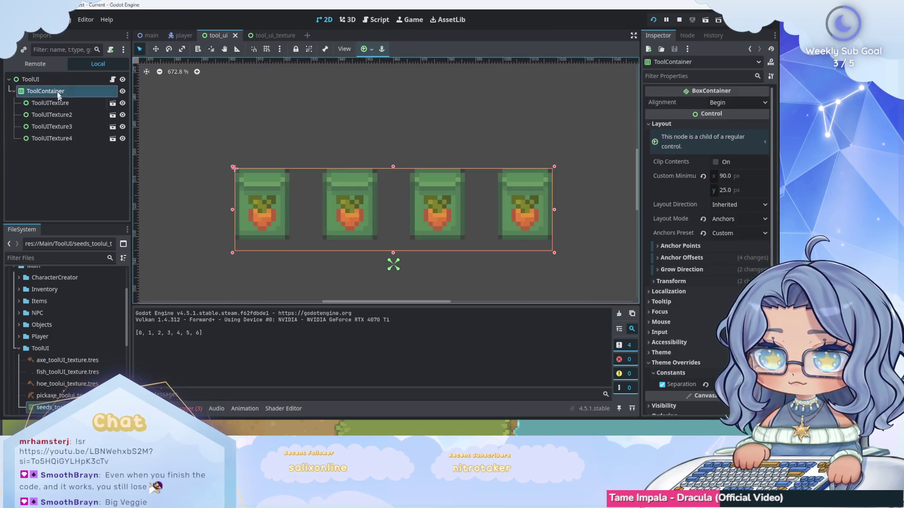
Step: Lower the ToolContainer's separation to 5 and check the icon spacing in-game
{"action": "scroll", "coordinate": [661, 180], "scroll_direction": "down", "scroll_amount": 5}
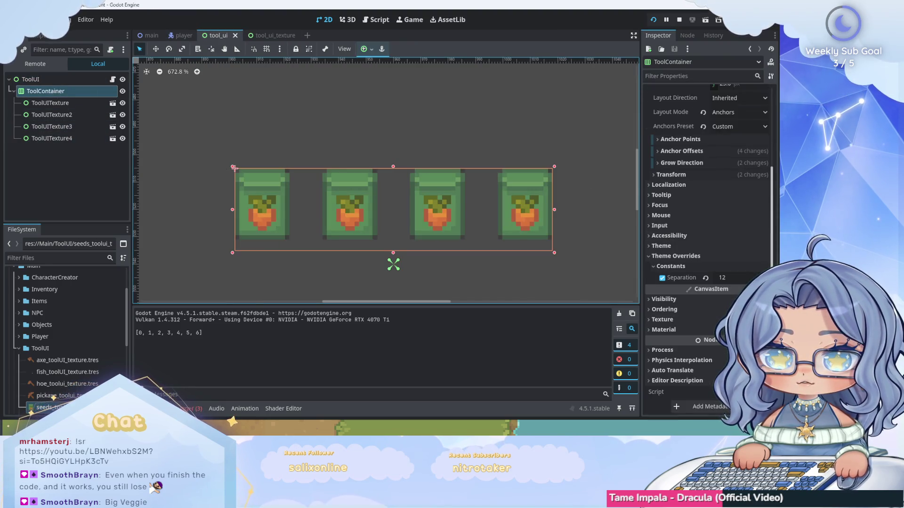
{"action": "left_click_drag", "start_coordinate": [734, 277], "coordinate": [713, 277]}
{"action": "left_click", "coordinate": [654, 20]}
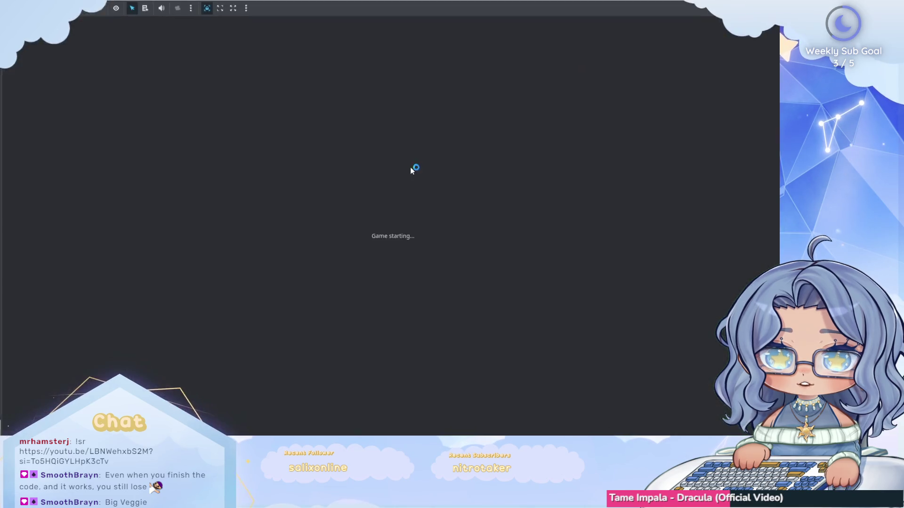
{"action": "key", "text": "Up"}
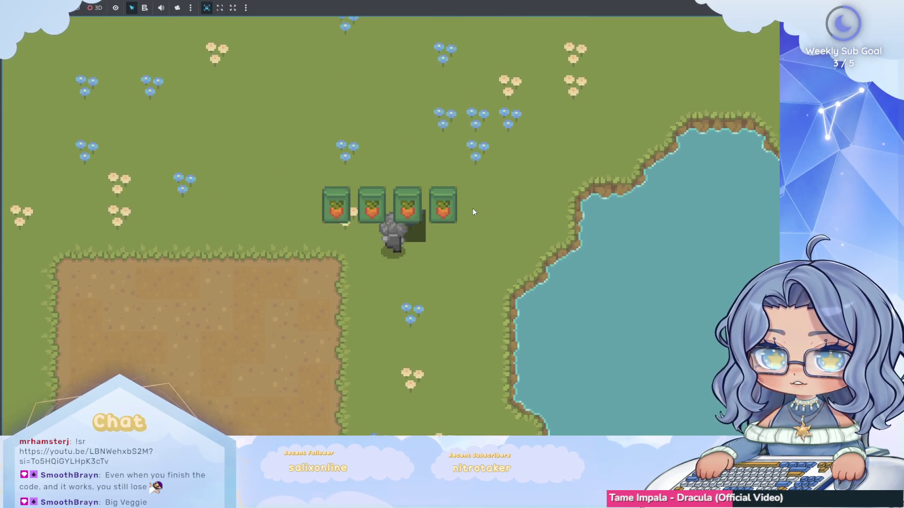
{"action": "key", "text": "Left"}
{"action": "key", "text": "Left"}
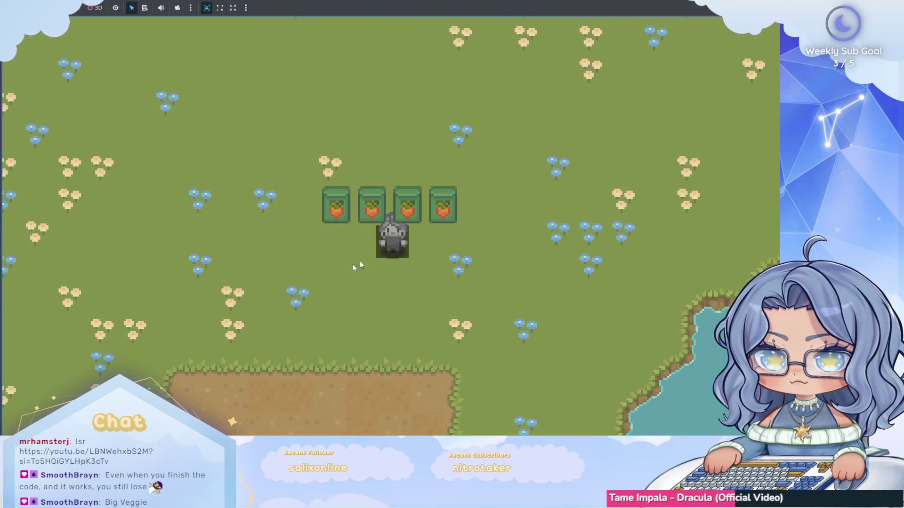
{"action": "key", "text": "F8"}
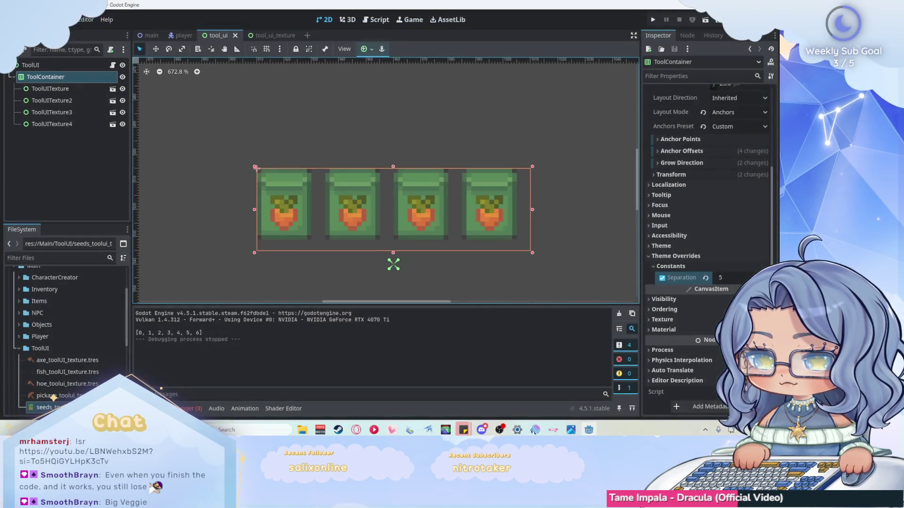
{"action": "left_click", "coordinate": [236, 119]}
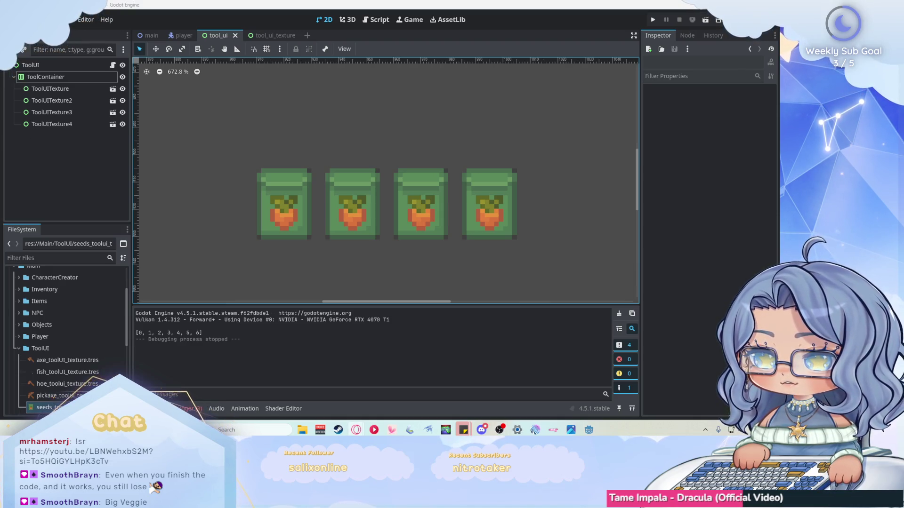
Step: Type texture_setup's parameters as enum_list:Array, textures:Dictionary, container:HBoxContainer, make its body pass, and save
{"action": "left_click", "coordinate": [376, 19]}
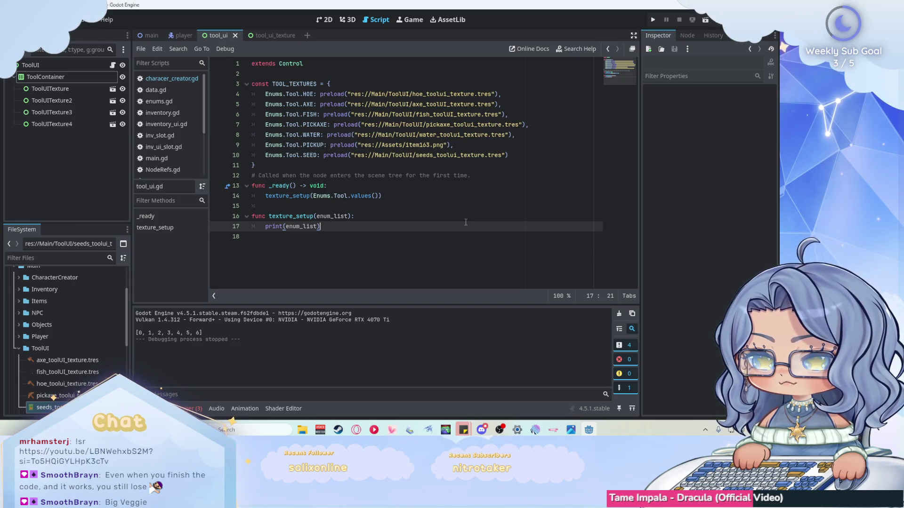
{"action": "left_click", "coordinate": [349, 216]}
{"action": "type", "text": ":a"}
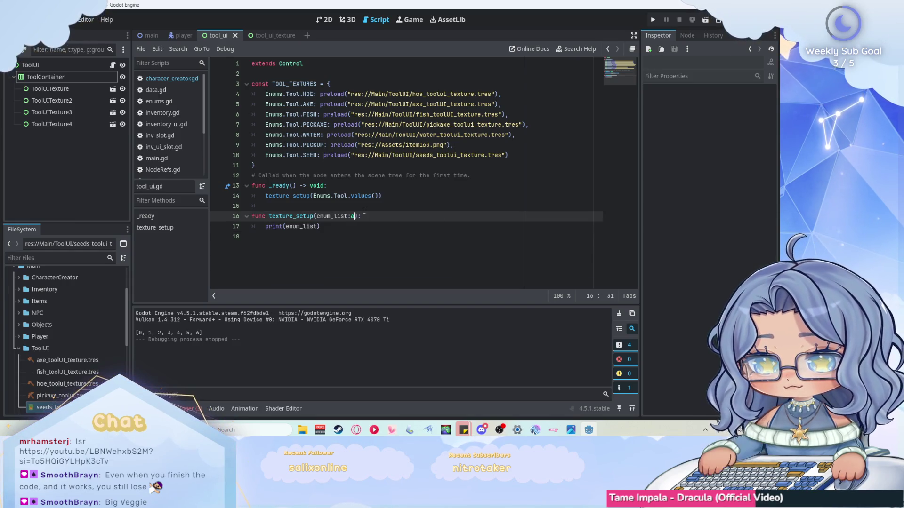
{"action": "type", "text": "rray"}
{"action": "key", "text": "Return"}
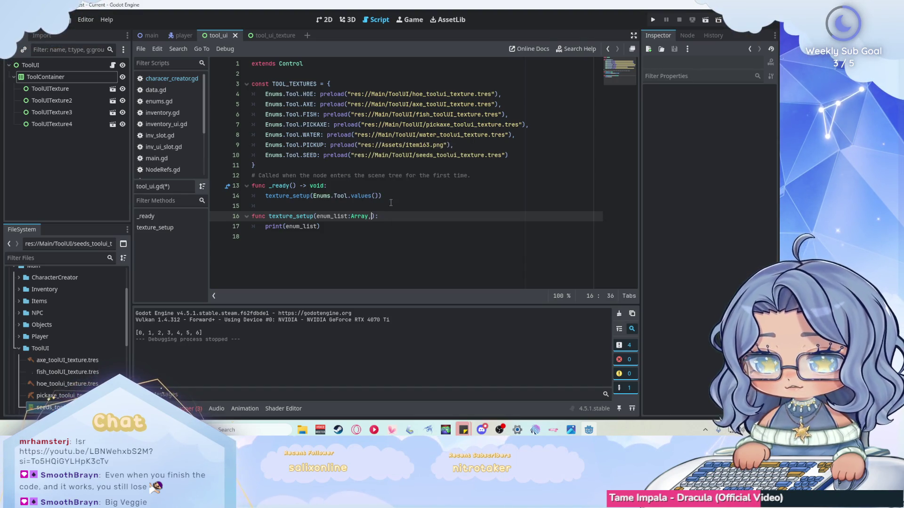
{"action": "type", "text": "textures"}
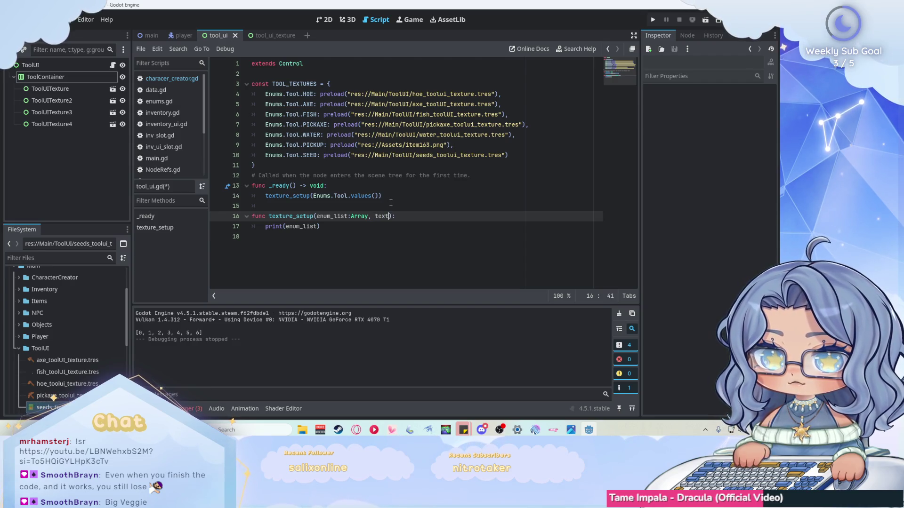
{"action": "type", "text": ":T"}
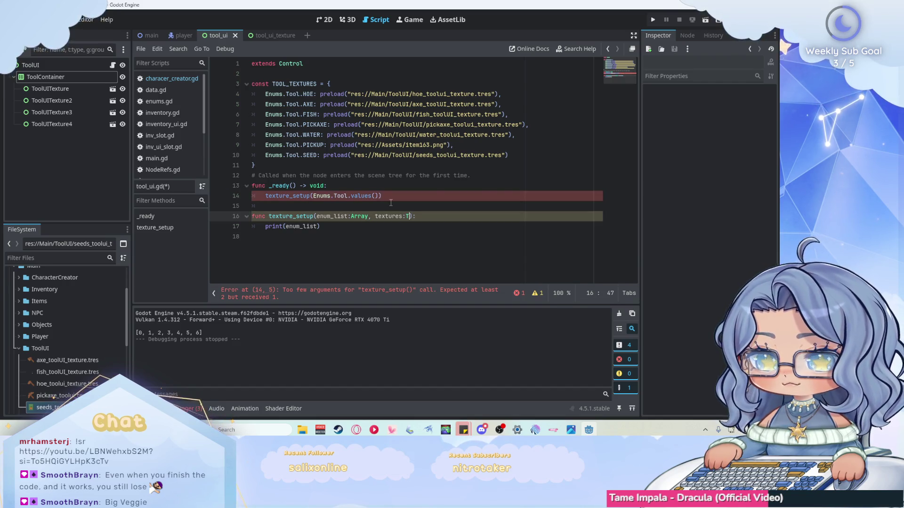
{"action": "key", "text": "BackSpace"}
{"action": "type", "text": "tionary, "}
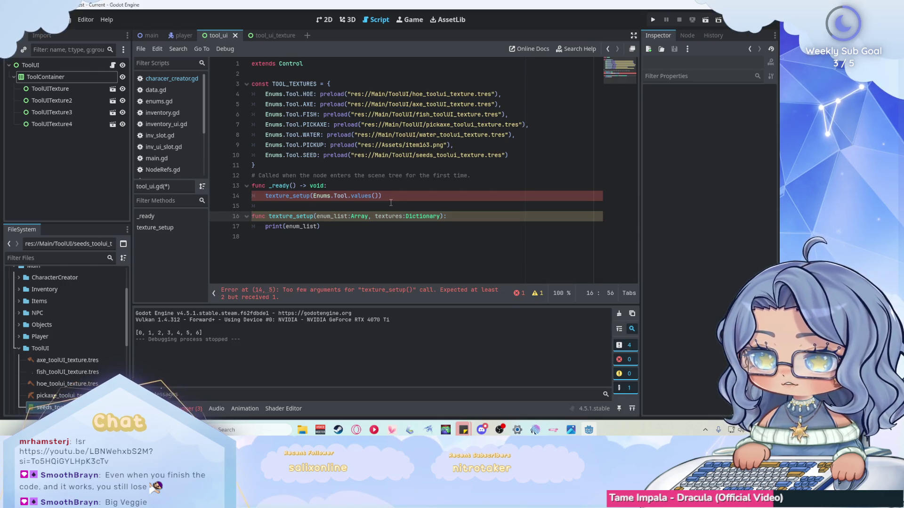
{"action": "type", "text": "container:"}
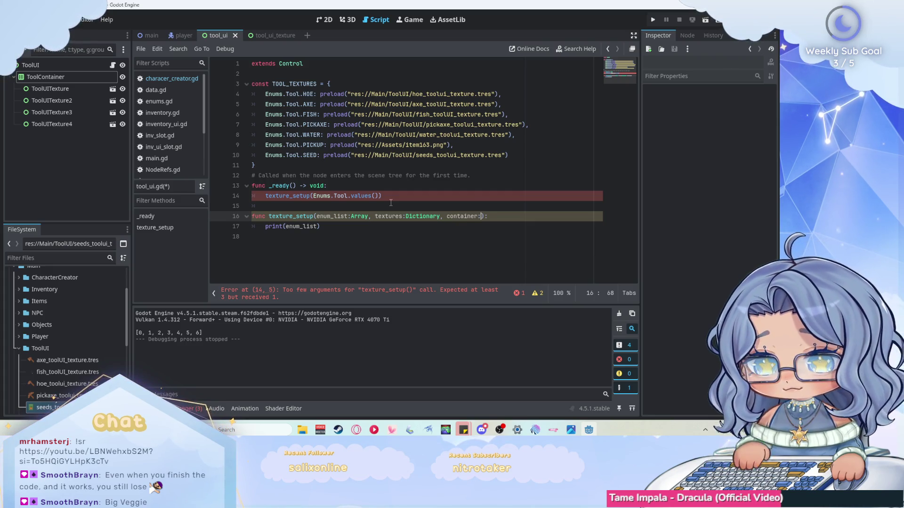
{"action": "type", "text": "HB"}
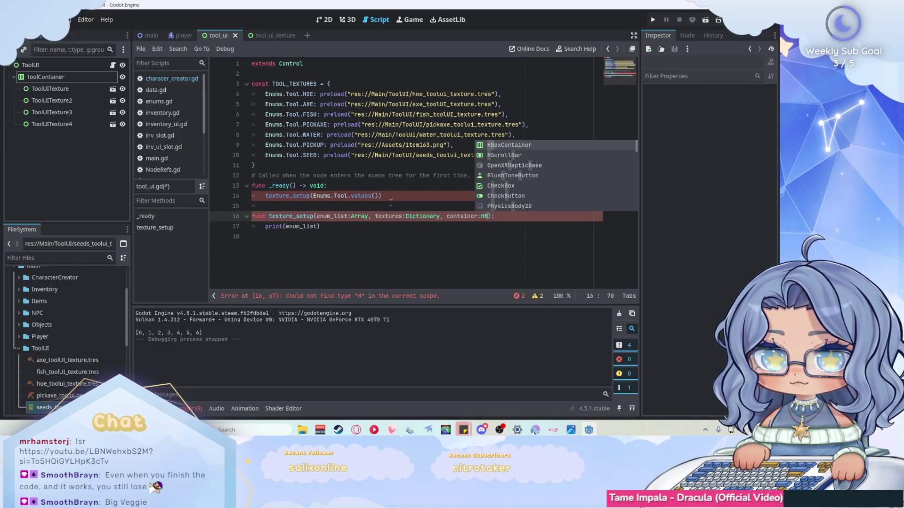
{"action": "key", "text": "Return"}
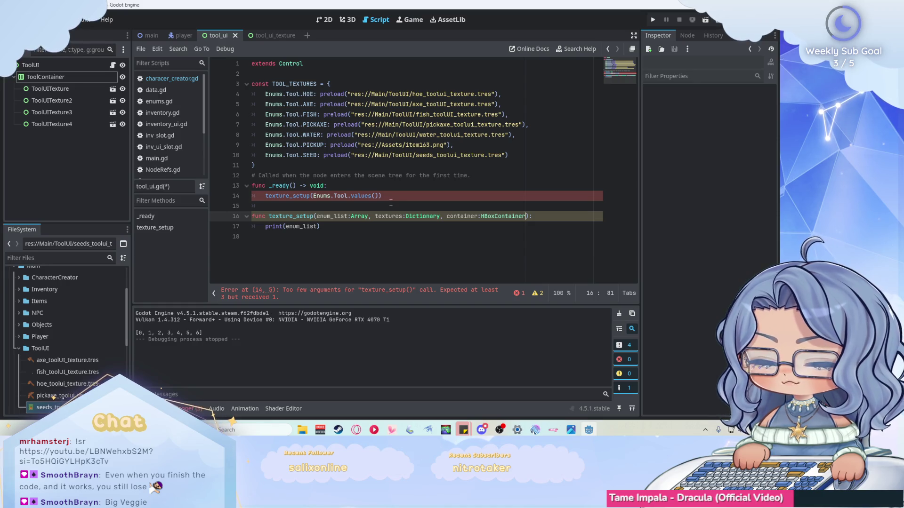
{"action": "left_click_drag", "start_coordinate": [320, 227], "coordinate": [266, 226]}
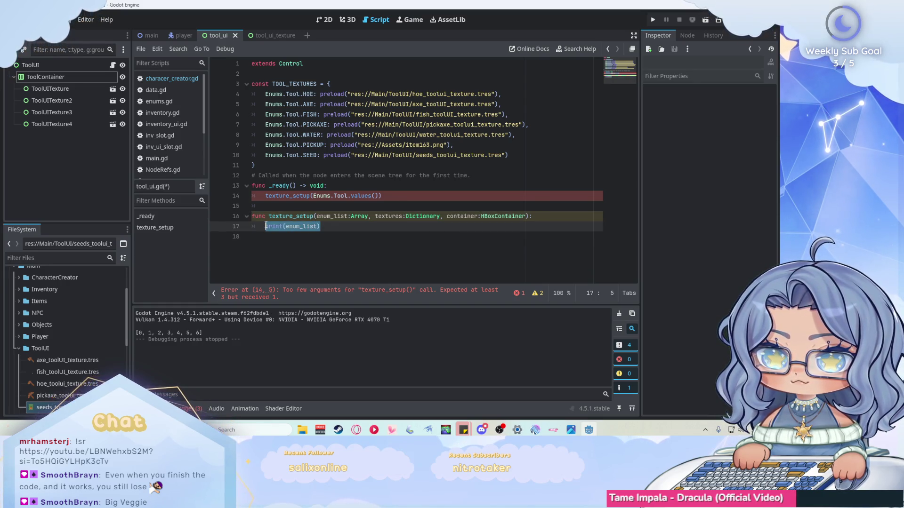
{"action": "type", "text": "pass"}
{"action": "key", "text": "ctrl+s"}
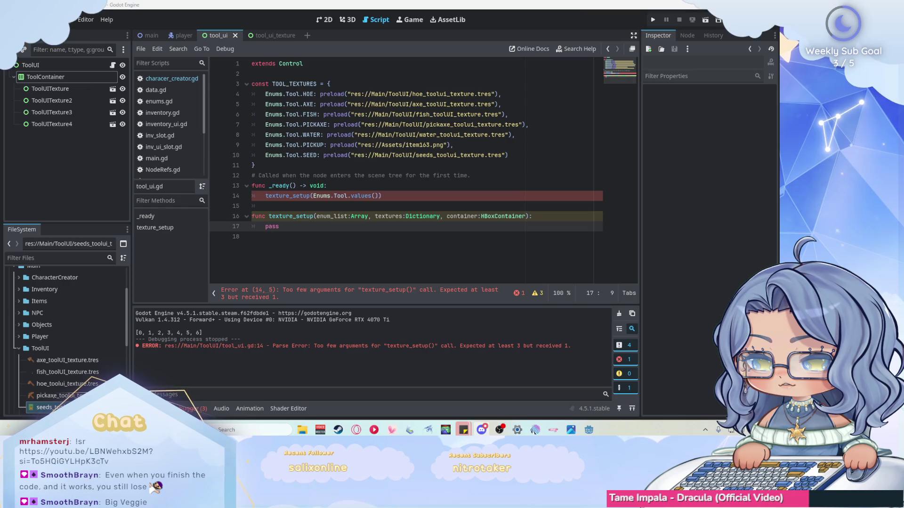
Step: Pass TOOL_TEXTURES and a $ToolContainer reference to the texture_setup call on line 14, then save
{"action": "left_click", "coordinate": [379, 196]}
{"action": "type", "text": ", TOOL_TEXTURES"}
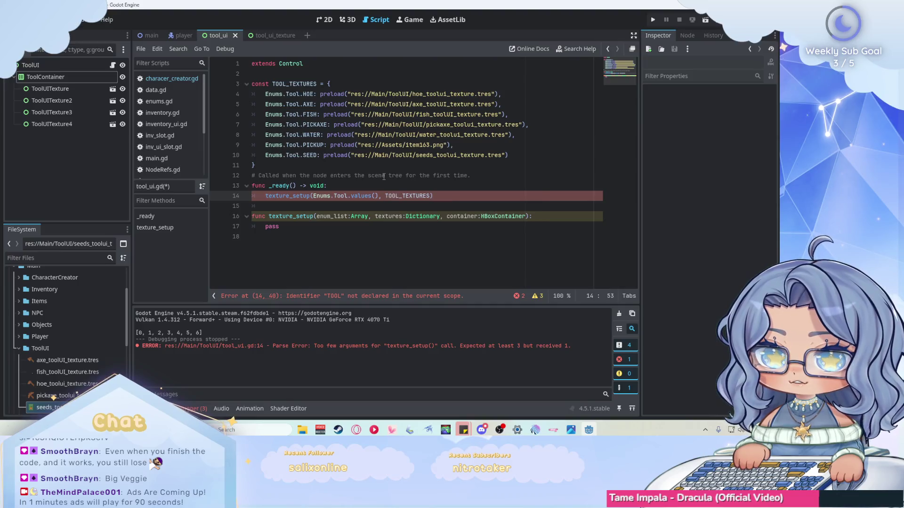
{"action": "type", "text": ","}
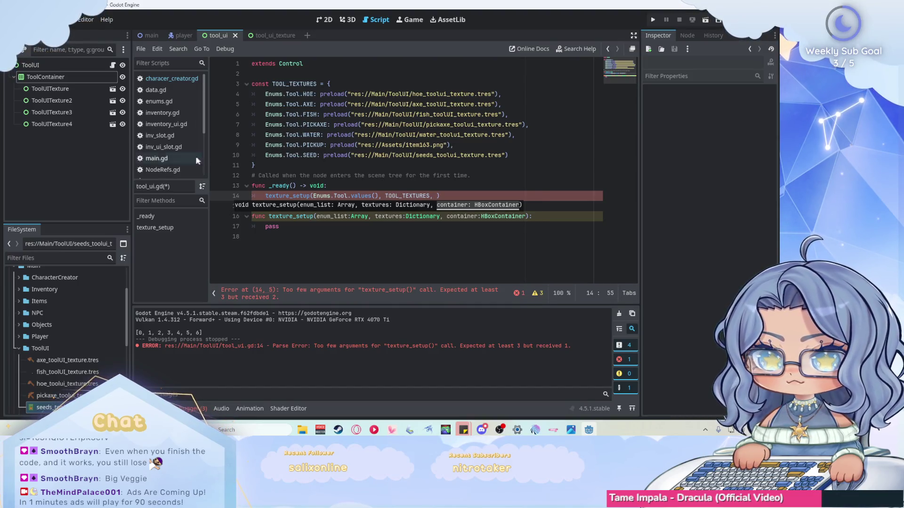
{"action": "mouse_move", "coordinate": [45, 78]}
{"action": "left_mouse_down"}
{"action": "mouse_move", "coordinate": [329, 151]}
{"action": "mouse_move", "coordinate": [435, 195]}
{"action": "left_mouse_up"}
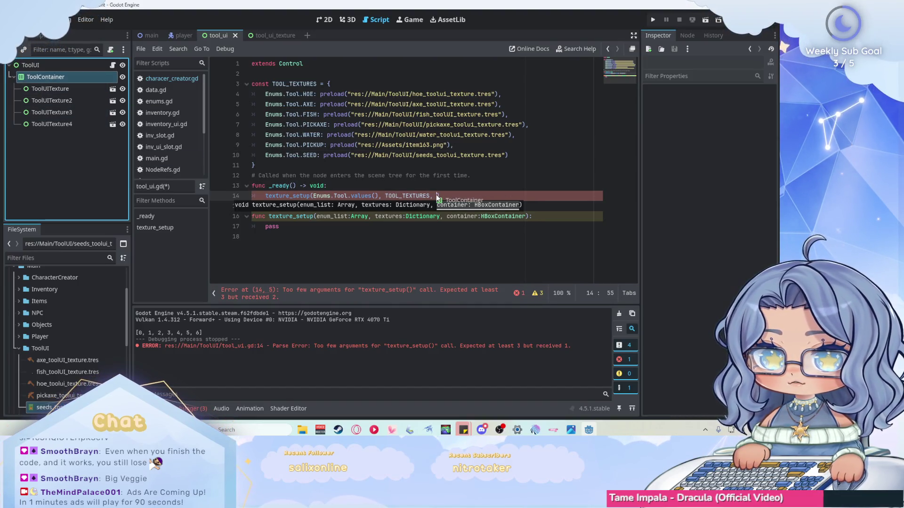
{"action": "left_click", "coordinate": [541, 195]}
{"action": "key", "text": "ctrl+s"}
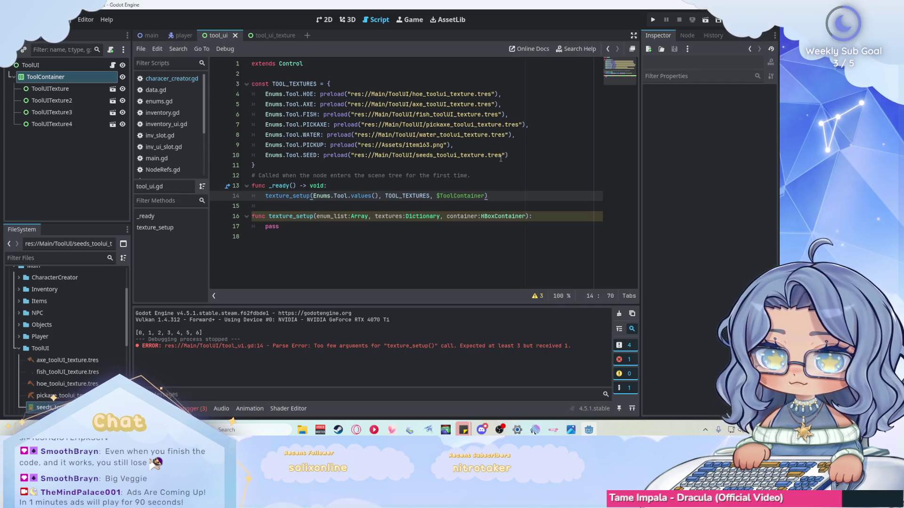
Step: Add a 'tool_button_scene: preload()' line after the TOOL_TEXTURES constant block
{"action": "left_click", "coordinate": [246, 83]}
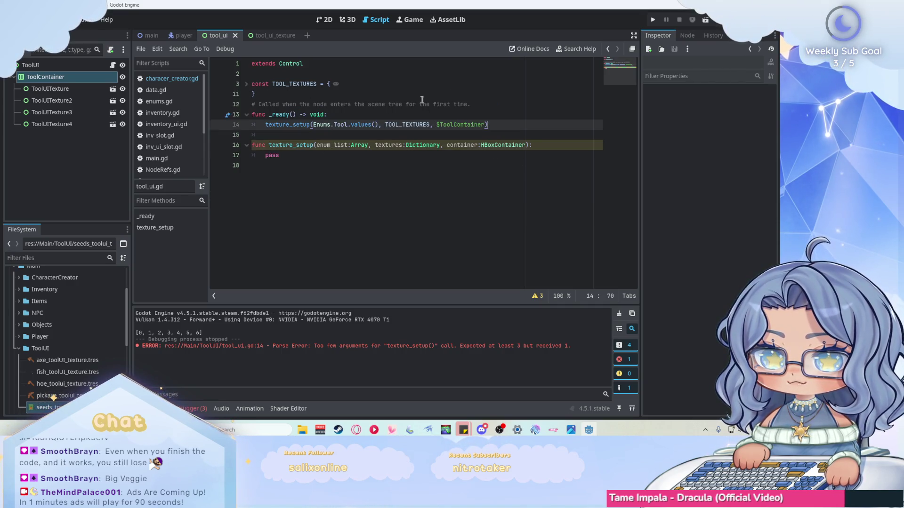
{"action": "left_click", "coordinate": [412, 95]}
{"action": "key", "text": "Return"}
{"action": "type", "text": "var"}
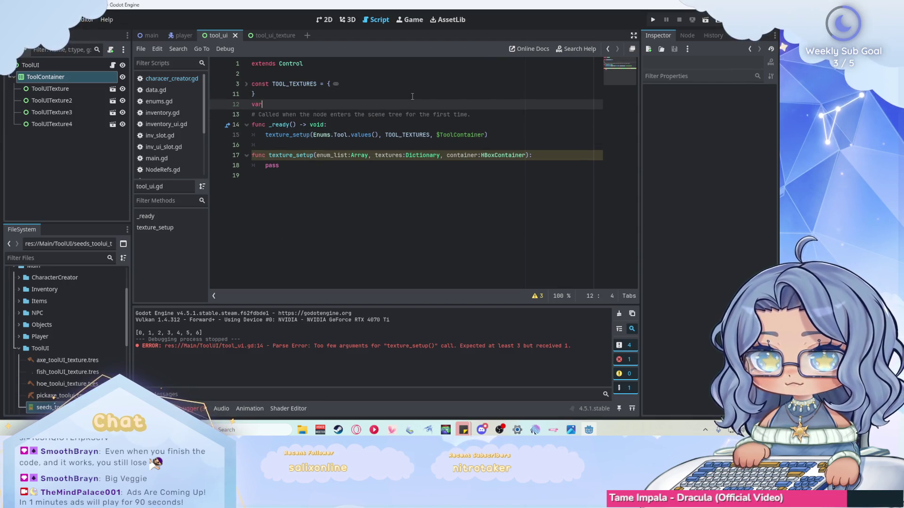
{"action": "type", "text": " tool_bt"}
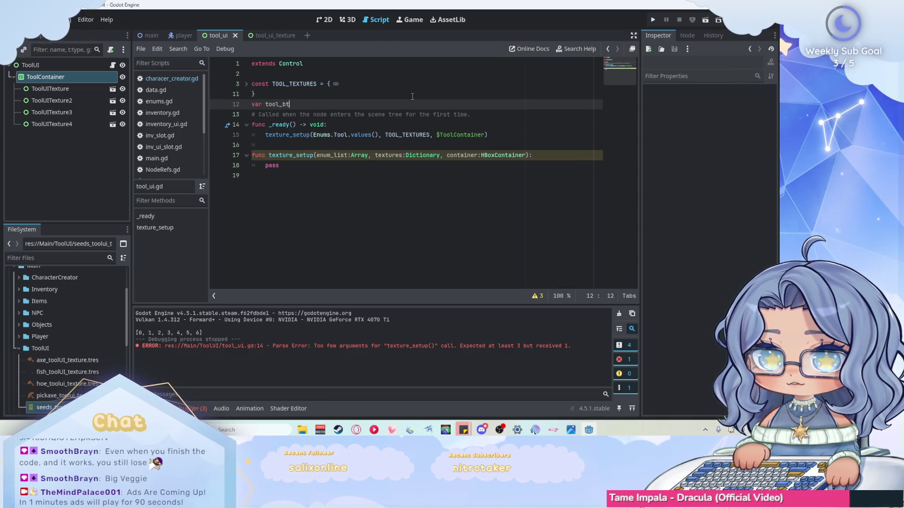
{"action": "key", "text": "BackSpace"}
{"action": "type", "text": "utton_s"}
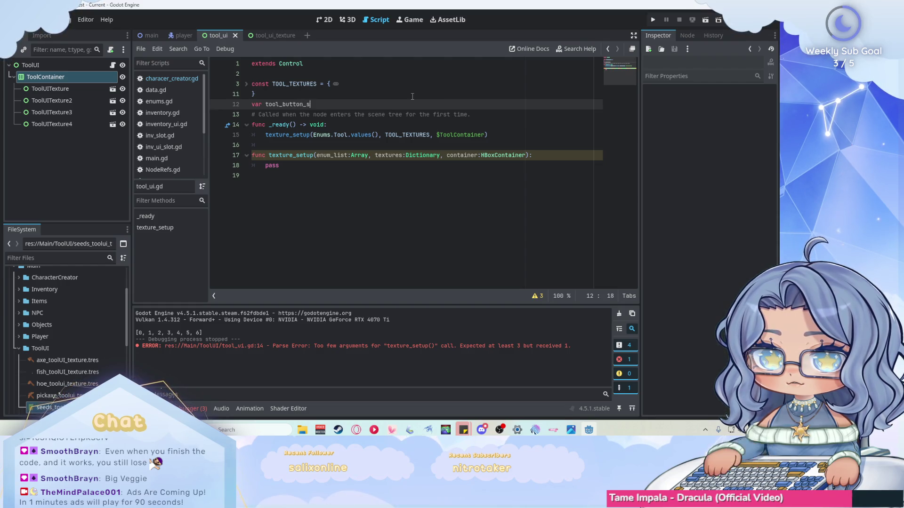
{"action": "type", "text": "cene: preload("}
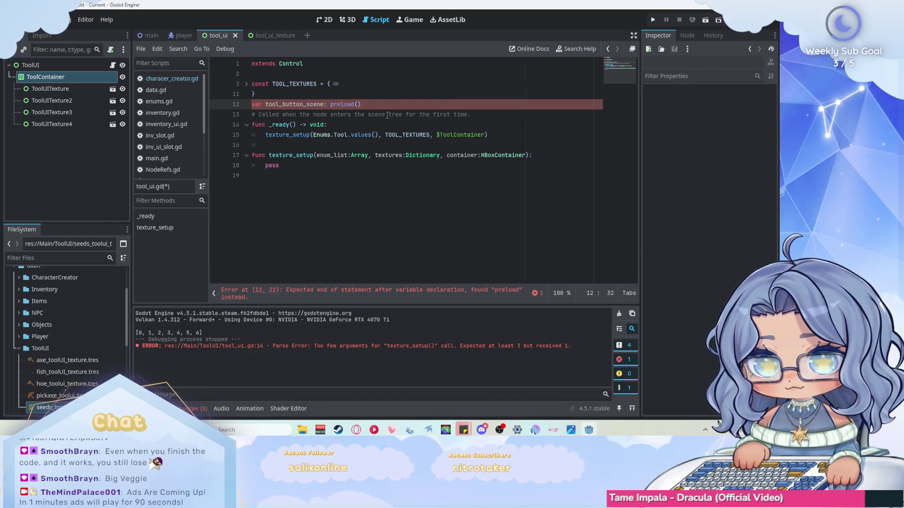
{"action": "type", "text": "\"t"}
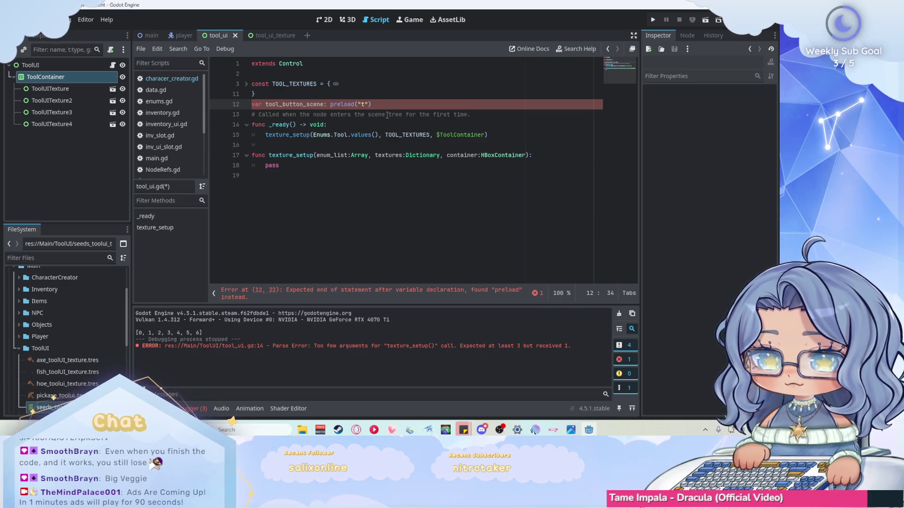
{"action": "type", "text": "o"}
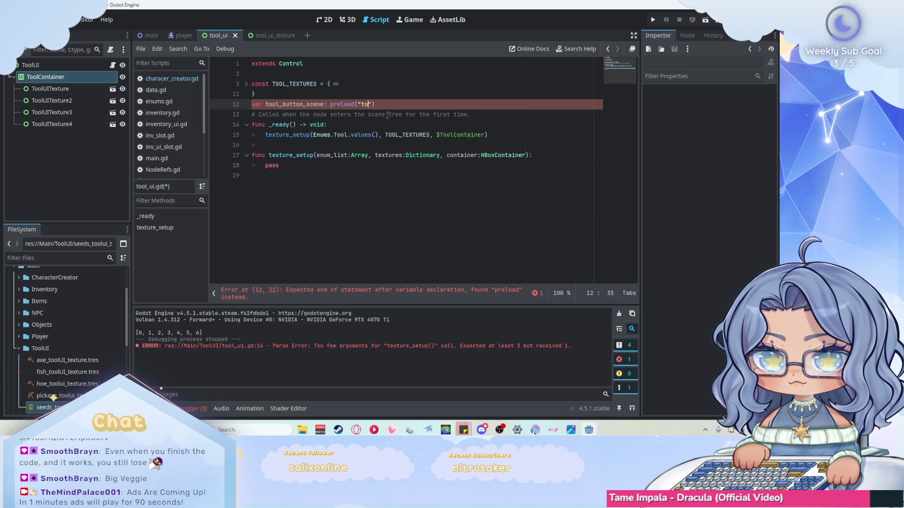
{"action": "key", "text": "BackSpace"}
{"action": "key", "text": "BackSpace"}
{"action": "key", "text": "BackSpace"}
{"action": "type", "text": "t"}
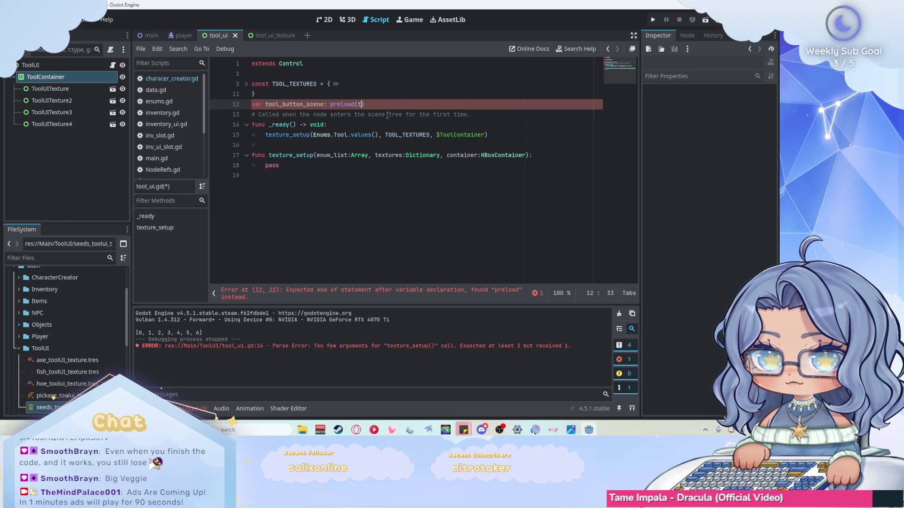
{"action": "key", "text": "BackSpace"}
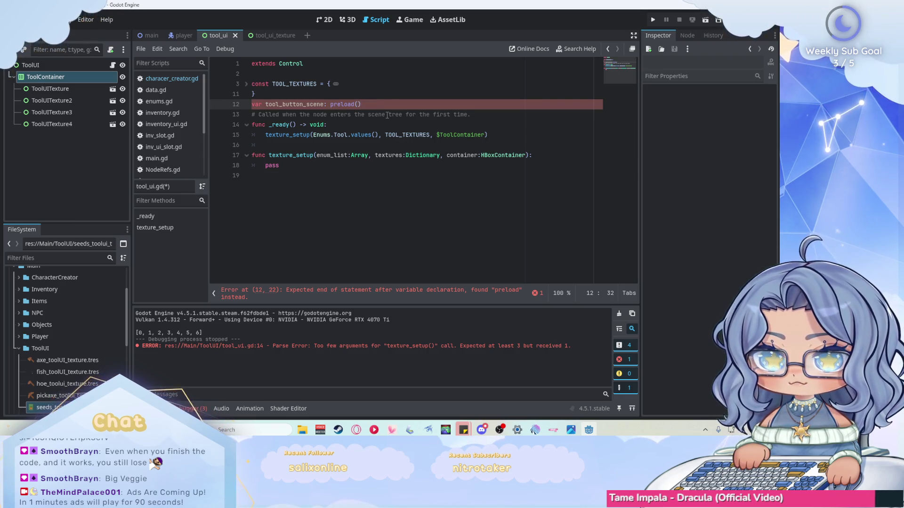
{"action": "key", "text": "BackSpace"}
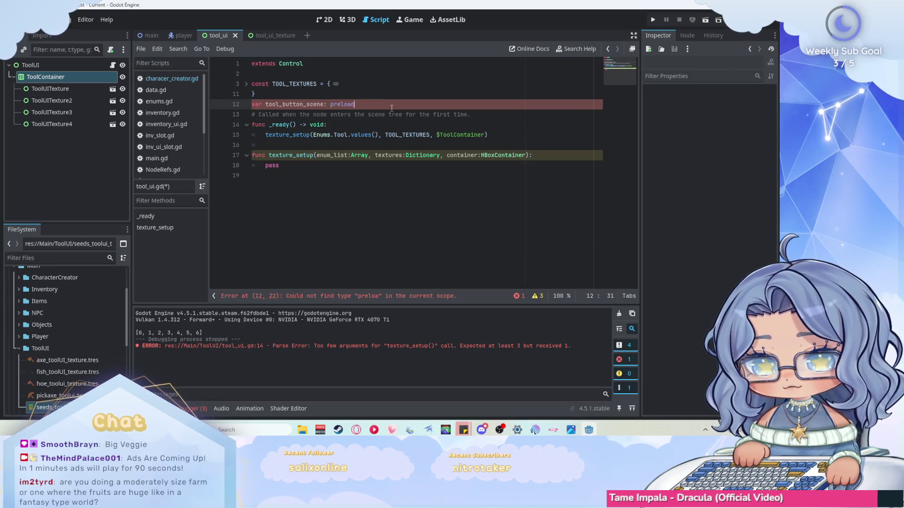
{"action": "type", "text": "(tool"}
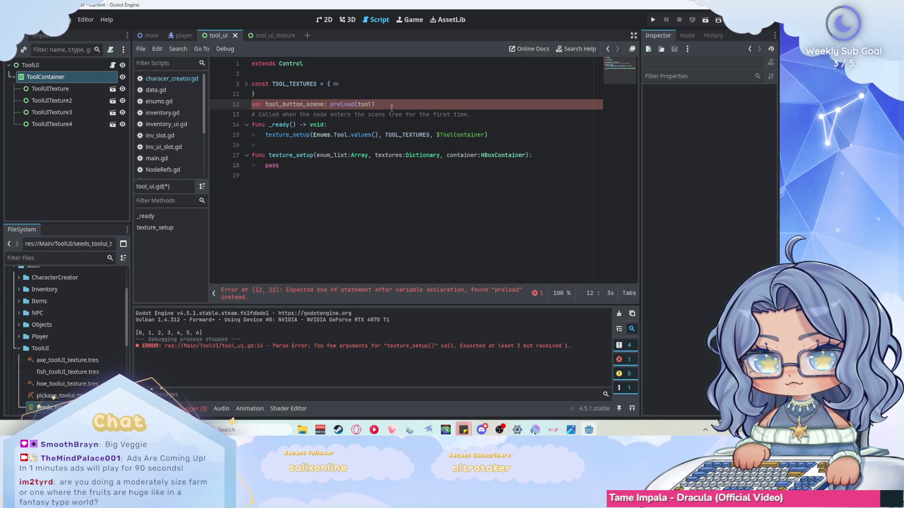
{"action": "key", "text": "BackSpace"}
{"action": "key", "text": "BackSpace"}
{"action": "key", "text": "BackSpace"}
Step: Preload res://Main/ToolUI/tool_ui_texture.tscn and change the colon after tool_button_scene to ' ='
{"action": "scroll", "coordinate": [81, 337], "scroll_direction": "up", "scroll_amount": 3}
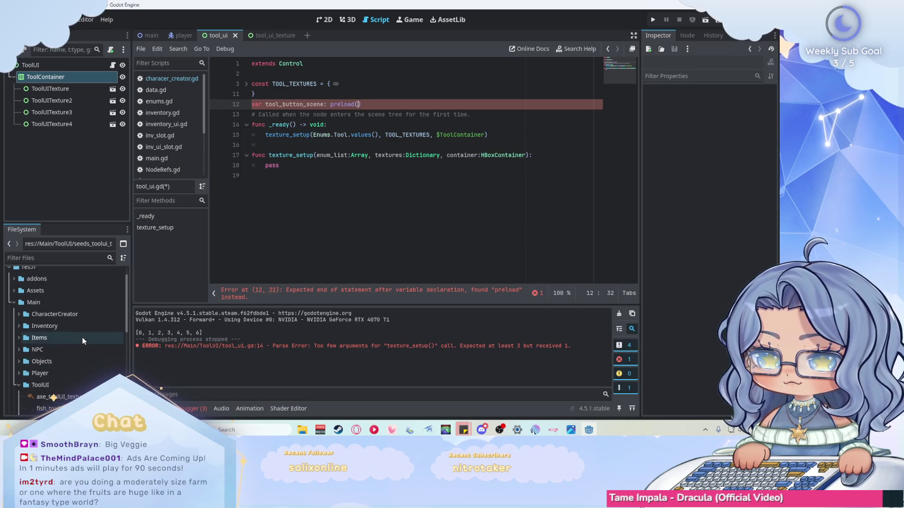
{"action": "scroll", "coordinate": [58, 303], "scroll_direction": "down", "scroll_amount": 4}
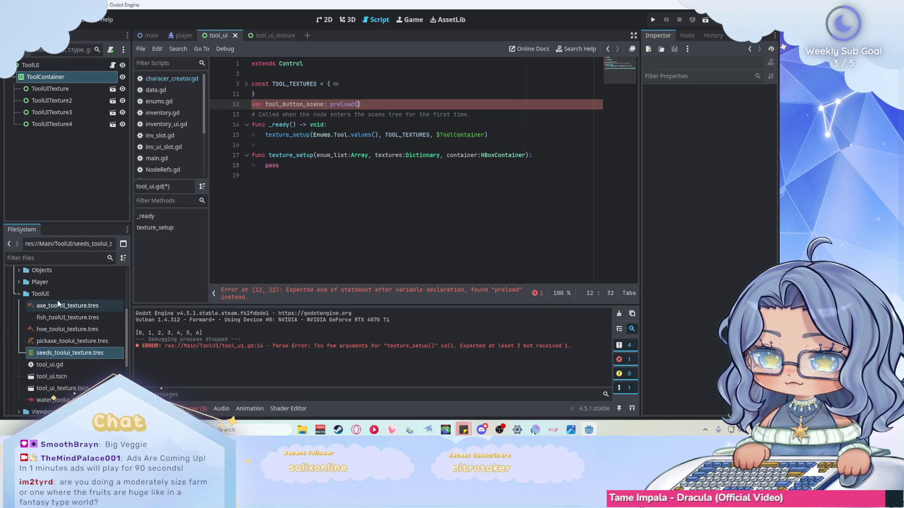
{"action": "mouse_move", "coordinate": [61, 387]}
{"action": "left_mouse_down"}
{"action": "mouse_move", "coordinate": [75, 393]}
{"action": "mouse_move", "coordinate": [85, 344]}
{"action": "mouse_move", "coordinate": [395, 165]}
{"action": "mouse_move", "coordinate": [359, 105]}
{"action": "left_mouse_up"}
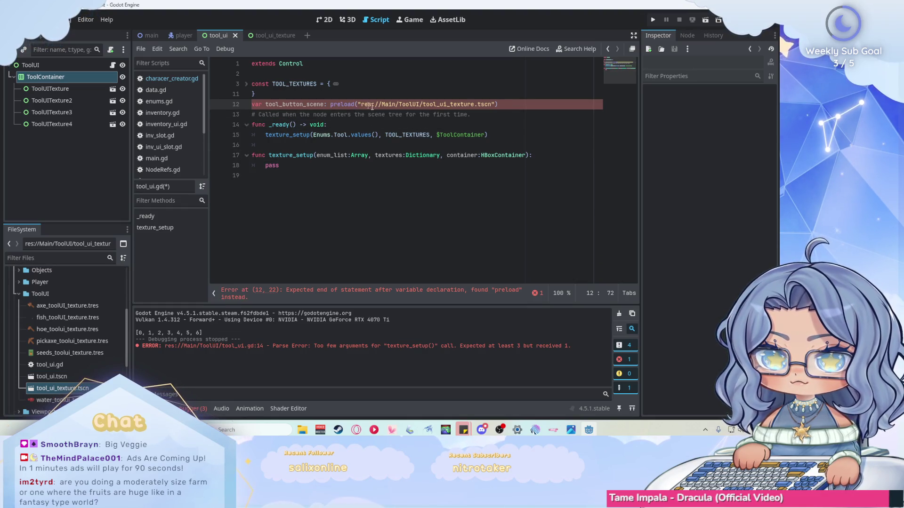
{"action": "left_click", "coordinate": [414, 288]}
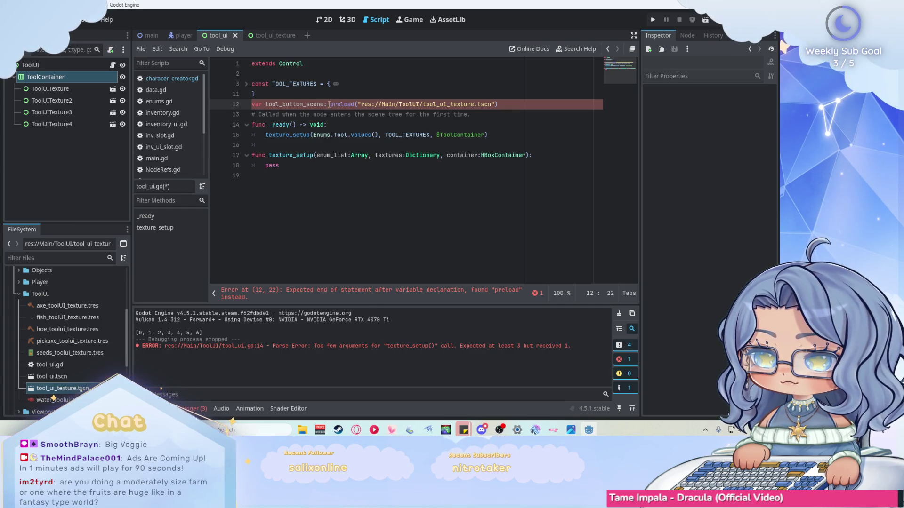
{"action": "key", "text": "Delete"}
{"action": "type", "text": "="}
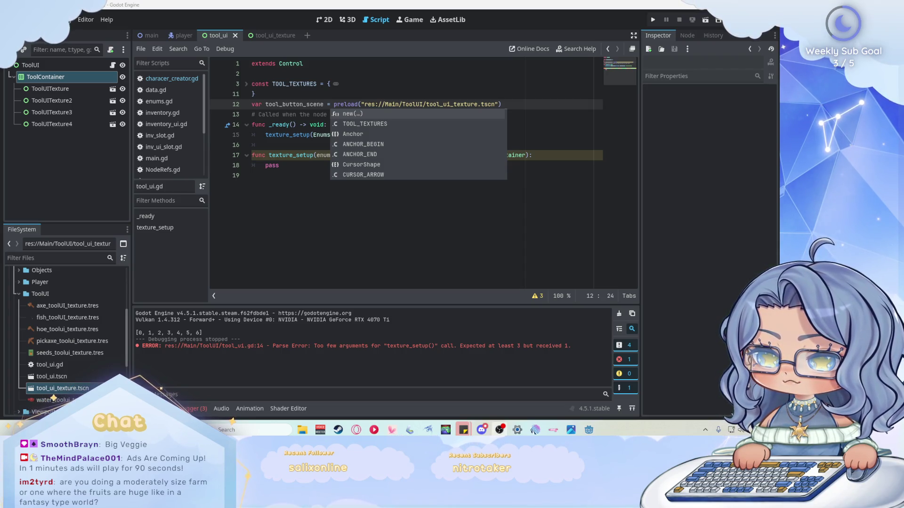
{"action": "left_click", "coordinate": [534, 106]}
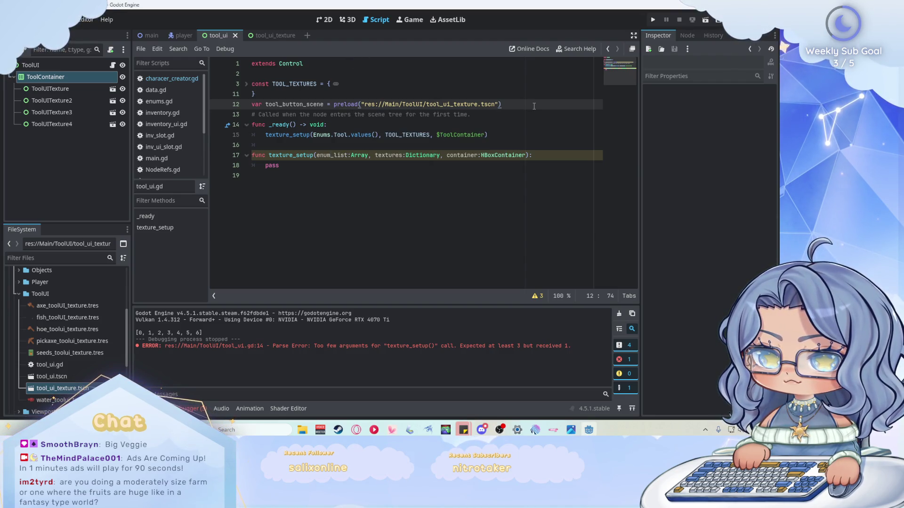
{"action": "left_click", "coordinate": [324, 20]}
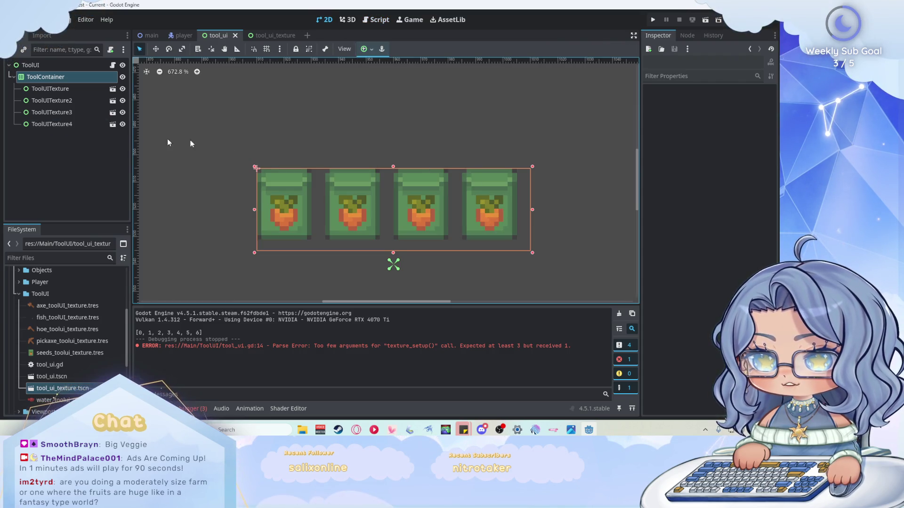
Step: Inspect the four tool slots above the player in the main farm scene, then return to tool_ui.gd
{"action": "scroll", "coordinate": [360, 152], "scroll_direction": "down", "scroll_amount": 2}
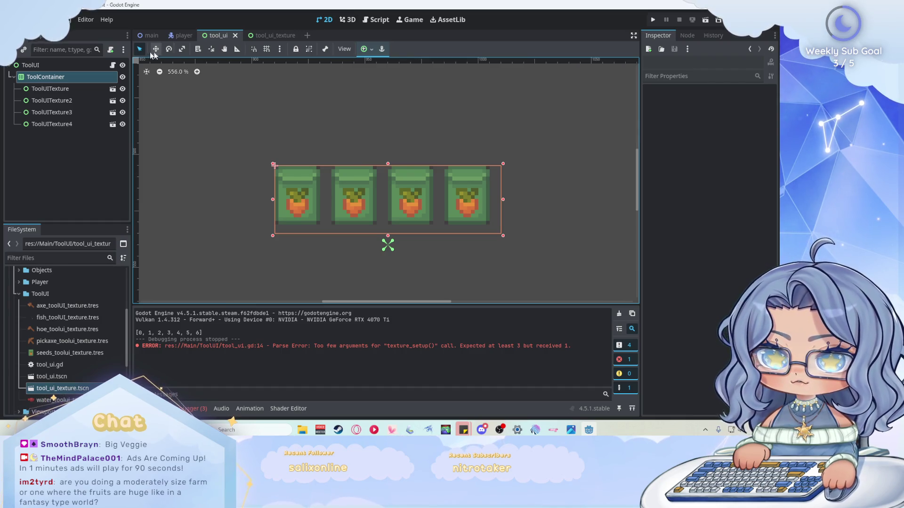
{"action": "left_click", "coordinate": [148, 35]}
{"action": "scroll", "coordinate": [369, 180], "scroll_direction": "down", "scroll_amount": 2}
{"action": "scroll", "coordinate": [153, 119], "scroll_direction": "up", "scroll_amount": 5}
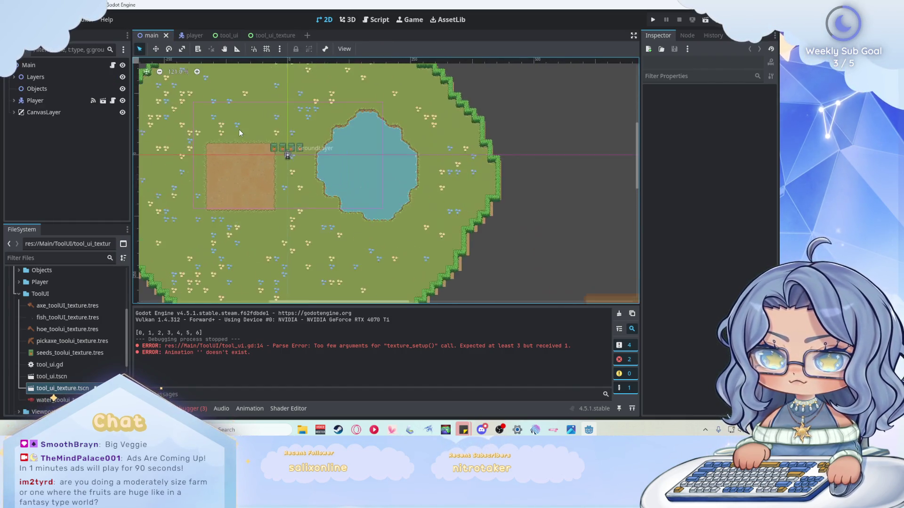
{"action": "scroll", "coordinate": [231, 146], "scroll_direction": "up", "scroll_amount": 4}
{"action": "scroll", "coordinate": [295, 141], "scroll_direction": "down", "scroll_amount": 2}
{"action": "scroll", "coordinate": [296, 140], "scroll_direction": "up", "scroll_amount": 3}
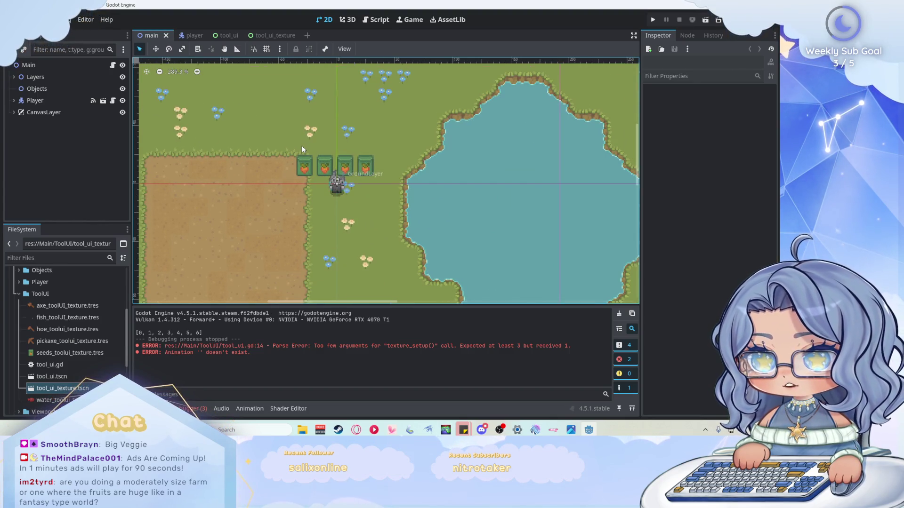
{"action": "scroll", "coordinate": [322, 166], "scroll_direction": "up", "scroll_amount": 8}
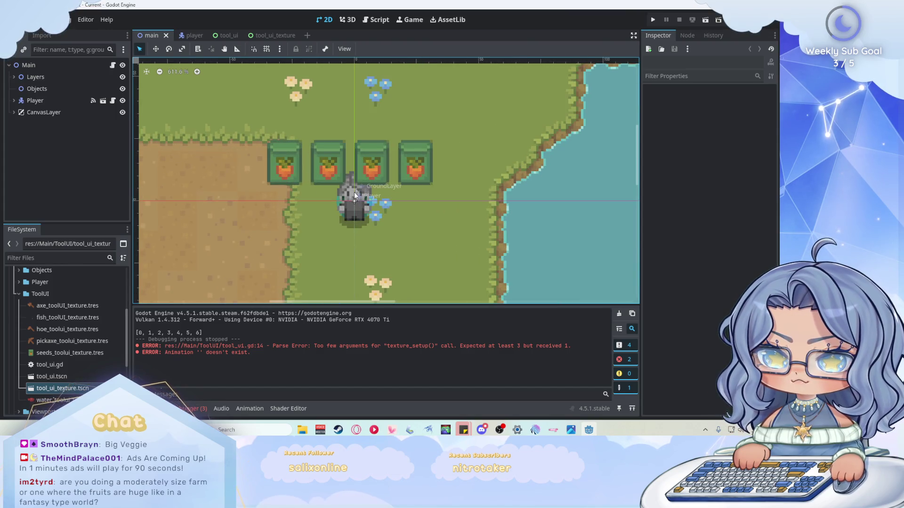
{"action": "left_click", "coordinate": [376, 19]}
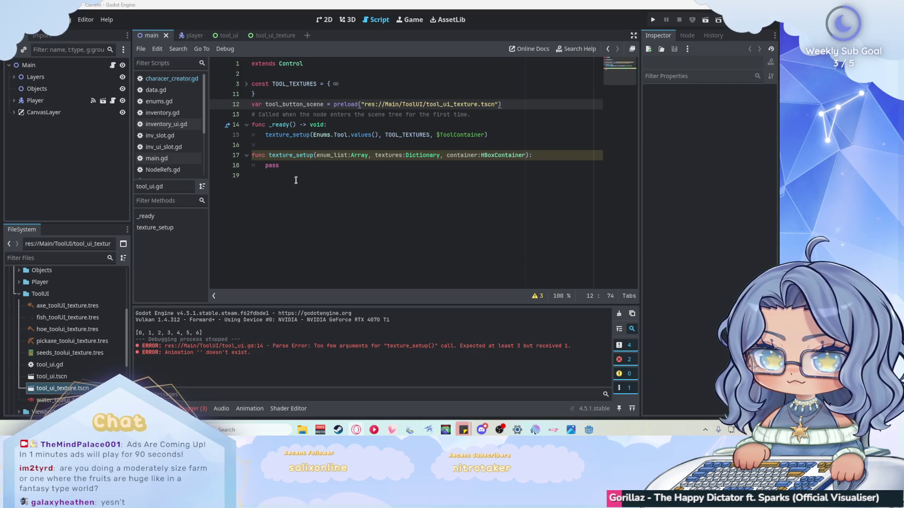
Step: Replace pass with 'for enum_id in enum_list:' and rename tool_button_scene to tool_texture_scene
{"action": "left_click_drag", "start_coordinate": [298, 170], "coordinate": [262, 171]}
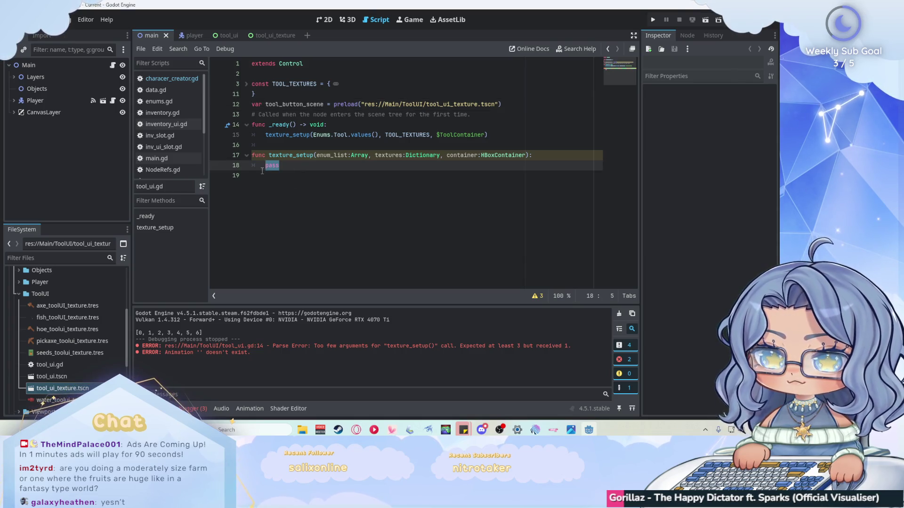
{"action": "type", "text": "fo"}
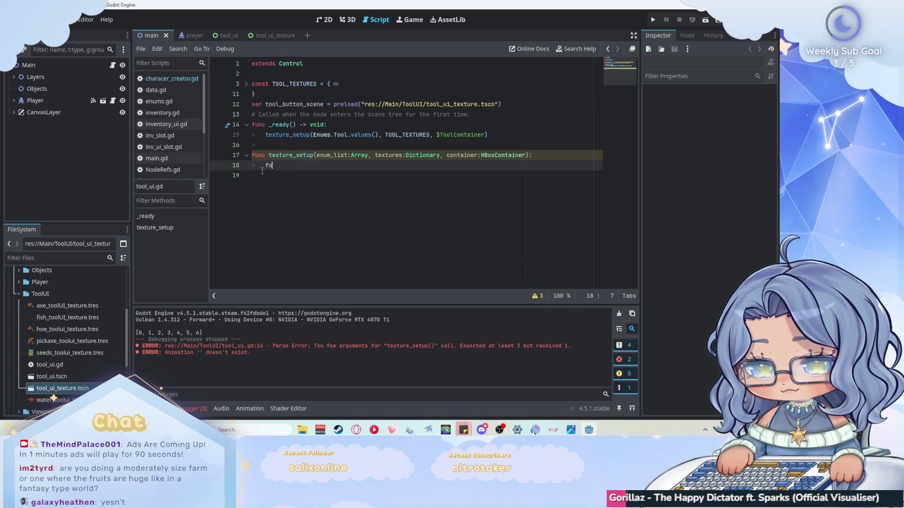
{"action": "type", "text": "r enum_"}
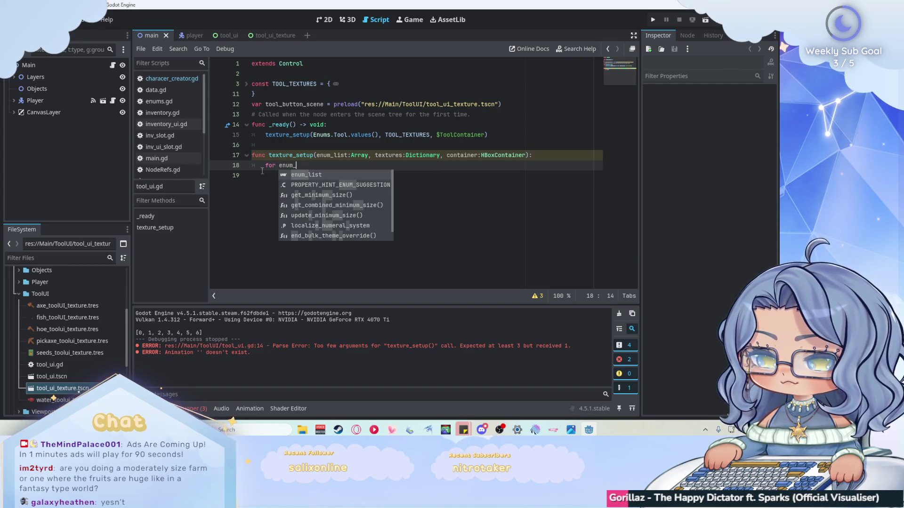
{"action": "type", "text": "id in enum_list:"}
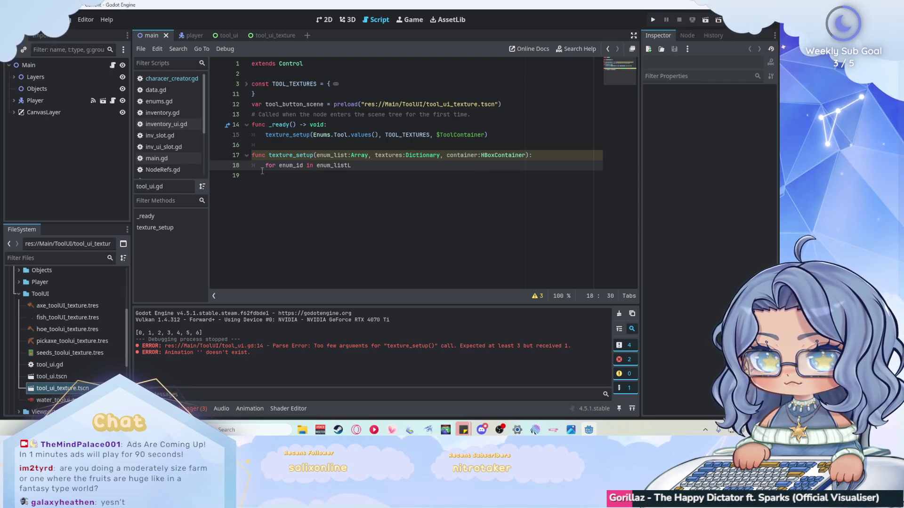
{"action": "key", "text": "Return"}
{"action": "type", "text": "var tool_"}
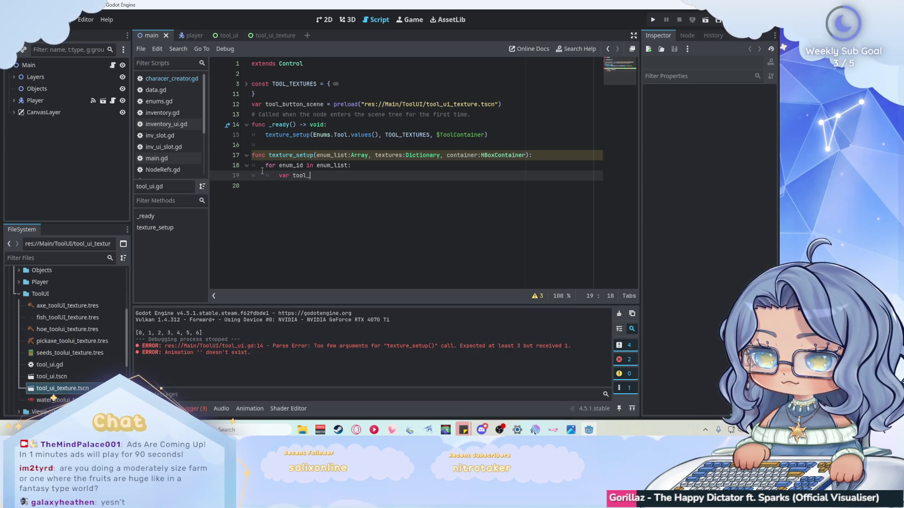
{"action": "left_click_drag", "start_coordinate": [304, 104], "coordinate": [292, 105]}
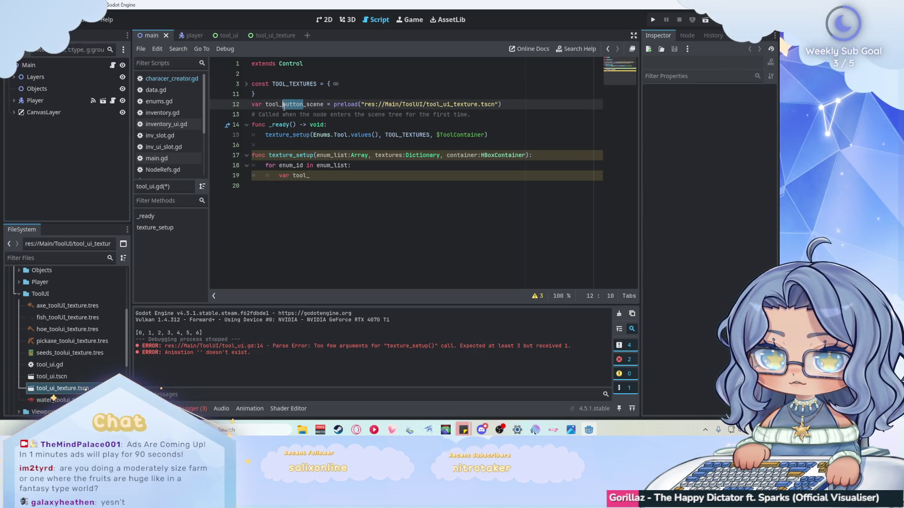
{"action": "type", "text": "texture"}
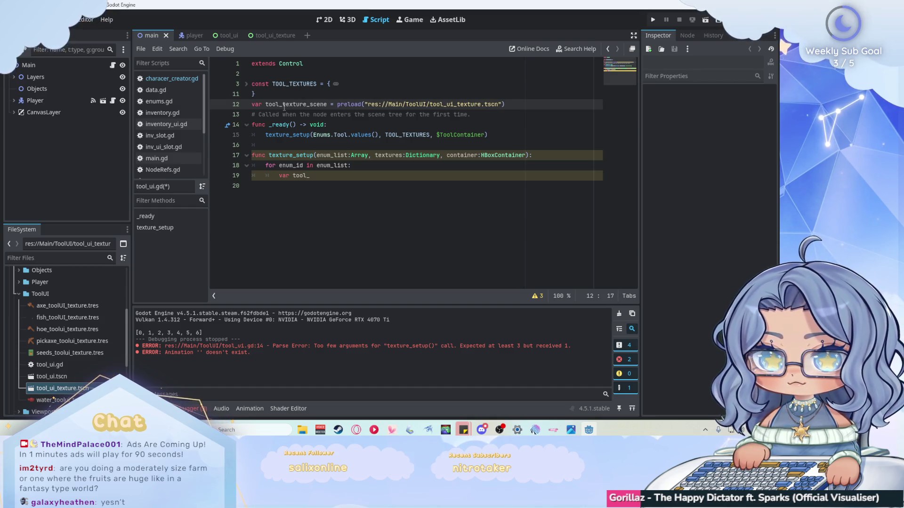
Step: Start 'var tool_texture = tool_texture_scene' inside the loop using autocomplete
{"action": "double_click", "coordinate": [343, 176]}
{"action": "left_click", "coordinate": [349, 175]}
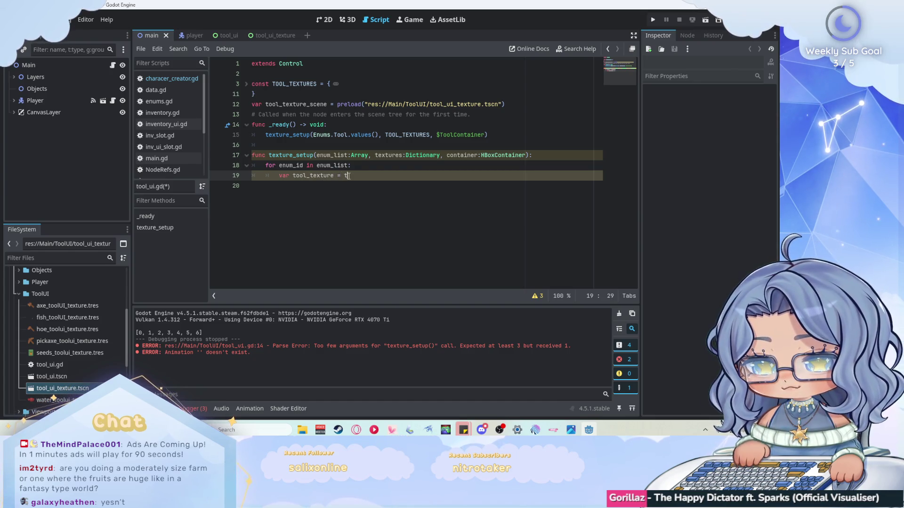
{"action": "type", "text": "ool_"}
{"action": "key", "text": "Down"}
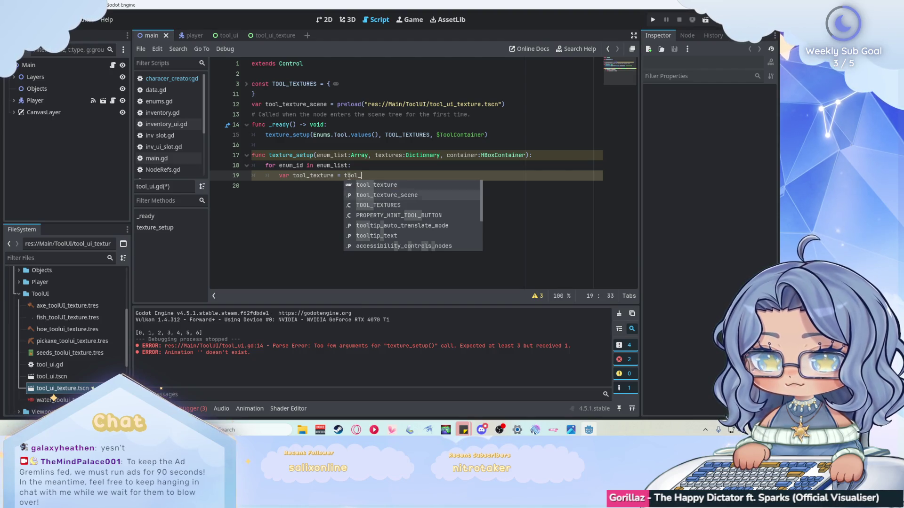
{"action": "key", "text": "Return"}
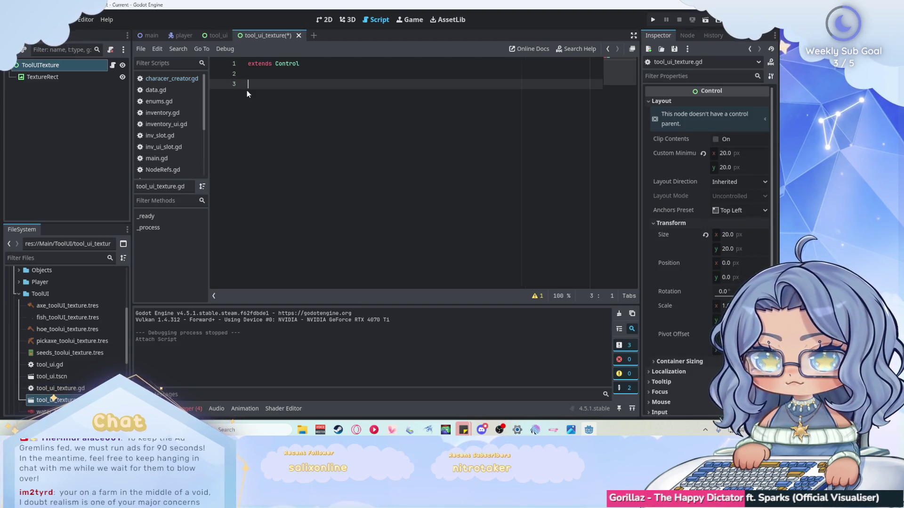
Step: Write the header 'setup(new_enum: Enums.Tool, main_...):' in tool_ui_texture.gd
{"action": "type", "text": "func setup"}
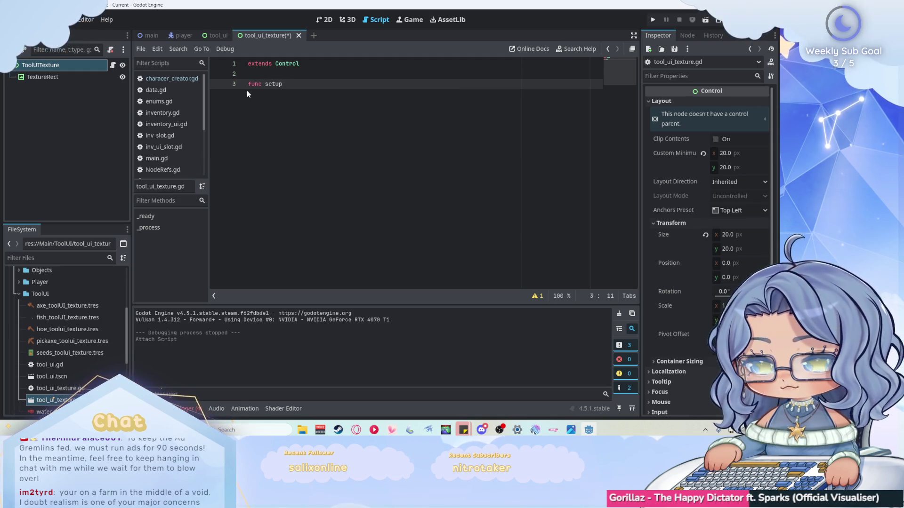
{"action": "type", "text": "(new_"}
{"action": "type", "text": "tool_"}
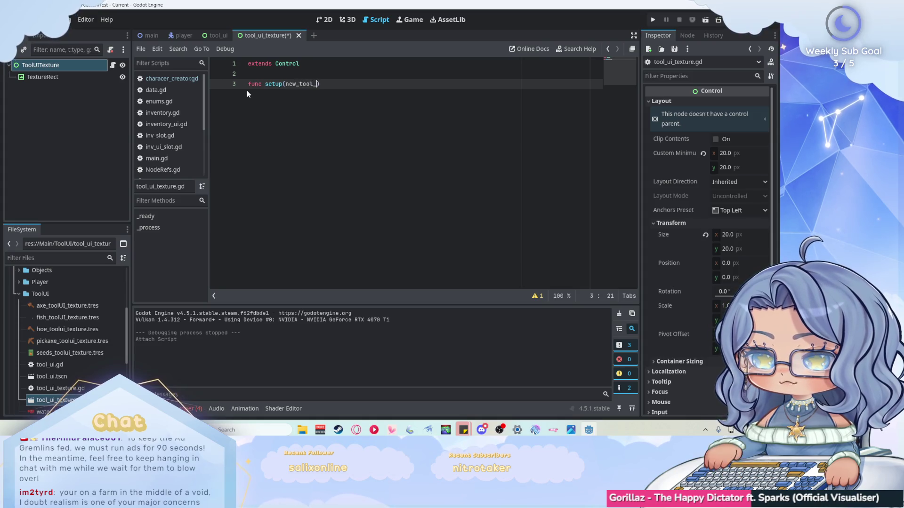
{"action": "type", "text": "ebu"}
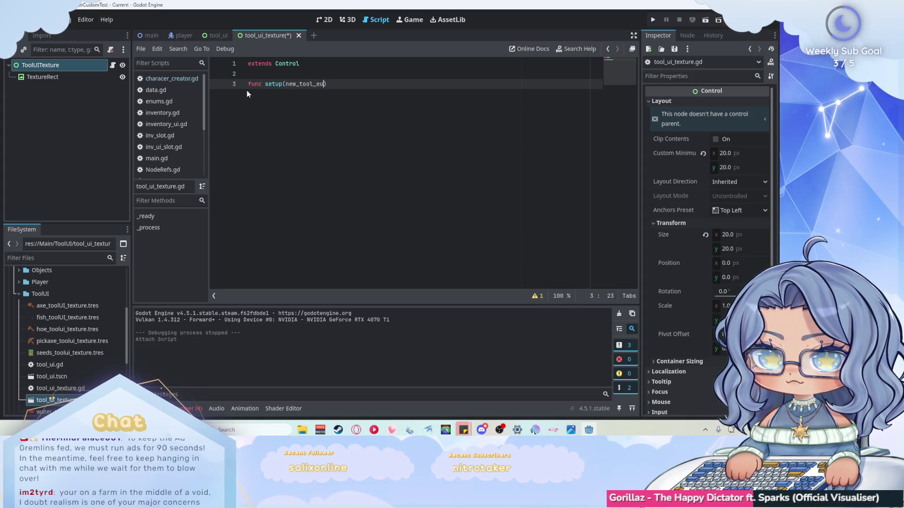
{"action": "key", "text": "BackSpace"}
{"action": "key", "text": "BackSpace"}
{"action": "type", "text": "num:"}
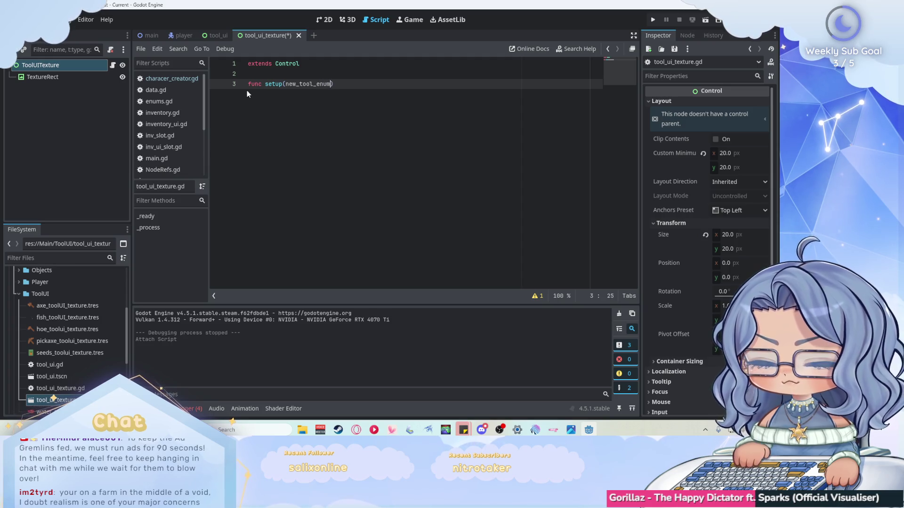
{"action": "type", "text": "Enums."}
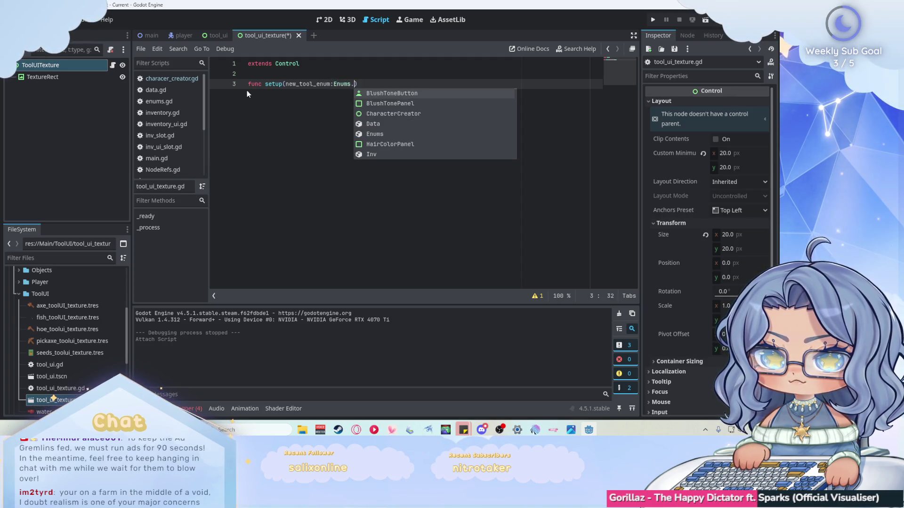
{"action": "type", "text": "Tool, main"}
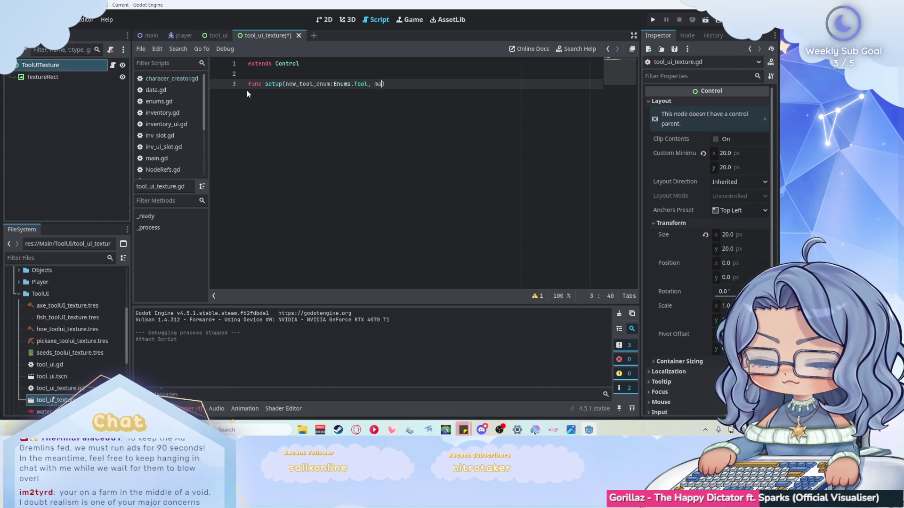
{"action": "type", "text": "_texuture"}
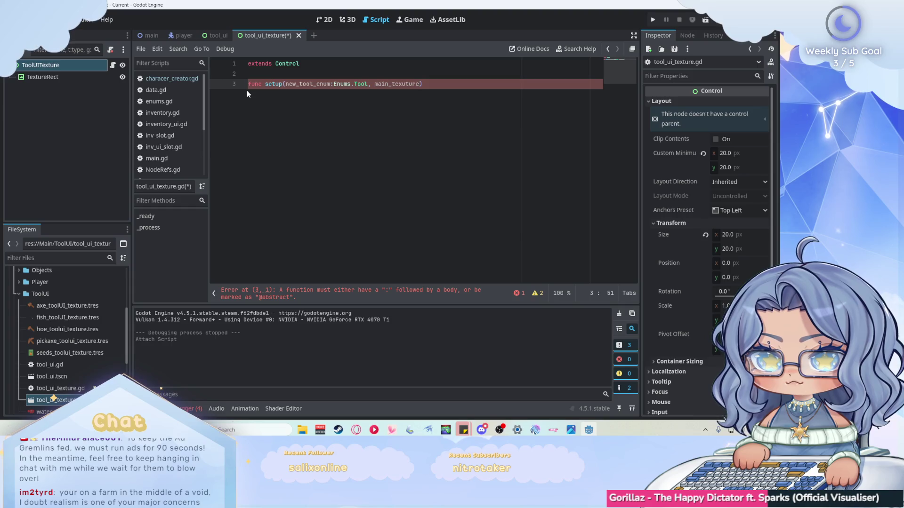
{"action": "left_click", "coordinate": [473, 85]}
{"action": "type", "text": ":"}
{"action": "key", "text": "Return"}
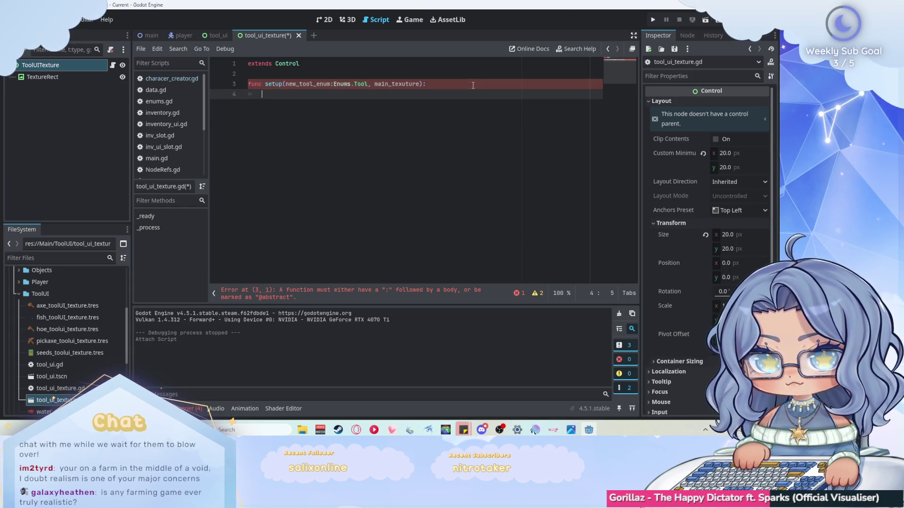
Step: Declare a tool_enum variable of type Enums.Tool above the setup function
{"action": "left_click", "coordinate": [440, 72]}
{"action": "key", "text": "Return"}
{"action": "key", "text": "Return"}
{"action": "key", "text": "Up"}
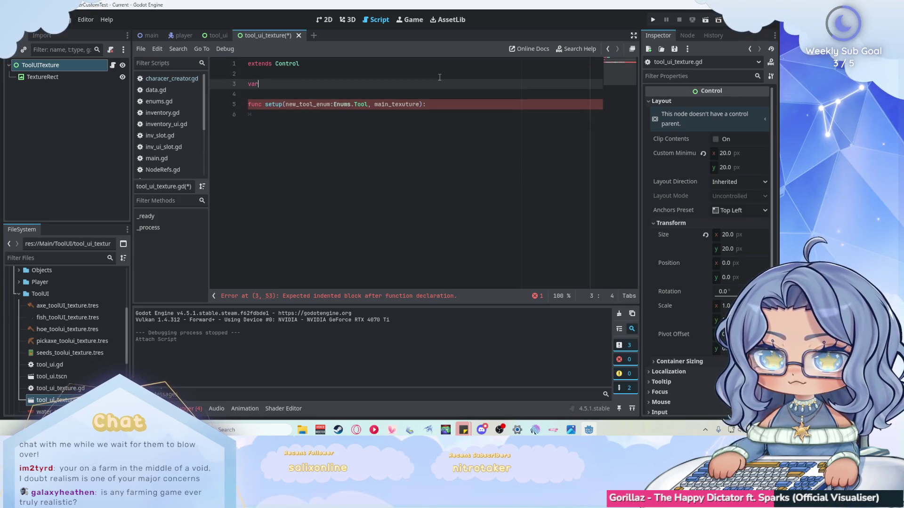
{"action": "type", "text": " tool_enum"}
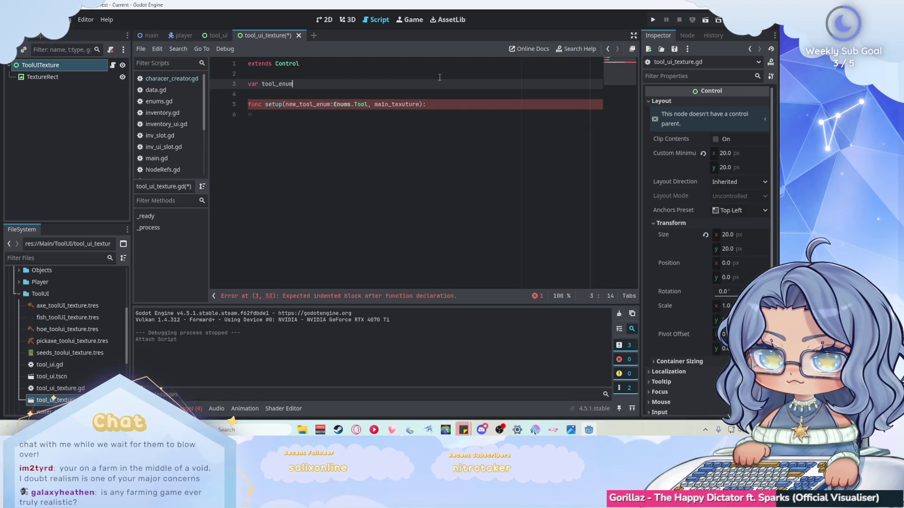
{"action": "type", "text": ": Enums.TOol"}
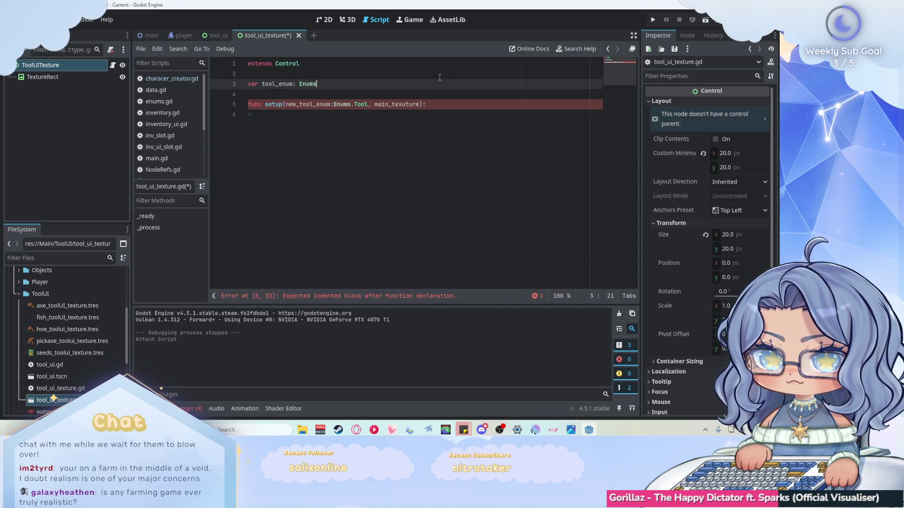
{"action": "key", "text": "BackSpace"}
{"action": "key", "text": "BackSpace"}
{"action": "key", "text": "BackSpace"}
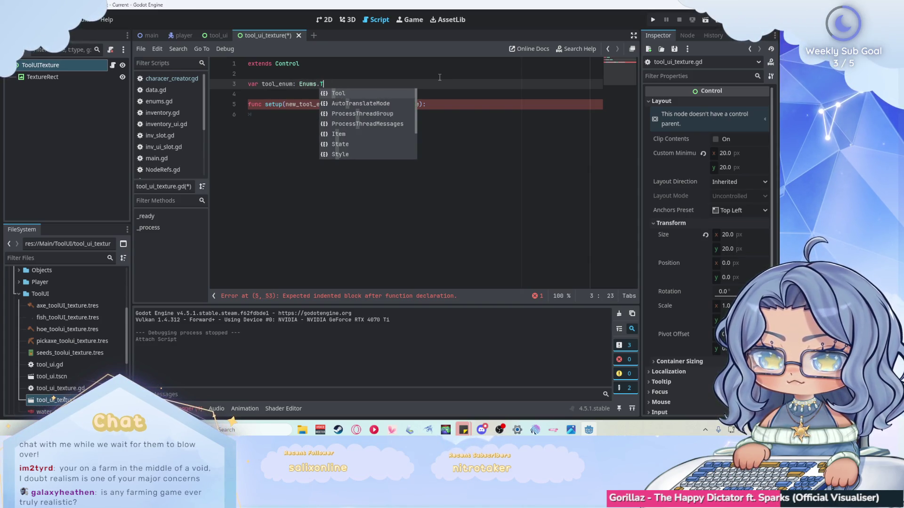
{"action": "key", "text": "Return"}
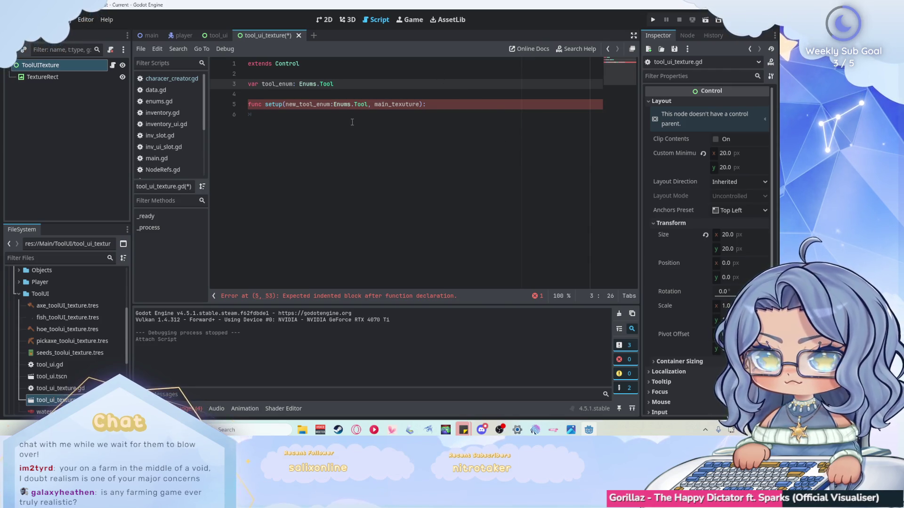
Step: Assign tool_enum = new_tool_enum in the setup function body
{"action": "left_click", "coordinate": [352, 122]}
{"action": "type", "text": "tool"}
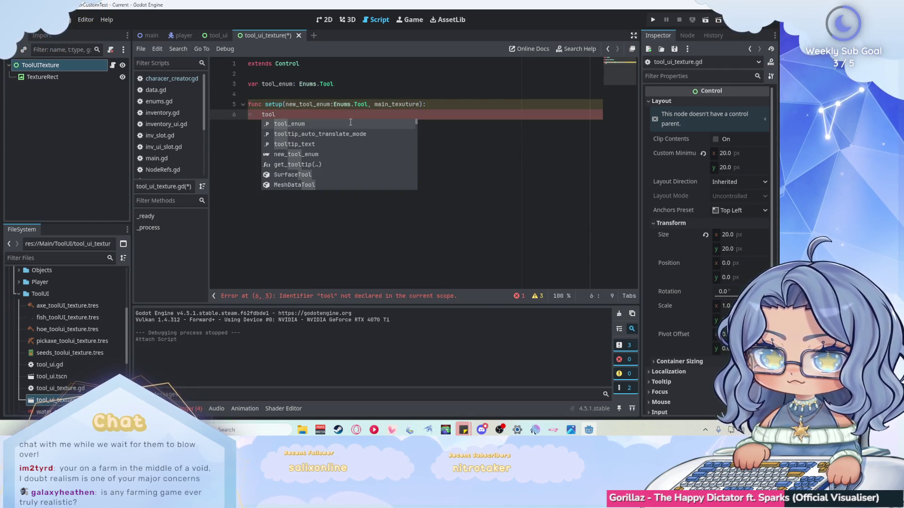
{"action": "key", "text": "Return"}
{"action": "type", "text": "= new_t"}
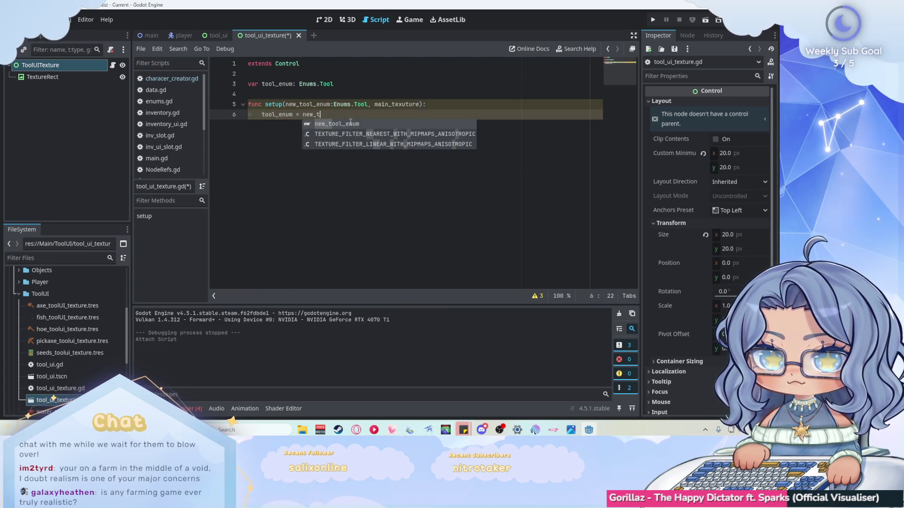
{"action": "key", "text": "Return"}
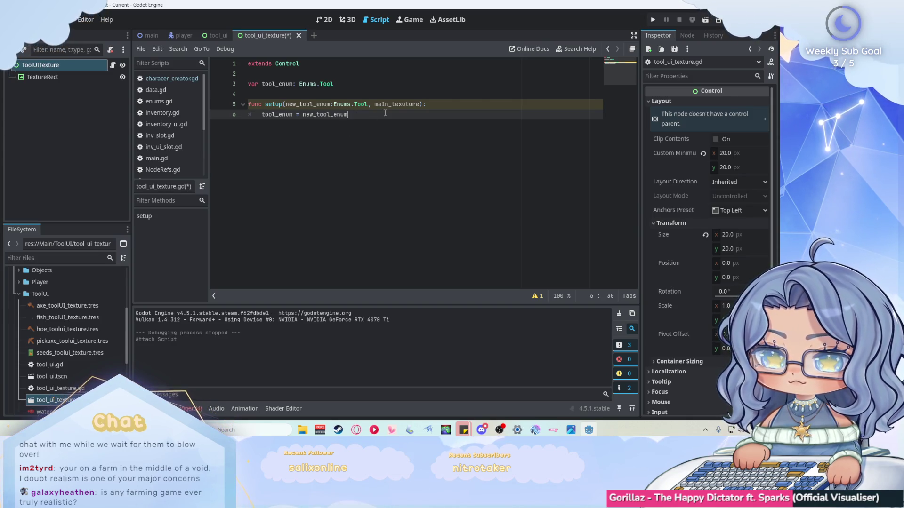
{"action": "key", "text": "Return"}
Step: Set $TextureRect.texture to the main_texuture parameter in setup
{"action": "mouse_move", "coordinate": [106, 77]}
{"action": "left_mouse_down"}
{"action": "mouse_move", "coordinate": [335, 148]}
{"action": "mouse_move", "coordinate": [287, 124]}
{"action": "mouse_move", "coordinate": [339, 128]}
{"action": "left_mouse_up"}
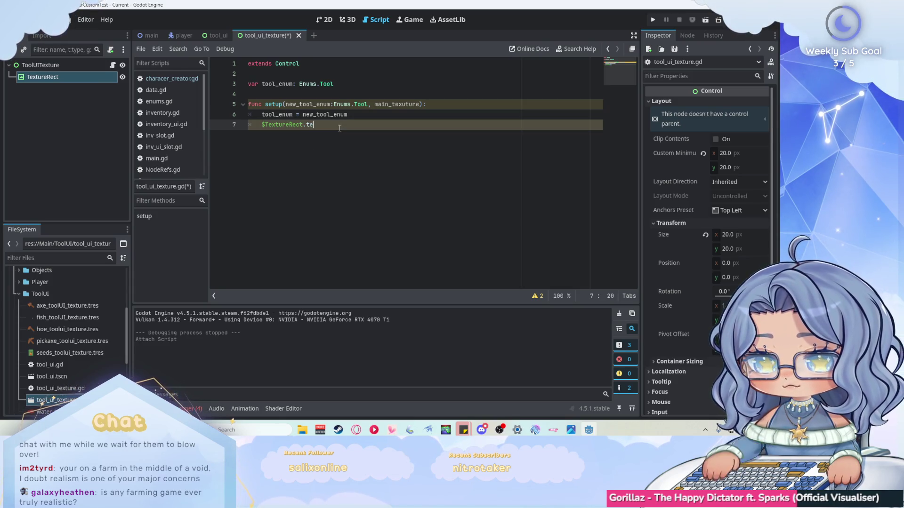
{"action": "type", "text": ".texu"}
{"action": "key", "text": "Return"}
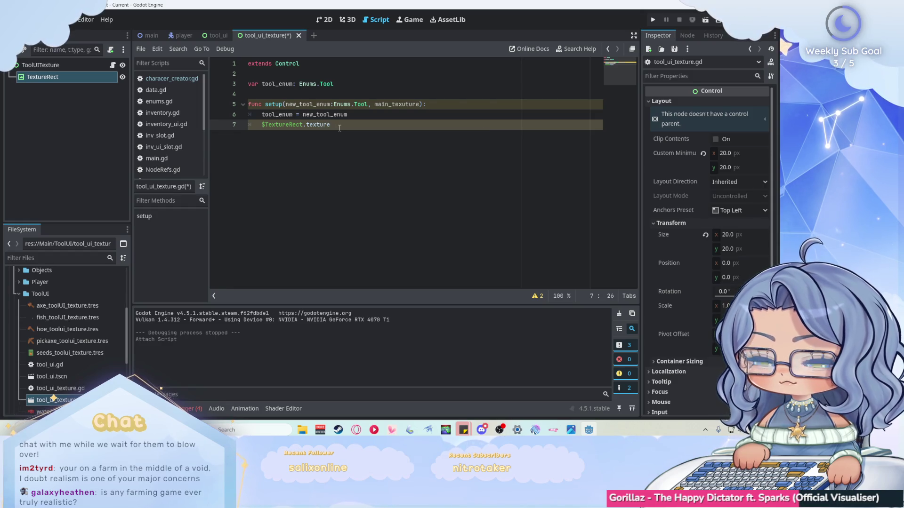
{"action": "type", "text": "= main"}
{"action": "key", "text": "Return"}
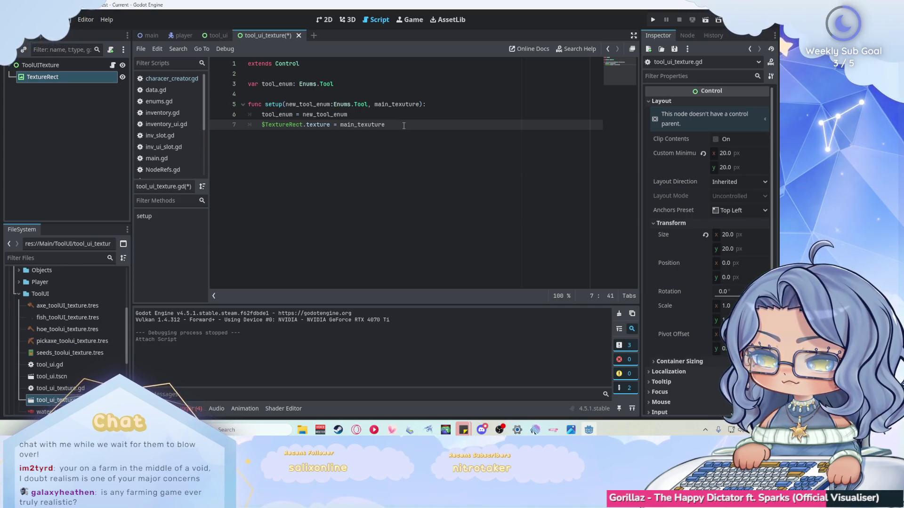
{"action": "scroll", "coordinate": [193, 121], "scroll_direction": "down", "scroll_amount": 5}
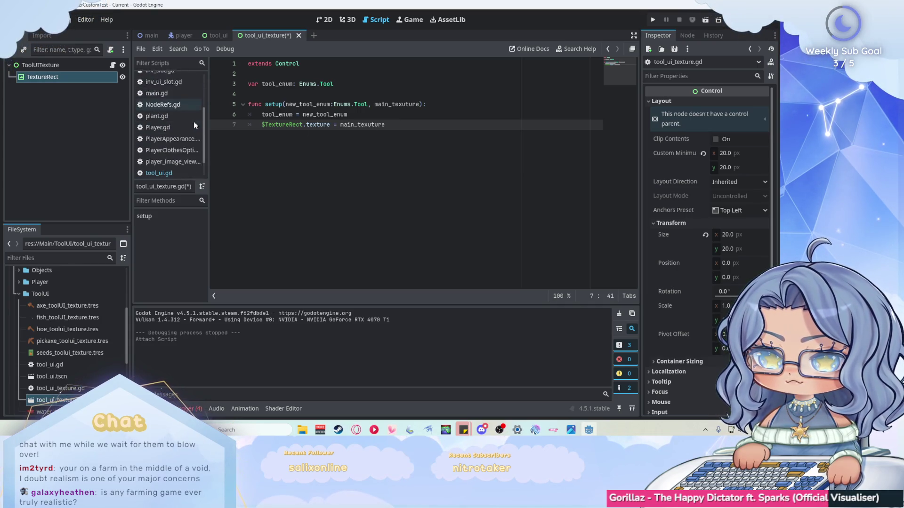
{"action": "left_click", "coordinate": [182, 147]}
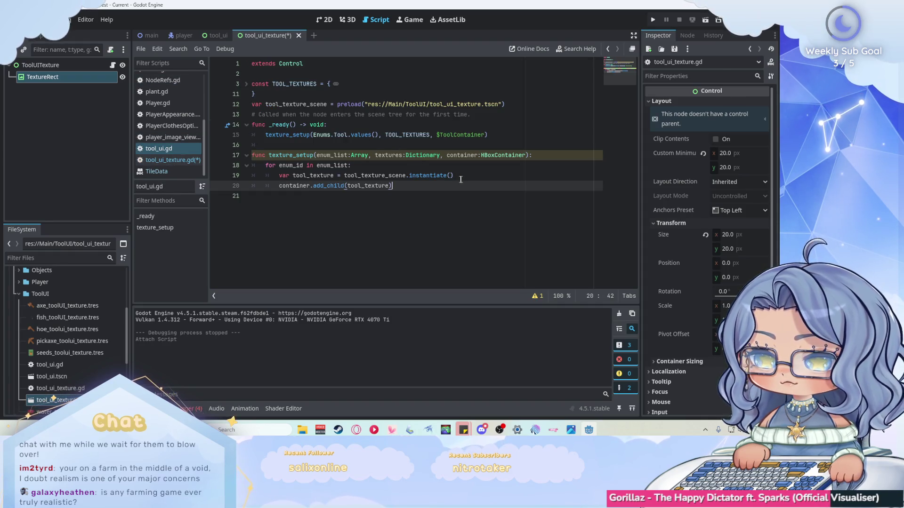
Step: Add a tool_texture.setup(enum_id, ...) call inside the texture_setup loop
{"action": "left_click", "coordinate": [478, 175]}
{"action": "key", "text": "Return"}
{"action": "type", "text": "tool"}
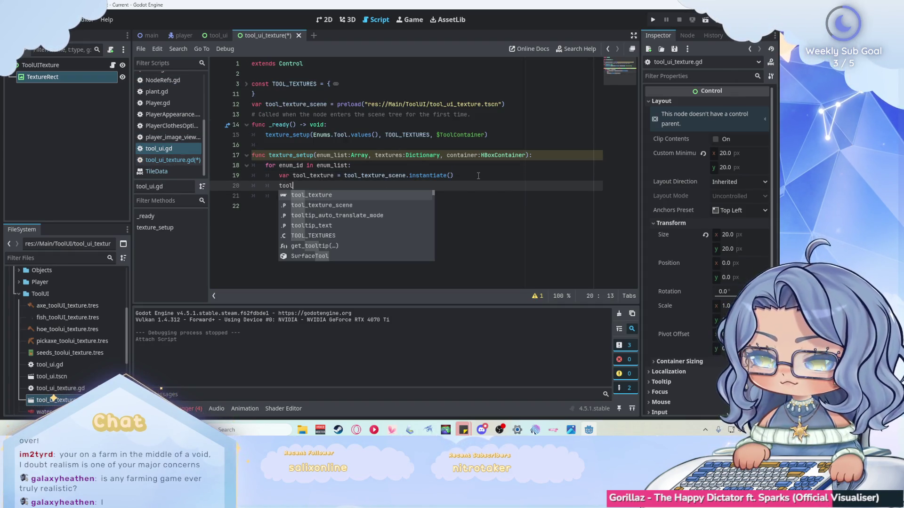
{"action": "type", "text": "_"}
{"action": "key", "text": "Return"}
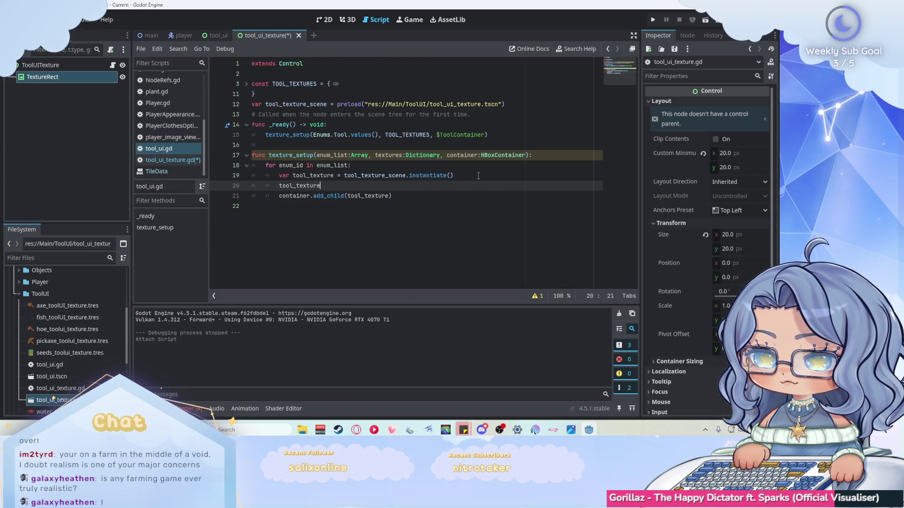
{"action": "type", "text": ".setup("}
{"action": "key", "text": "Return"}
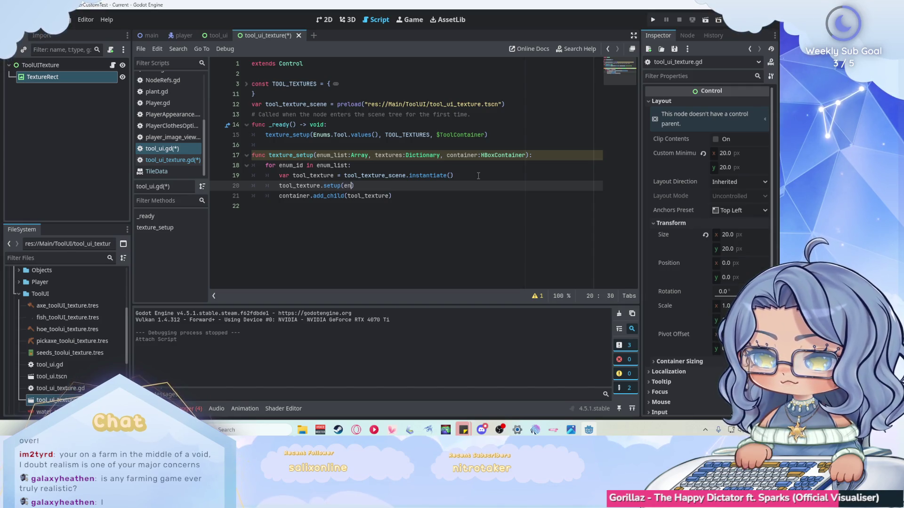
{"action": "type", "text": "um_"}
{"action": "key", "text": "Return"}
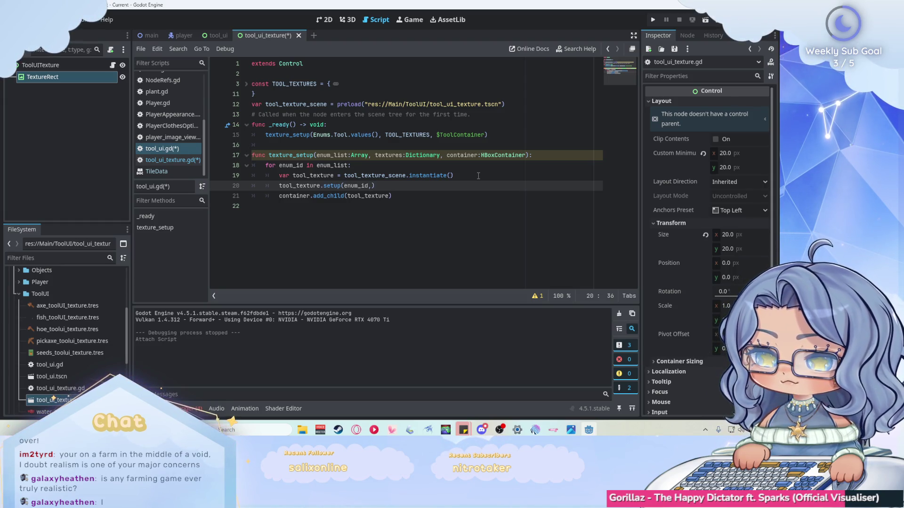
Step: Pass textures[enum_id] as the second setup argument, save, and run the game
{"action": "type", "text": "te"}
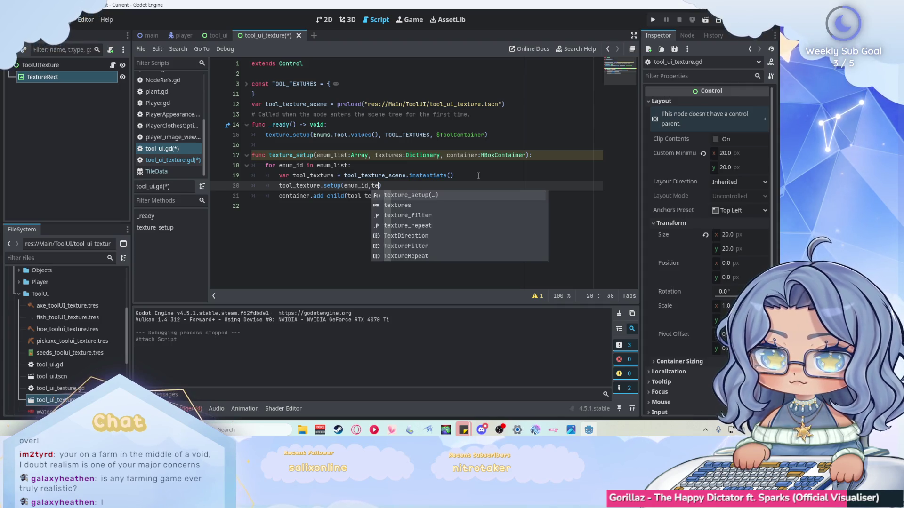
{"action": "key", "text": "Down"}
{"action": "key", "text": "Return"}
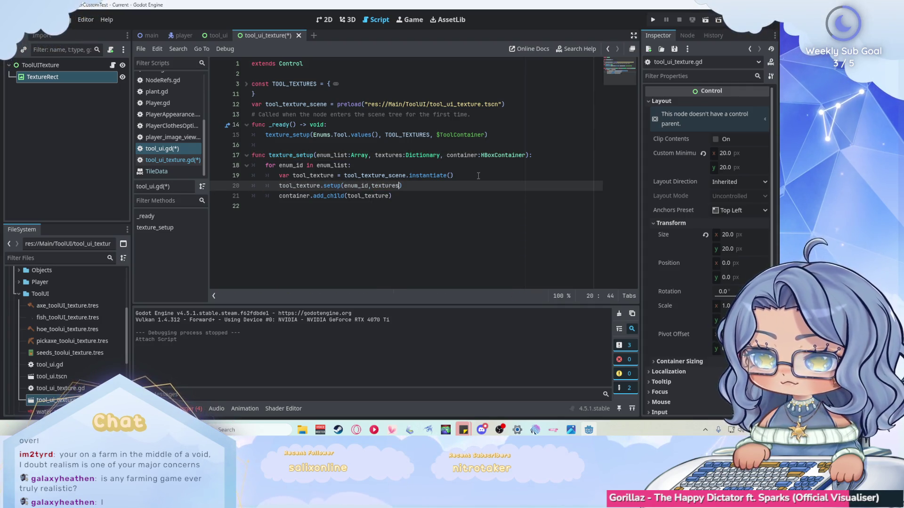
{"action": "type", "text": "enum_id"}
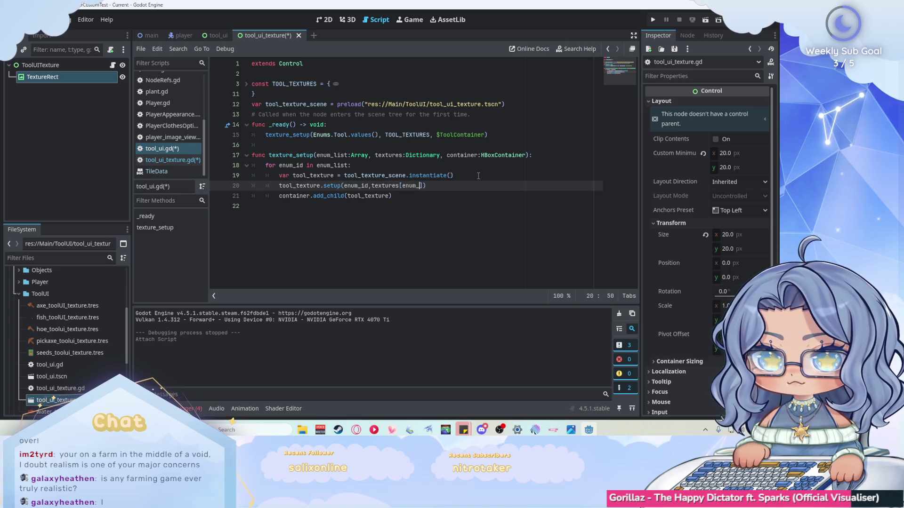
{"action": "key", "text": "Escape"}
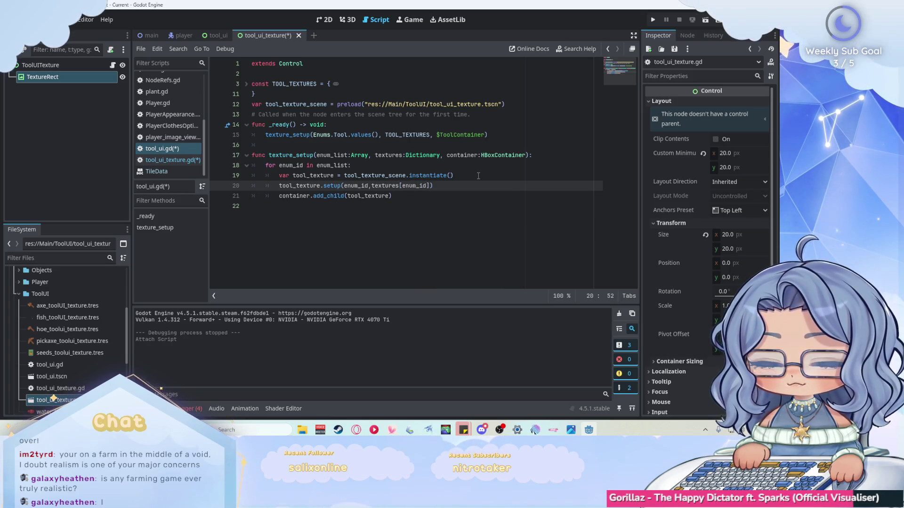
{"action": "key", "text": "ctrl+s"}
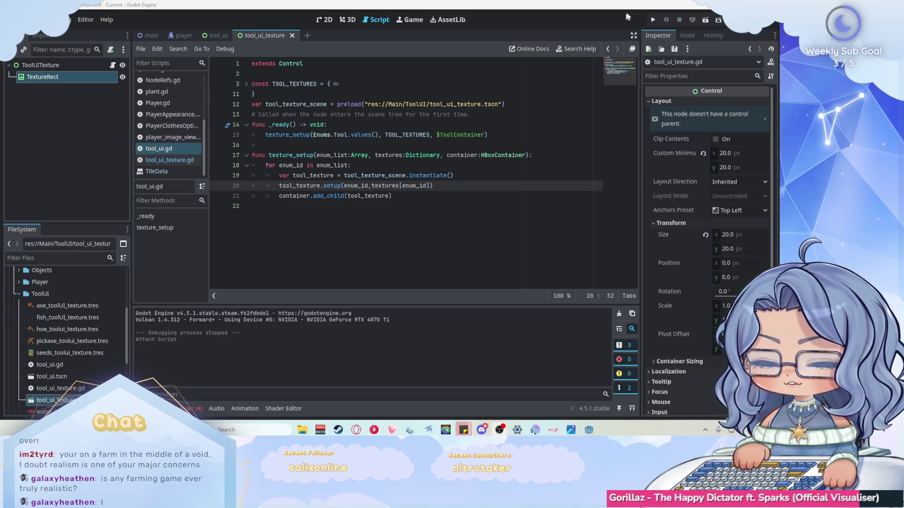
{"action": "left_click", "coordinate": [652, 21]}
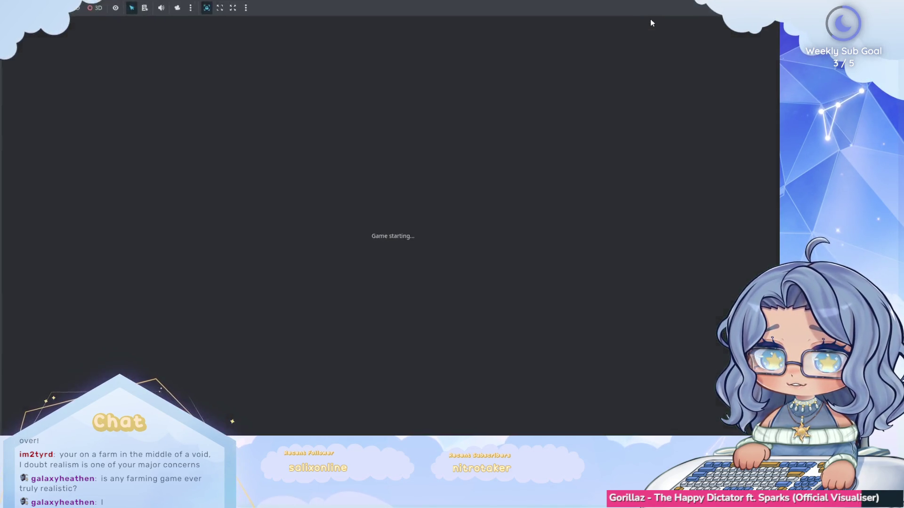
Step: Walk the player around with W/A/S/D to check the tool icons, then stop with F8
{"action": "key", "text": "w"}
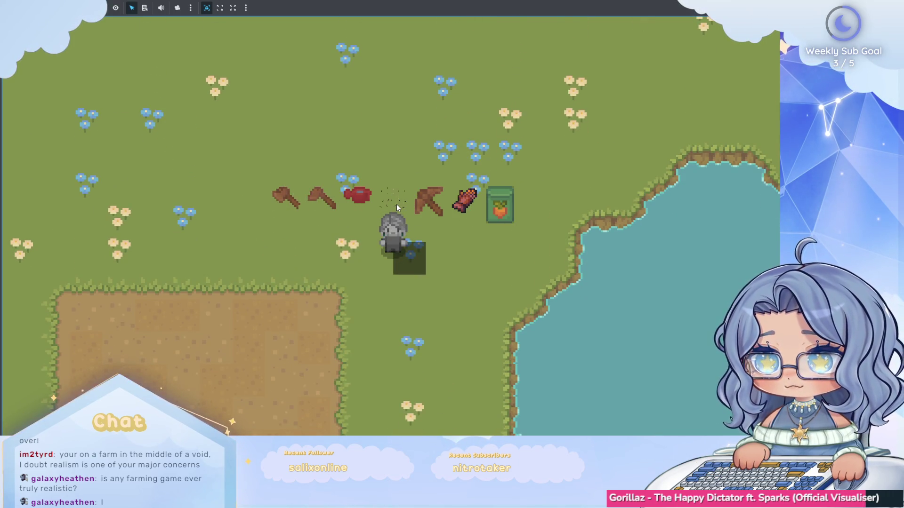
{"action": "key", "text": "w"}
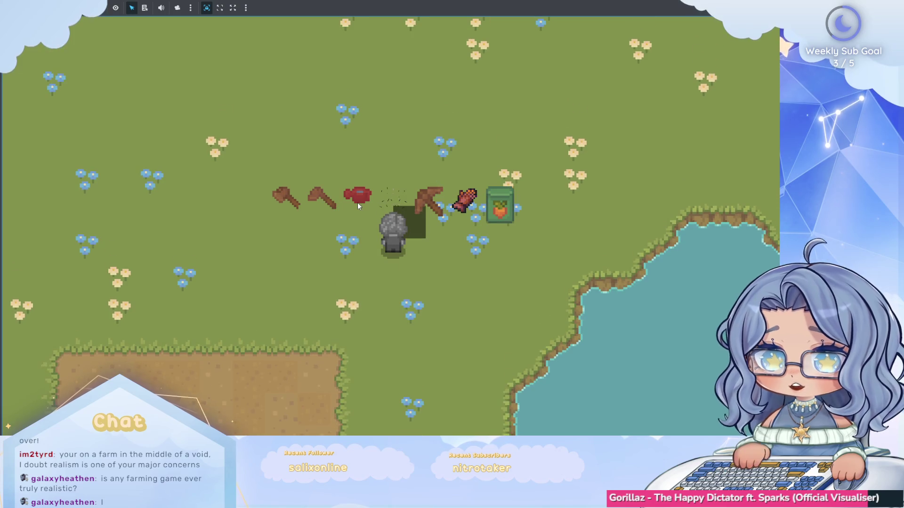
{"action": "key", "text": "a"}
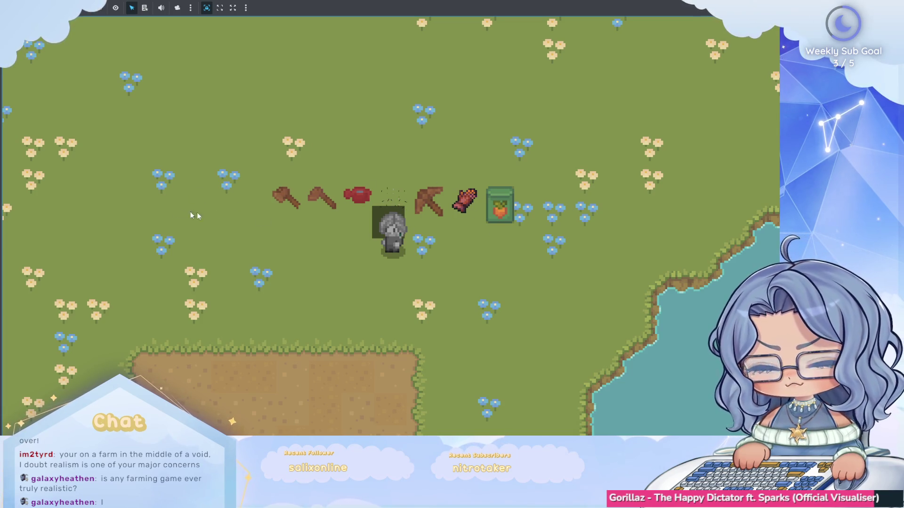
{"action": "key", "text": "s"}
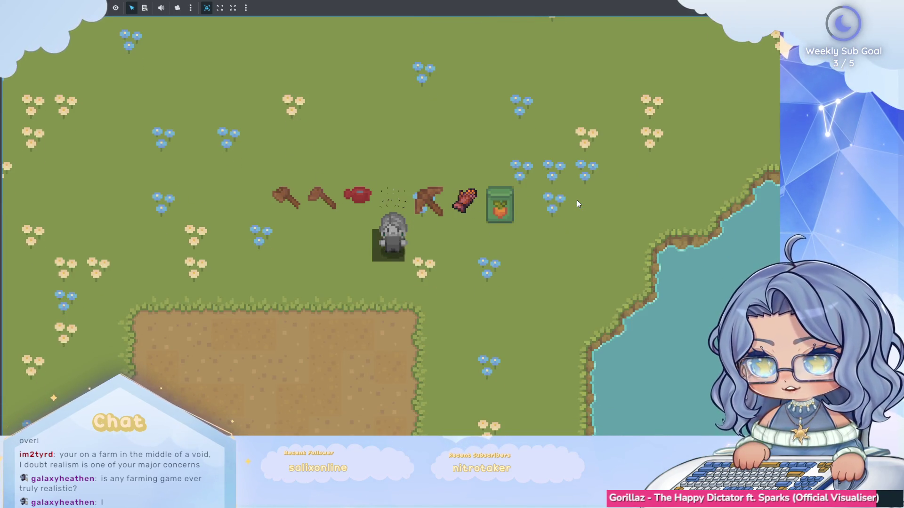
{"action": "key", "text": "d"}
{"action": "key", "text": "w"}
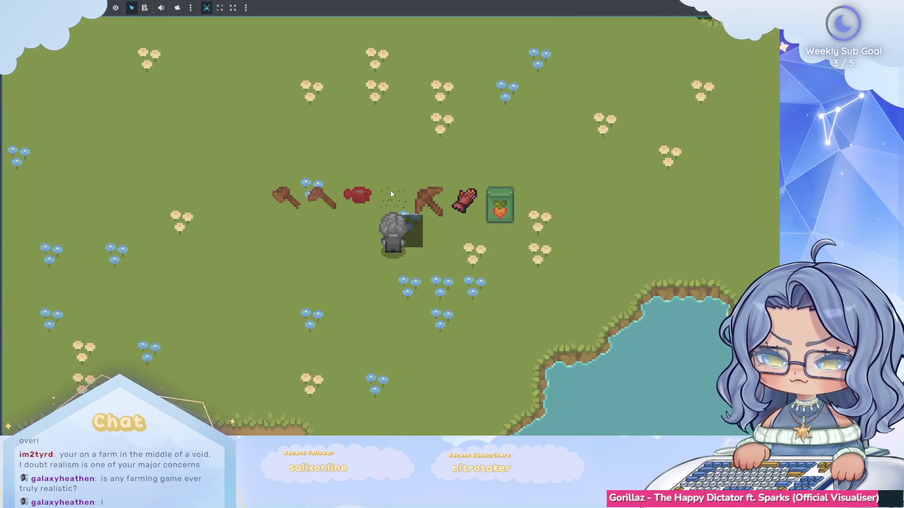
{"action": "key", "text": "a"}
{"action": "key", "text": "s"}
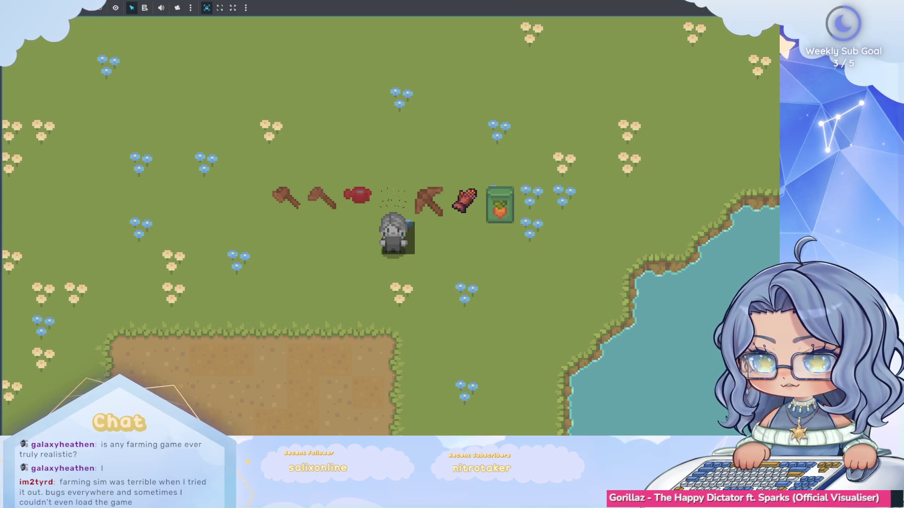
{"action": "key", "text": "F8"}
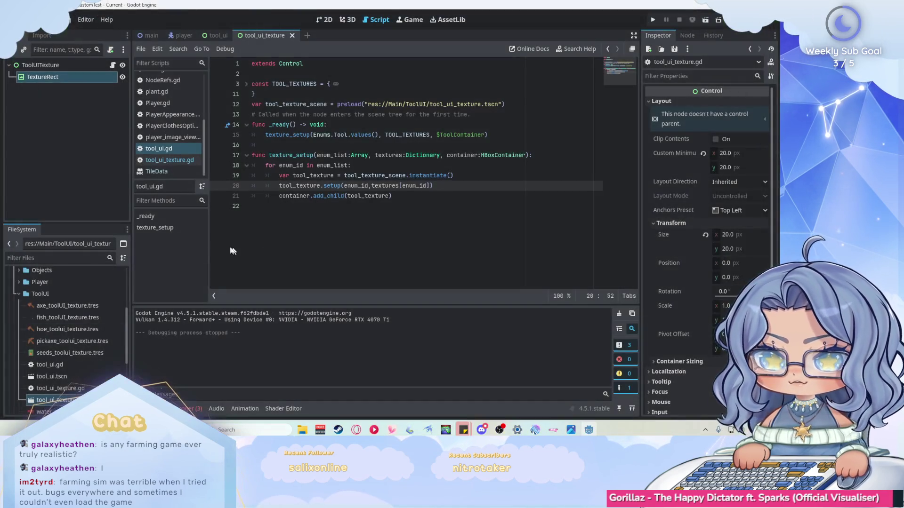
Step: Delete the old fish_toolUI_texture.tres file from the FileSystem
{"action": "left_click", "coordinate": [78, 318]}
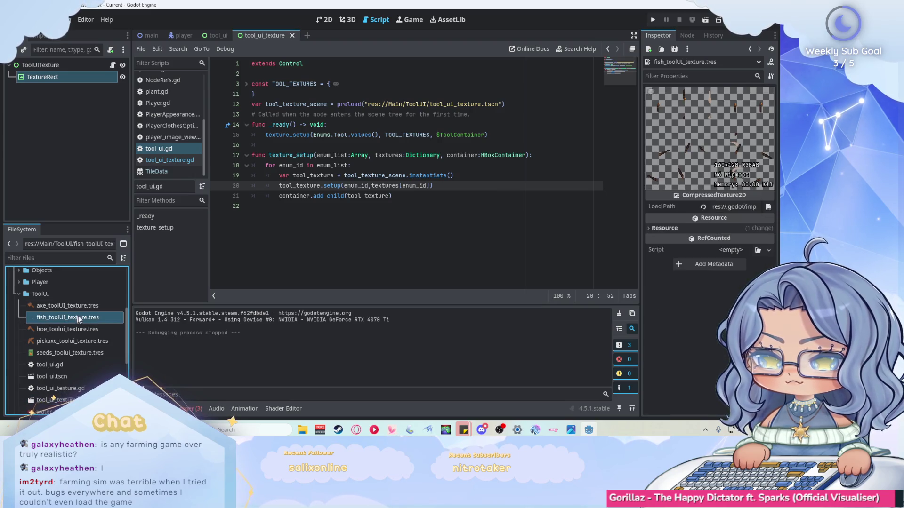
{"action": "right_click", "coordinate": [55, 319]}
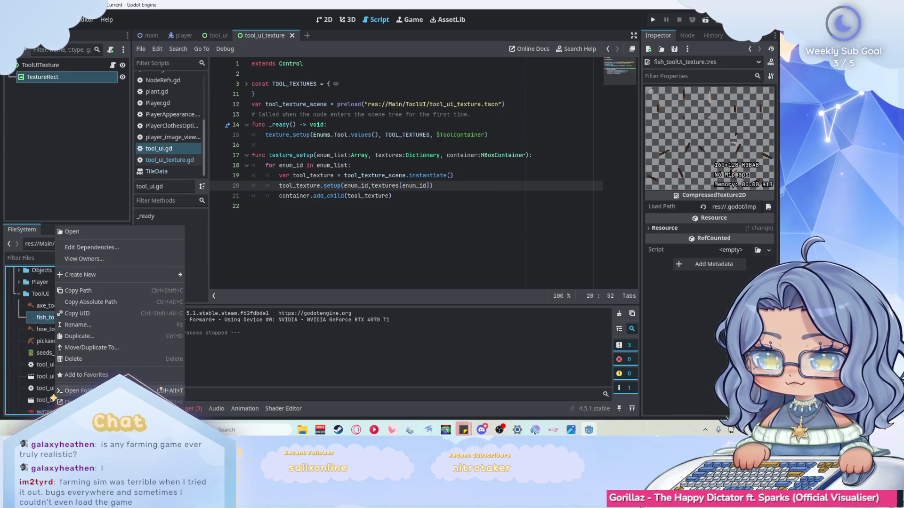
{"action": "left_click", "coordinate": [80, 361]}
{"action": "left_click", "coordinate": [331, 258]}
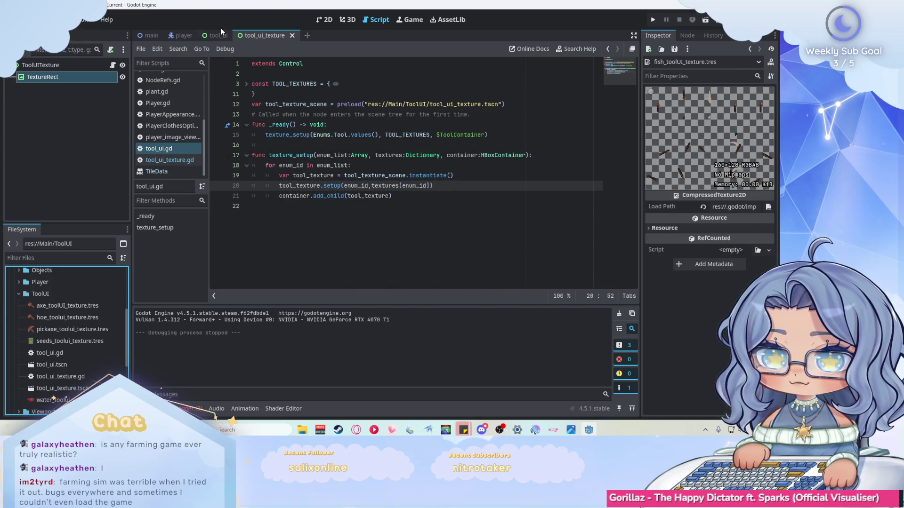
Step: Give the TextureRect's Texture a new AtlasTexture
{"action": "left_click", "coordinate": [325, 19]}
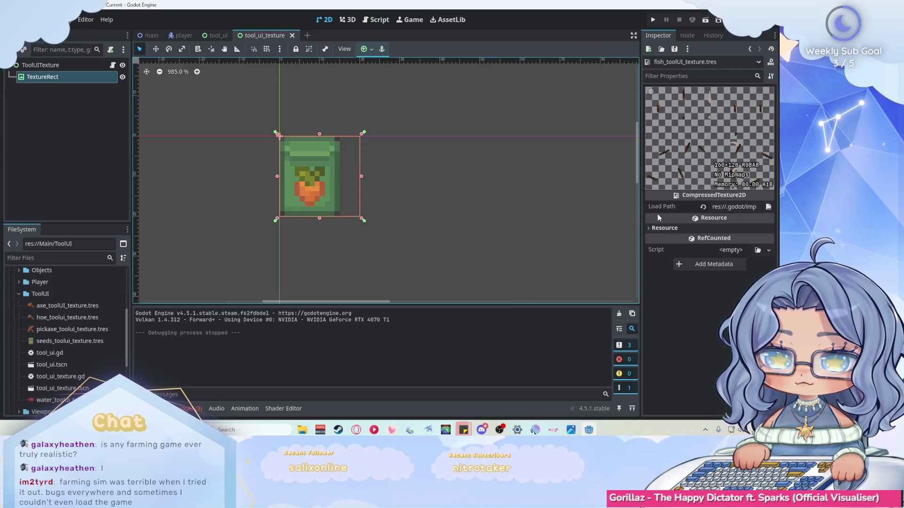
{"action": "left_click", "coordinate": [763, 110]}
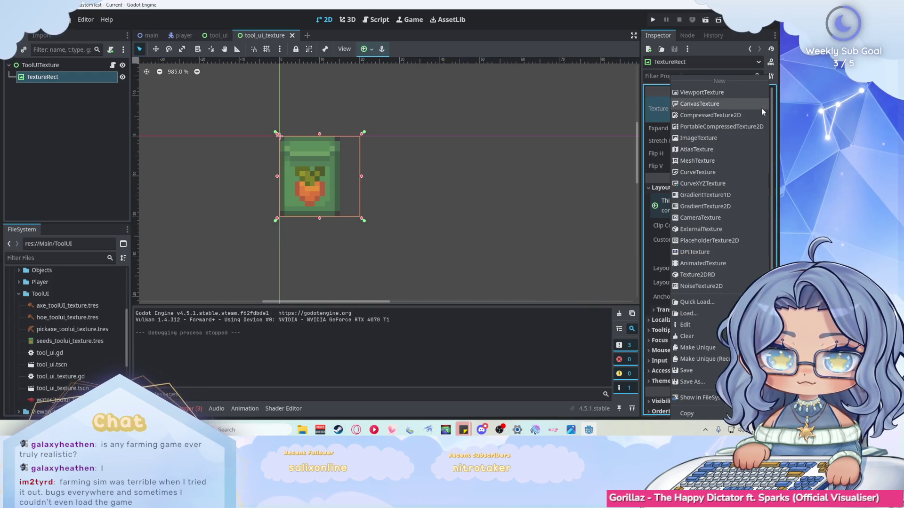
{"action": "left_click", "coordinate": [706, 149]}
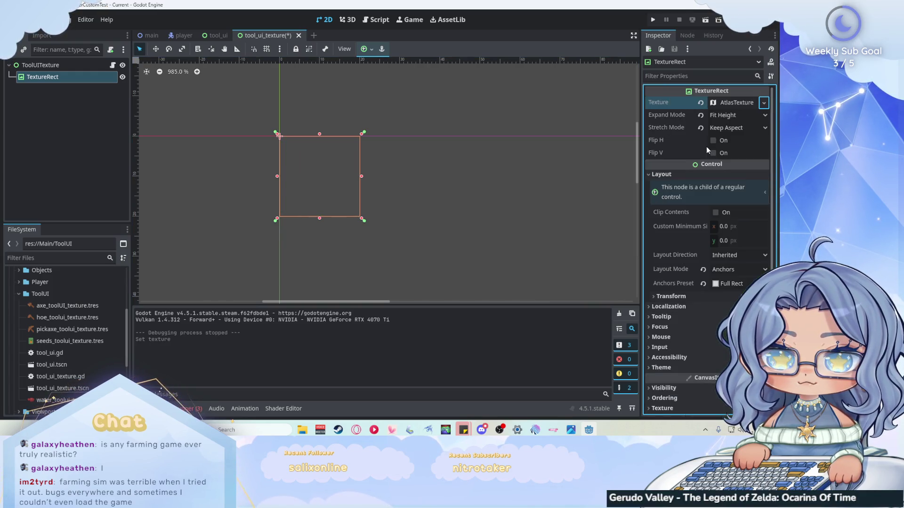
{"action": "left_click", "coordinate": [736, 102]}
{"action": "left_click", "coordinate": [764, 102]}
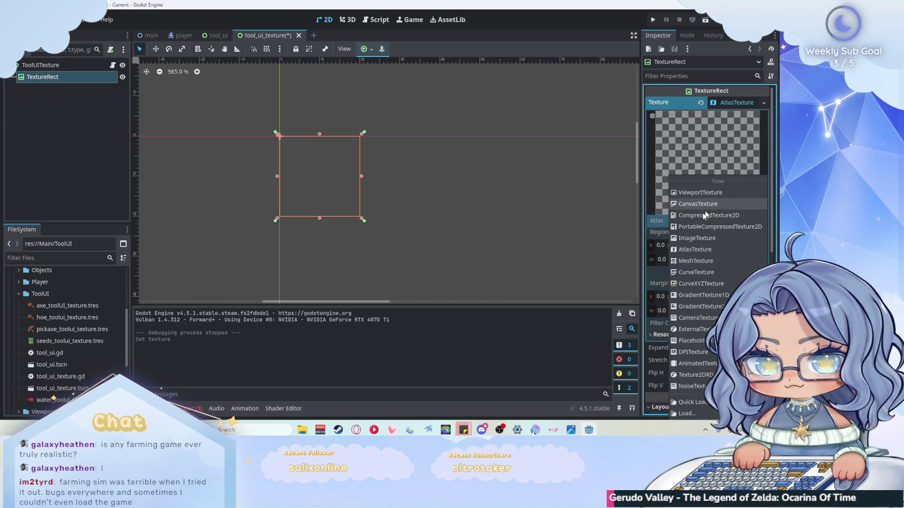
{"action": "key", "text": "Escape"}
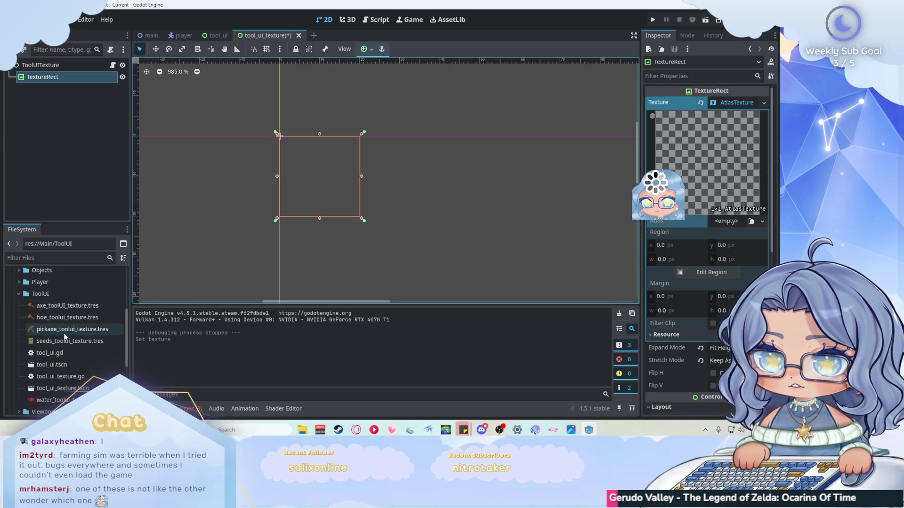
Step: Use fishingrod_brown.png from the tools_colored fish folder as the atlas image
{"action": "scroll", "coordinate": [72, 320], "scroll_direction": "up", "scroll_amount": 5}
{"action": "scroll", "coordinate": [80, 320], "scroll_direction": "down", "scroll_amount": 2}
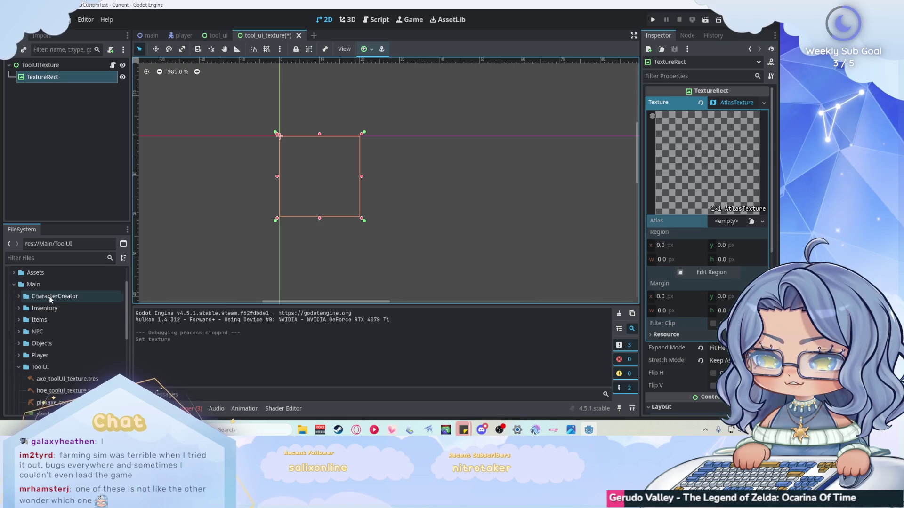
{"action": "scroll", "coordinate": [51, 305], "scroll_direction": "up", "scroll_amount": 2}
{"action": "double_click", "coordinate": [51, 308]}
{"action": "scroll", "coordinate": [50, 325], "scroll_direction": "down", "scroll_amount": 3}
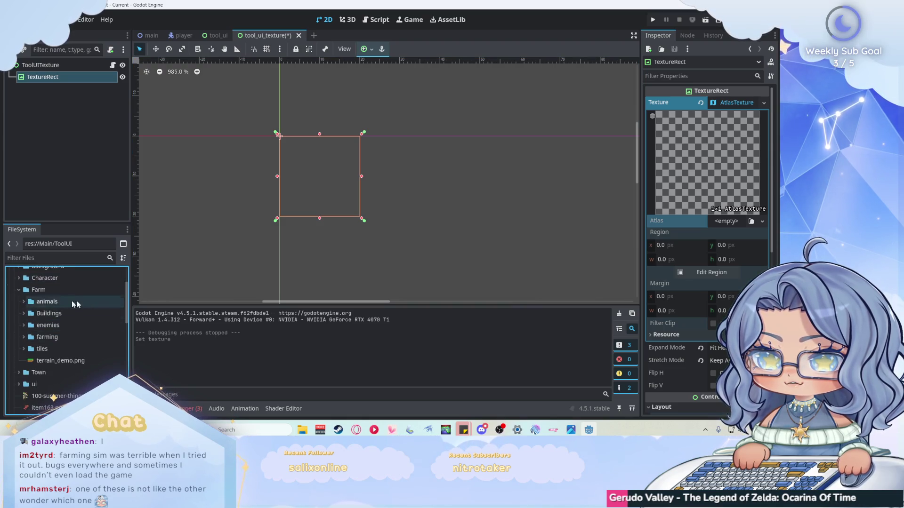
{"action": "left_click", "coordinate": [19, 290]}
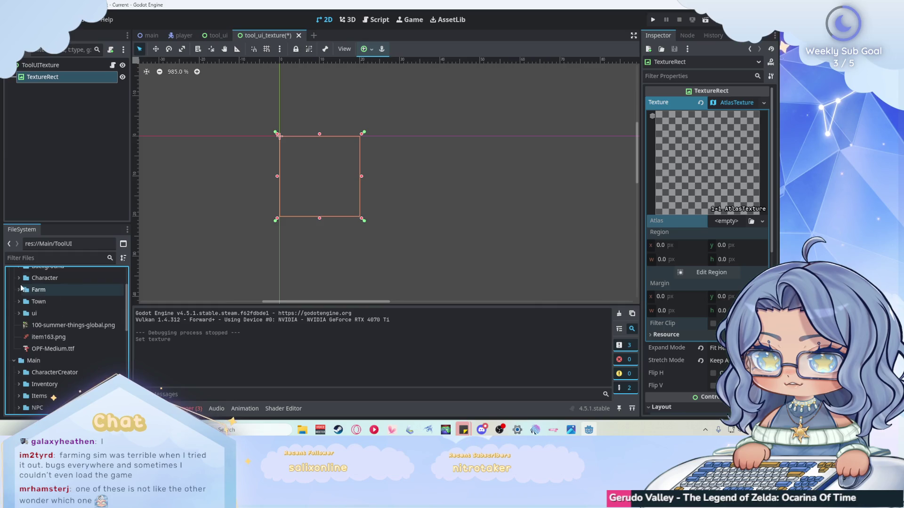
{"action": "left_click", "coordinate": [19, 278]}
{"action": "left_click", "coordinate": [24, 325]}
{"action": "scroll", "coordinate": [57, 339], "scroll_direction": "down", "scroll_amount": 1}
{"action": "double_click", "coordinate": [57, 336]}
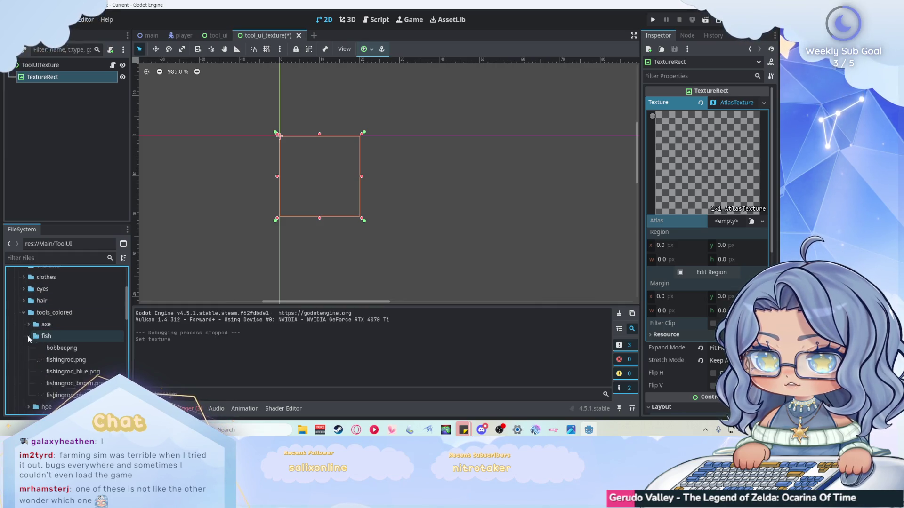
{"action": "scroll", "coordinate": [59, 344], "scroll_direction": "down", "scroll_amount": 1}
{"action": "left_click", "coordinate": [71, 377]}
{"action": "mouse_move", "coordinate": [71, 365]}
{"action": "left_mouse_down"}
{"action": "mouse_move", "coordinate": [208, 351]}
{"action": "mouse_move", "coordinate": [734, 222]}
{"action": "left_mouse_up"}
Step: Crop the atlas region to the 13×8 fishing rod at x 2, y 110
{"action": "left_click", "coordinate": [700, 290]}
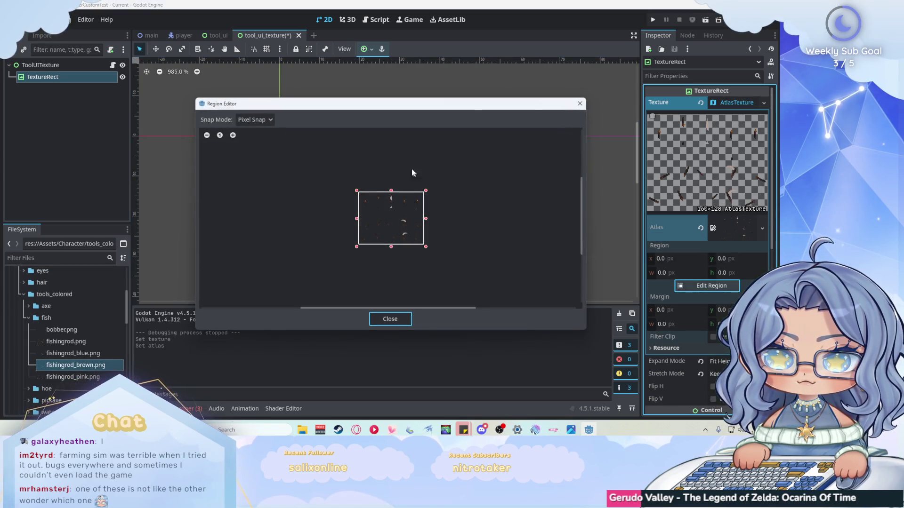
{"action": "mouse_move", "coordinate": [359, 244]}
{"action": "left_mouse_down"}
{"action": "mouse_move", "coordinate": [382, 191]}
{"action": "mouse_move", "coordinate": [368, 237]}
{"action": "left_mouse_up"}
{"action": "scroll", "coordinate": [364, 240], "scroll_direction": "up", "scroll_amount": 5}
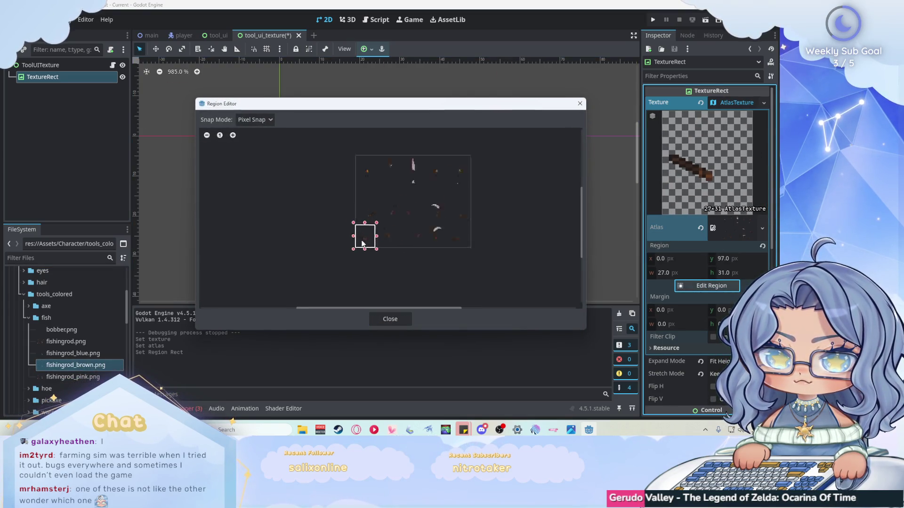
{"action": "left_click_drag", "start_coordinate": [368, 152], "coordinate": [370, 211]}
{"action": "left_click_drag", "start_coordinate": [434, 254], "coordinate": [374, 258]}
{"action": "mouse_move", "coordinate": [342, 292]}
{"action": "left_mouse_down"}
{"action": "mouse_move", "coordinate": [347, 248]}
{"action": "mouse_move", "coordinate": [316, 229]}
{"action": "left_mouse_up"}
{"action": "left_click", "coordinate": [390, 319]}
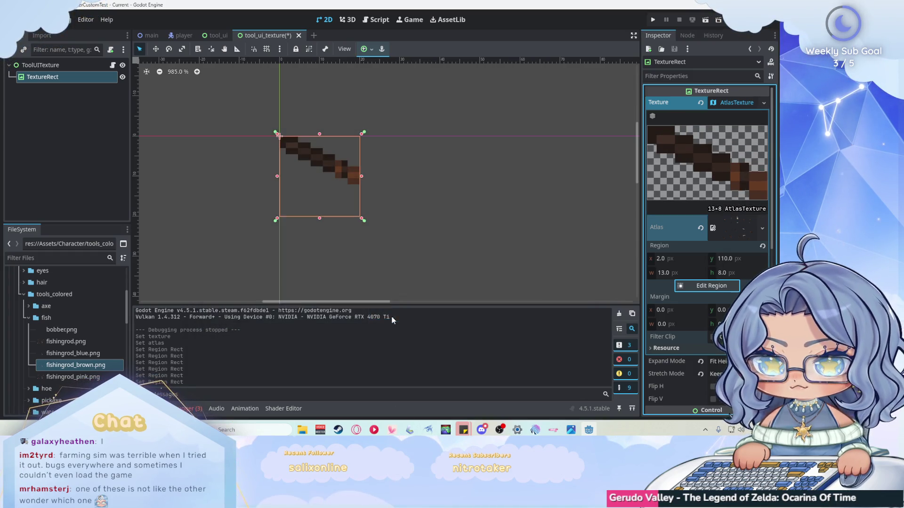
Step: Save the AtlasTexture as fish_toolui_texture.tres in res://Main/ToolUI
{"action": "left_click", "coordinate": [762, 228]}
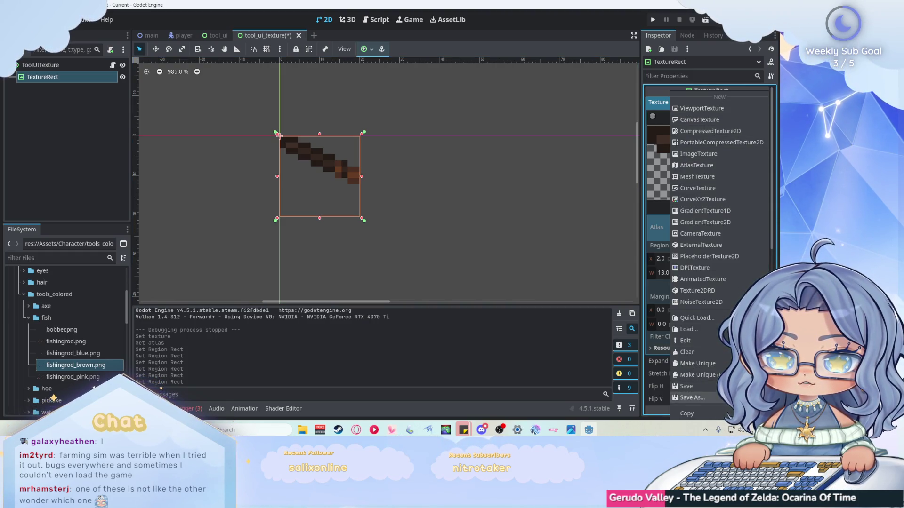
{"action": "left_click", "coordinate": [692, 398]}
{"action": "left_click", "coordinate": [272, 332]}
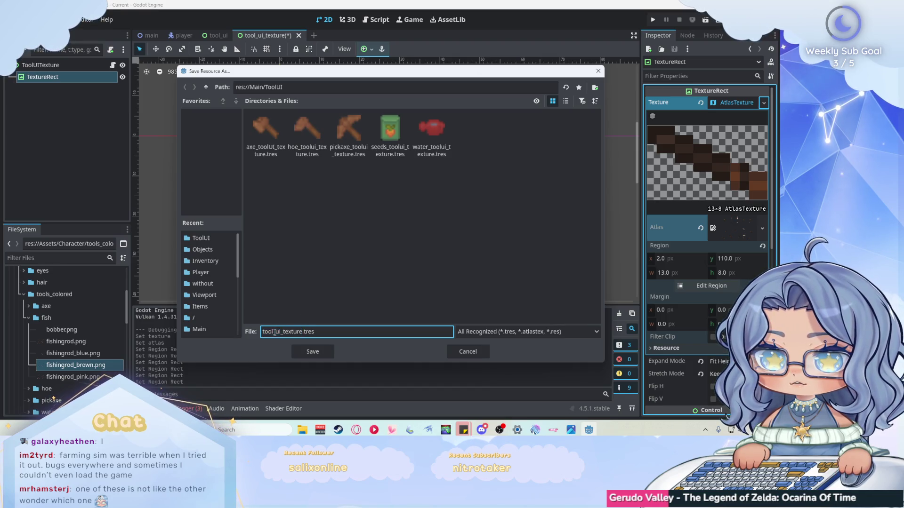
{"action": "key", "text": "BackSpace"}
{"action": "key", "text": "BackSpace"}
{"action": "key", "text": "BackSpace"}
{"action": "type", "text": "fish"}
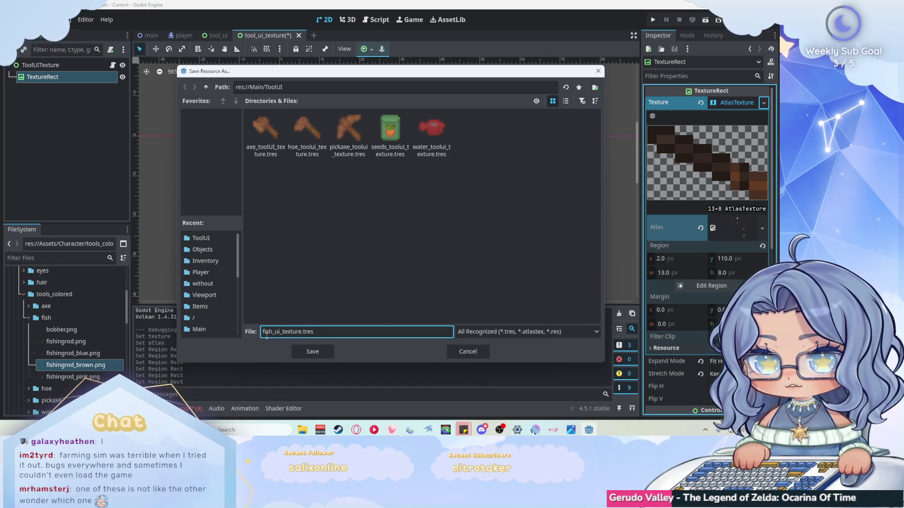
{"action": "key", "text": "Right"}
{"action": "type", "text": "tool"}
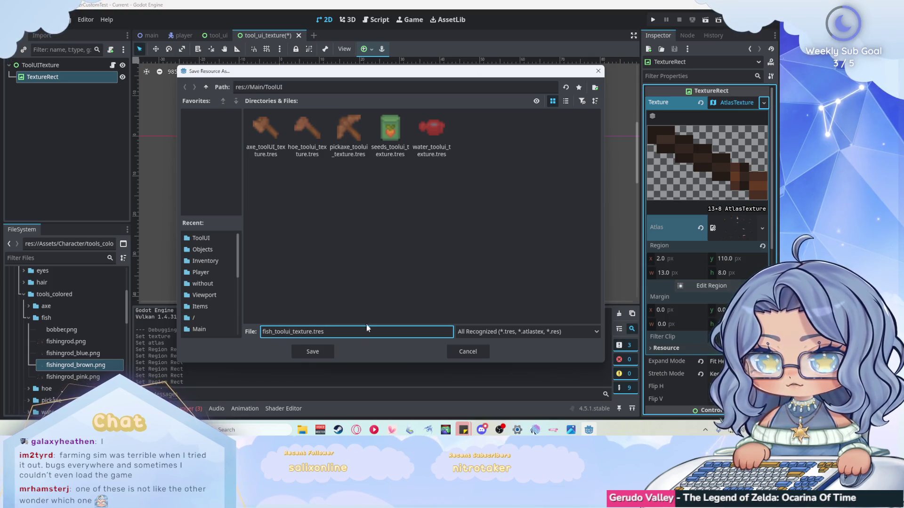
{"action": "left_click", "coordinate": [309, 352]}
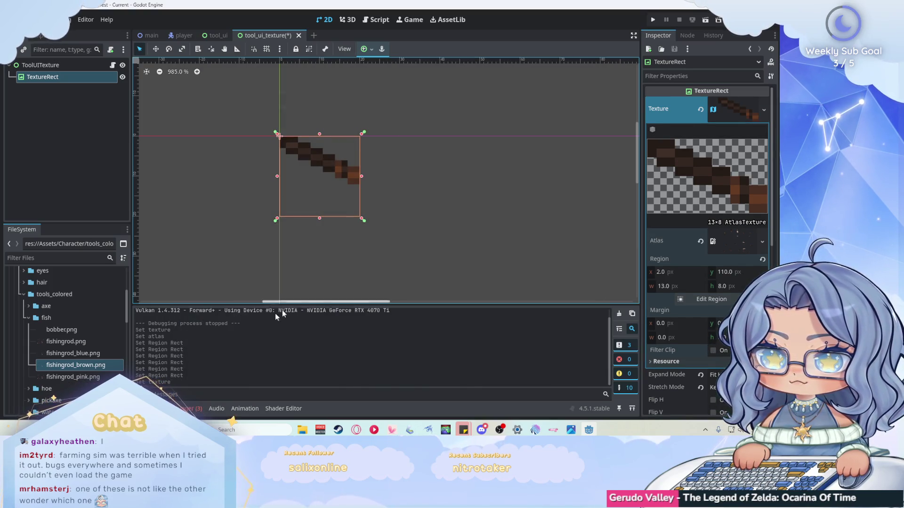
{"action": "scroll", "coordinate": [47, 320], "scroll_direction": "up", "scroll_amount": 4}
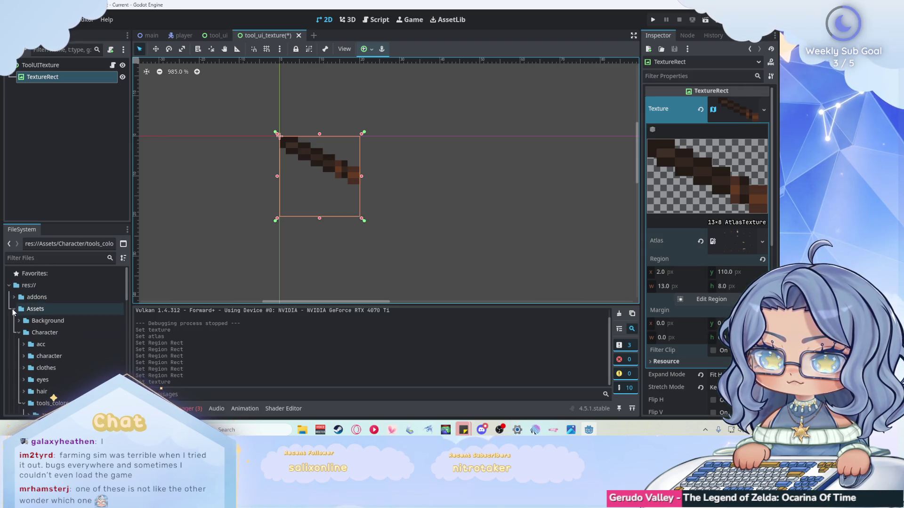
Step: Replace the FISH preload path in TOOL_TEXTURES with res://Main/ToolUI/fish_toolui_texture.tres
{"action": "left_click", "coordinate": [13, 309]}
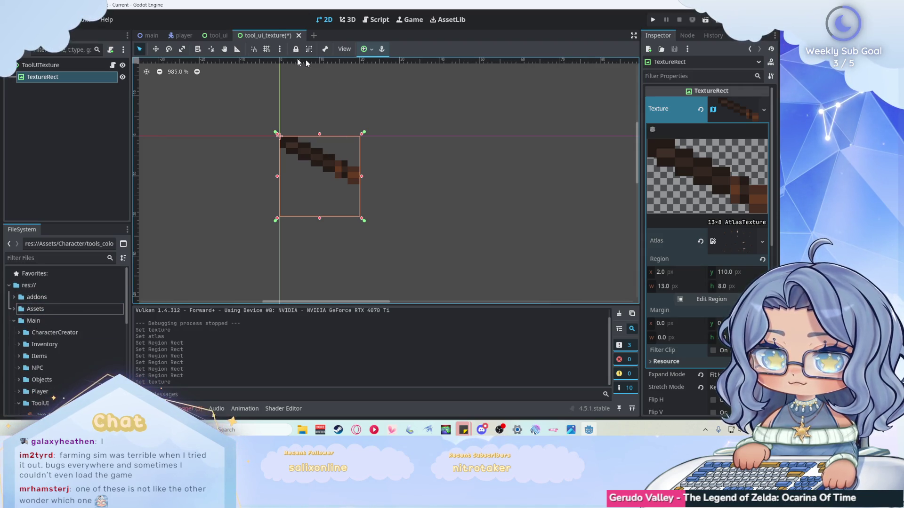
{"action": "left_click", "coordinate": [362, 22]}
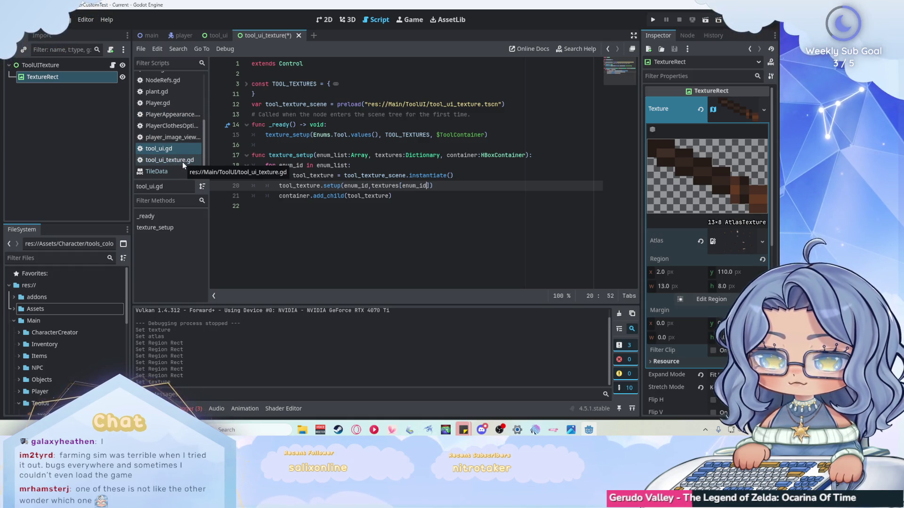
{"action": "left_click", "coordinate": [246, 84]}
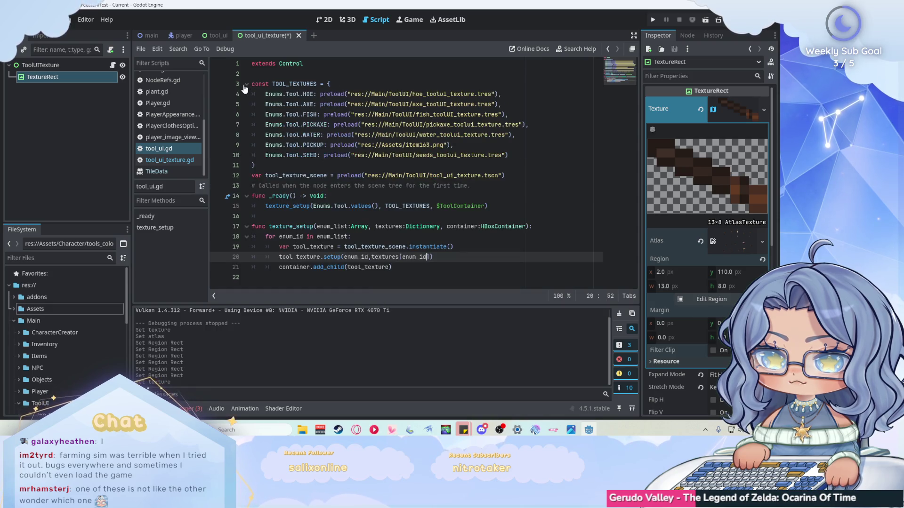
{"action": "scroll", "coordinate": [75, 335], "scroll_direction": "down", "scroll_amount": 4}
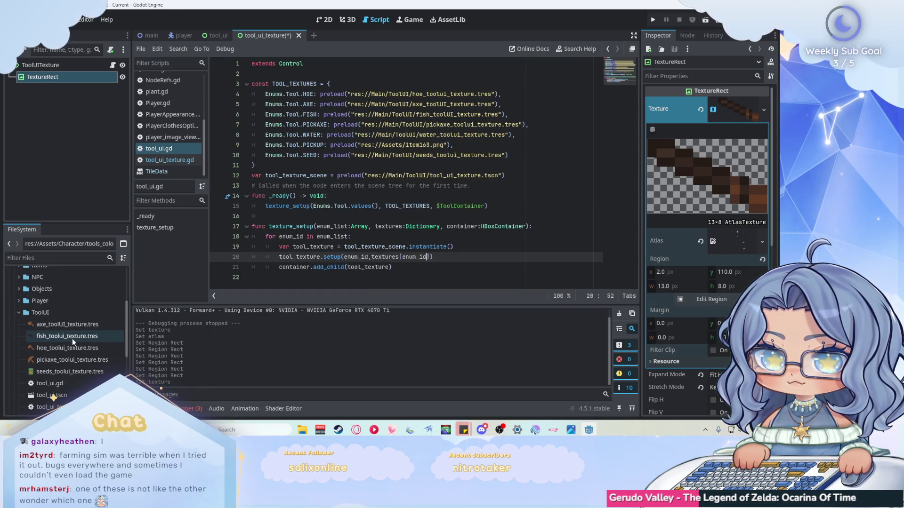
{"action": "left_click", "coordinate": [352, 115]}
{"action": "left_click_drag", "start_coordinate": [352, 114], "coordinate": [502, 114]}
{"action": "left_click_drag", "start_coordinate": [58, 335], "coordinate": [433, 114]}
Step: Save the tool_ui.gd script and collapse the ToolUI folder
{"action": "left_click", "coordinate": [430, 267]}
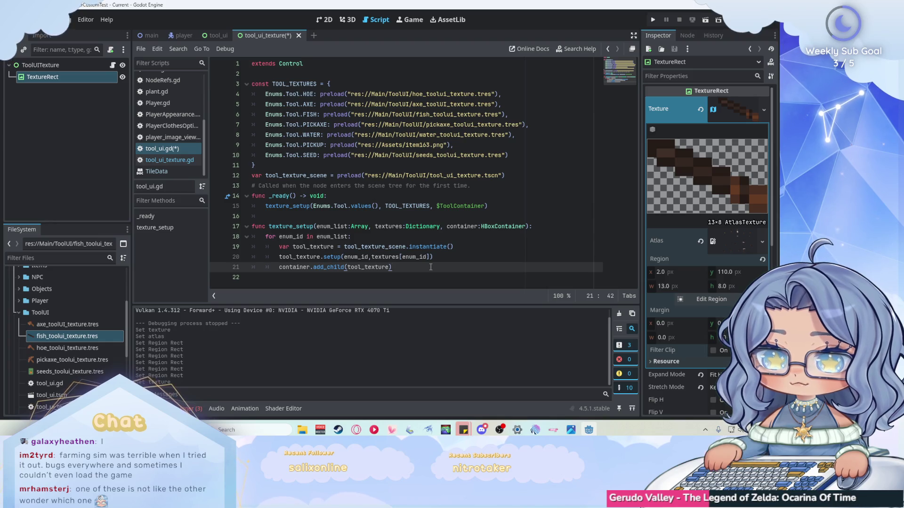
{"action": "key", "text": "ctrl+s"}
{"action": "double_click", "coordinate": [53, 312]}
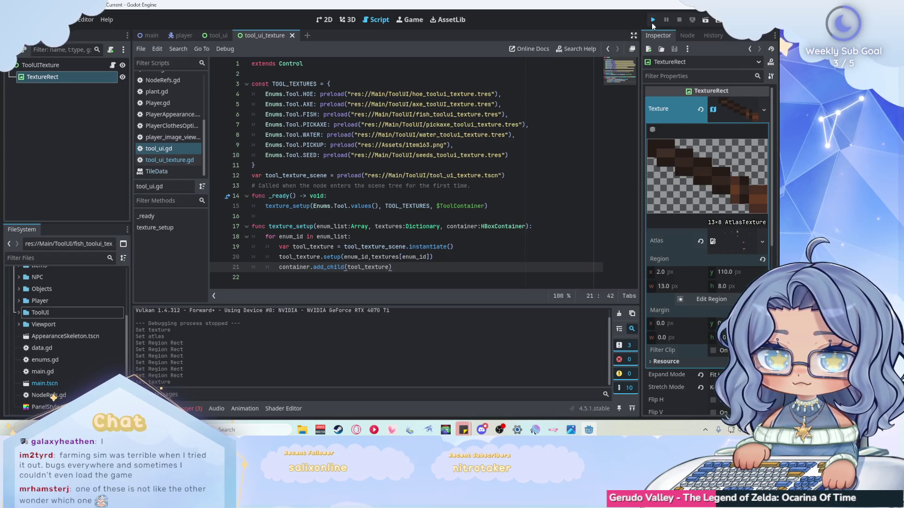
Step: Run the game, walk the player around to view the tool icons row, then stop it
{"action": "left_click", "coordinate": [653, 20]}
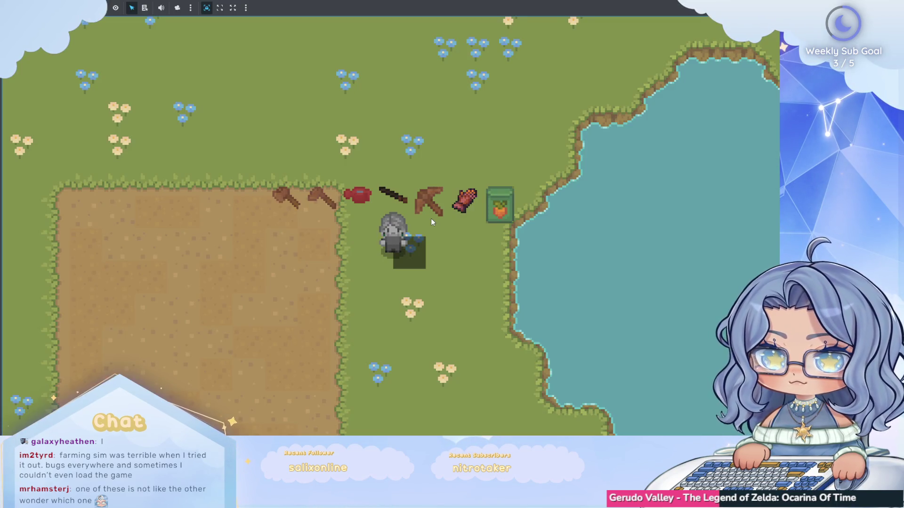
{"action": "key", "text": "w"}
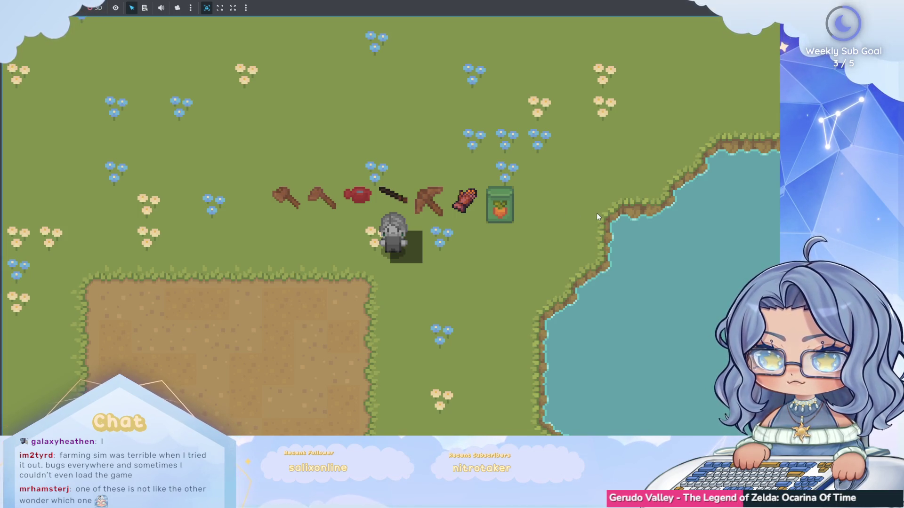
{"action": "key", "text": "d"}
{"action": "key", "text": "s"}
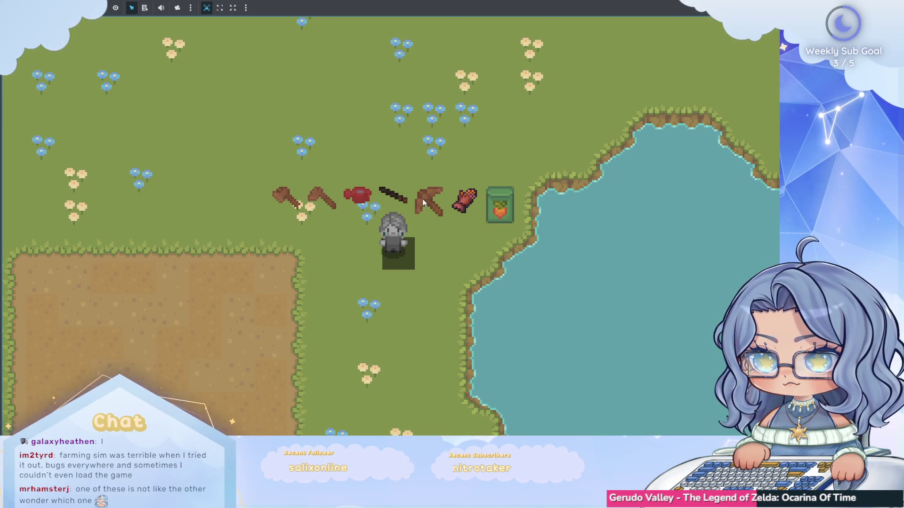
{"action": "key", "text": "w"}
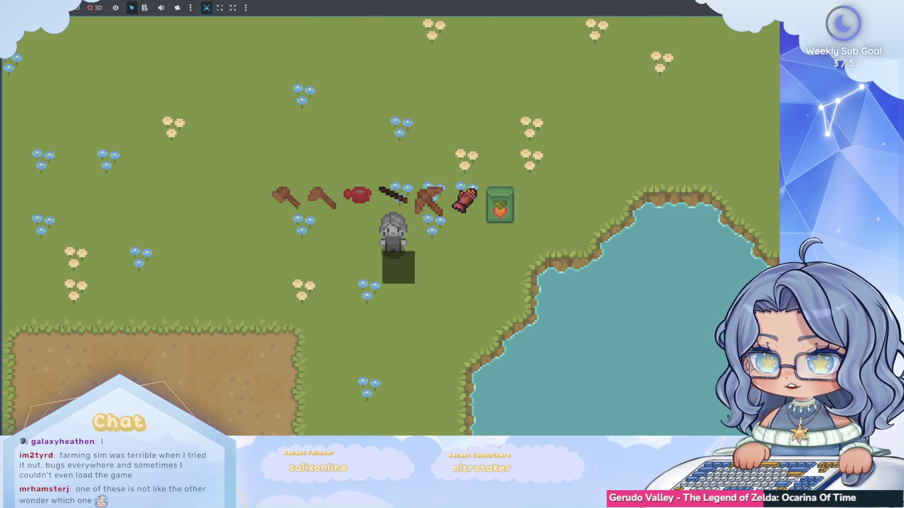
{"action": "key", "text": "F8"}
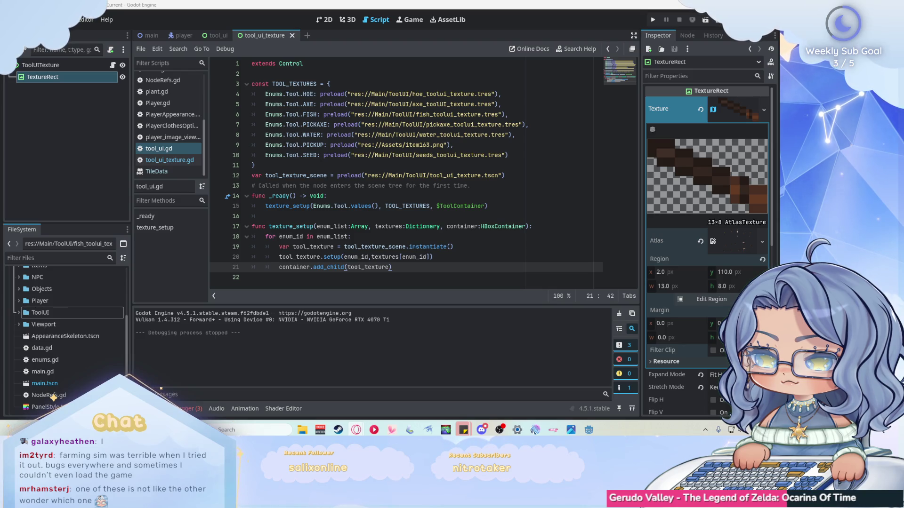
Step: Set the TextureRect Custom Minimum Size to 16×16 and save the tool texture scene
{"action": "left_click", "coordinate": [324, 19]}
{"action": "scroll", "coordinate": [281, 156], "scroll_direction": "up", "scroll_amount": 4}
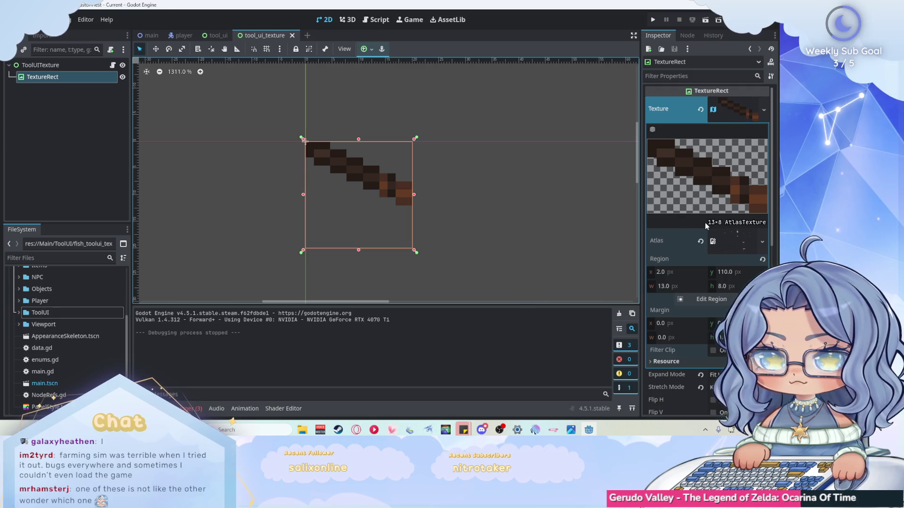
{"action": "left_click", "coordinate": [763, 109]}
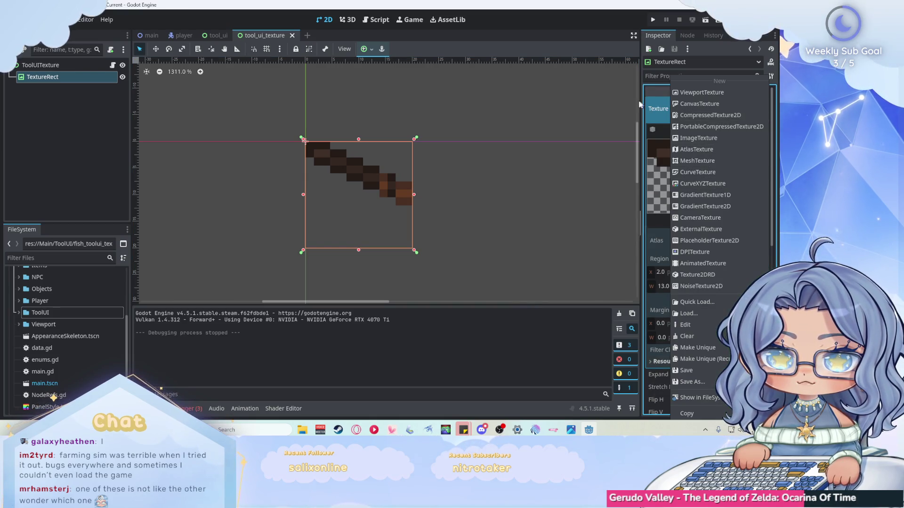
{"action": "left_click", "coordinate": [733, 110]}
{"action": "left_click", "coordinate": [733, 110]}
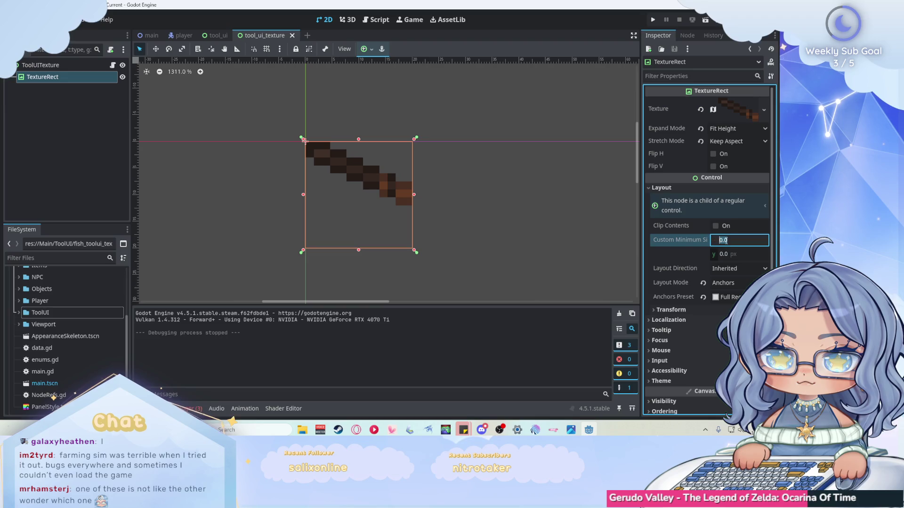
{"action": "left_click", "coordinate": [725, 240]}
{"action": "type", "text": "126"}
{"action": "key", "text": "BackSpace"}
{"action": "type", "text": "6"}
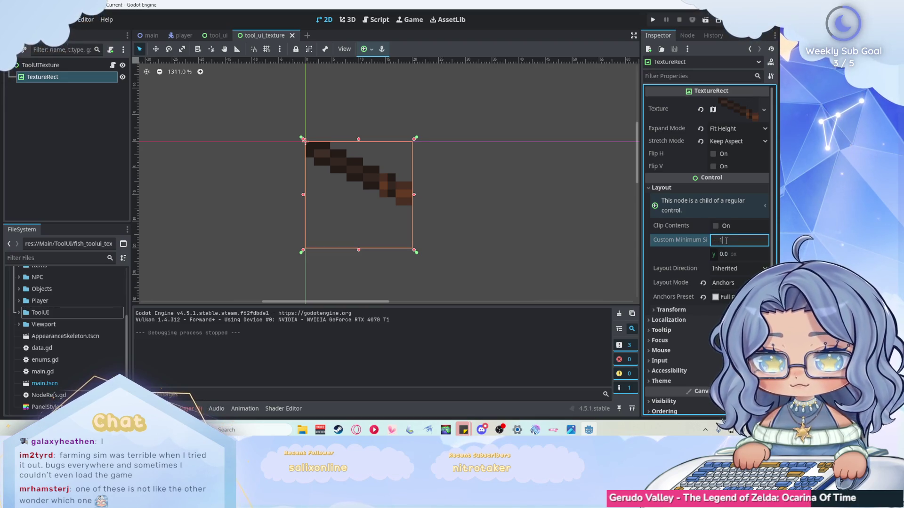
{"action": "key", "text": "Tab"}
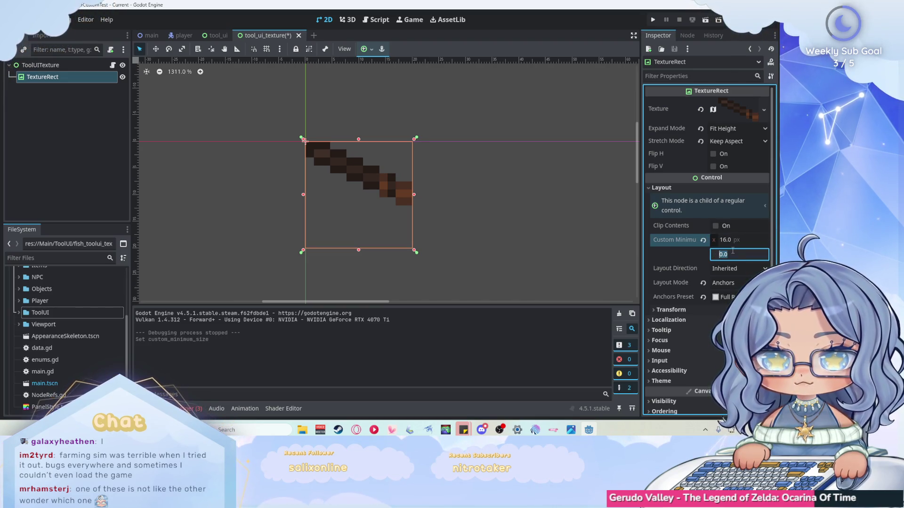
{"action": "type", "text": "16"}
{"action": "key", "text": "Return"}
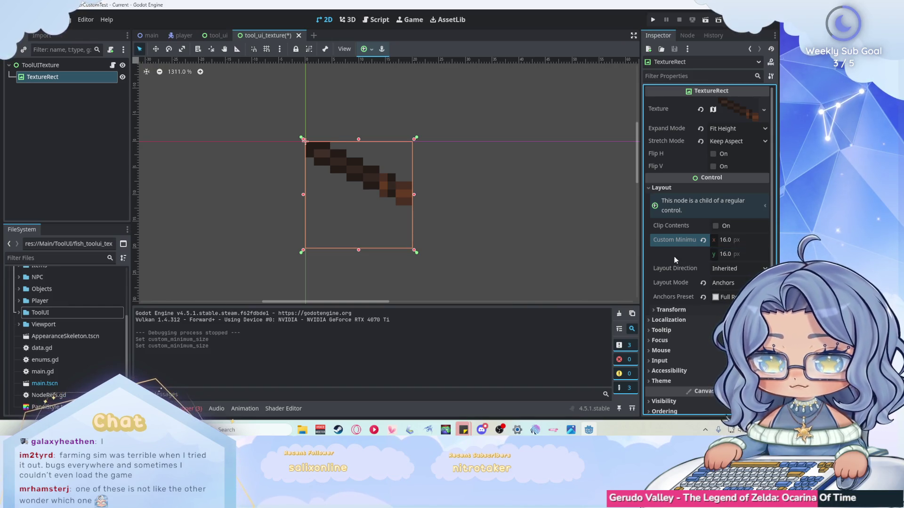
{"action": "key", "text": "ctrl+s"}
Step: Set the TextureRect Stretch Mode to Scale, change its Expand Mode, and save
{"action": "scroll", "coordinate": [530, 189], "scroll_direction": "up", "scroll_amount": 1}
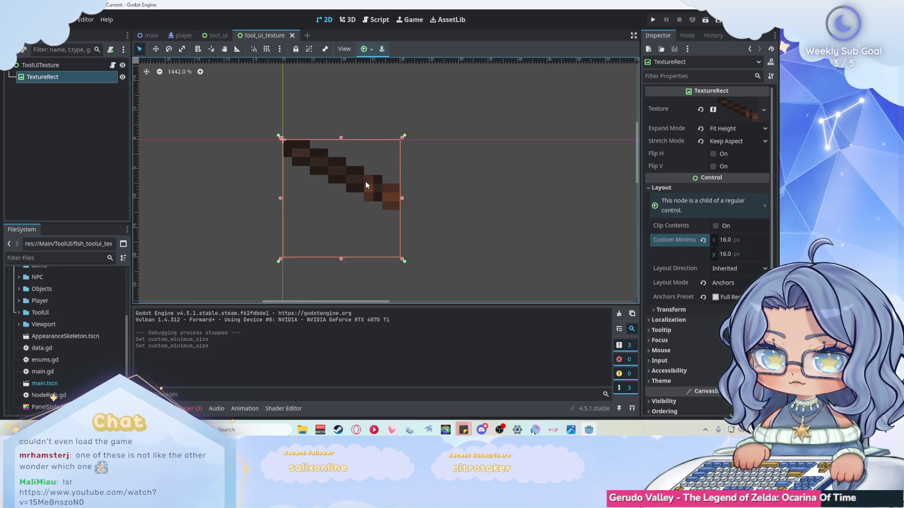
{"action": "scroll", "coordinate": [367, 184], "scroll_direction": "up", "scroll_amount": 1}
{"action": "left_click", "coordinate": [47, 65]}
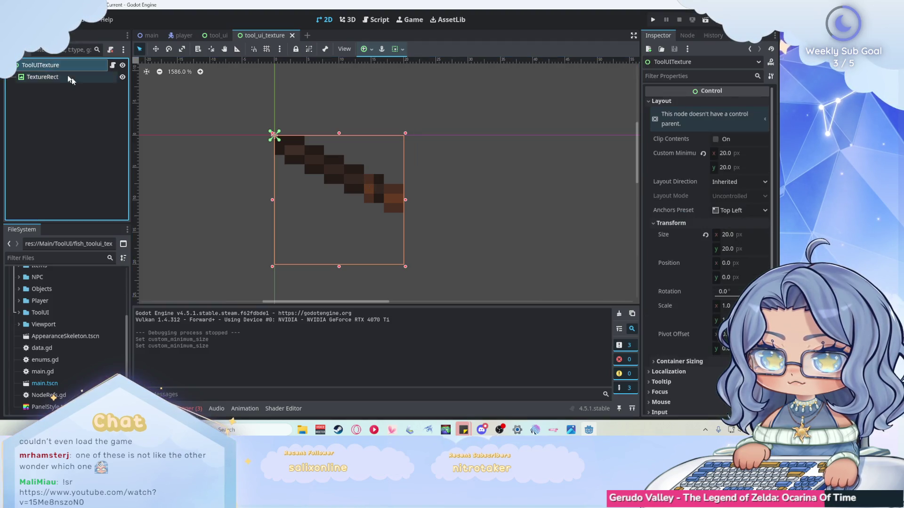
{"action": "left_click", "coordinate": [301, 147]}
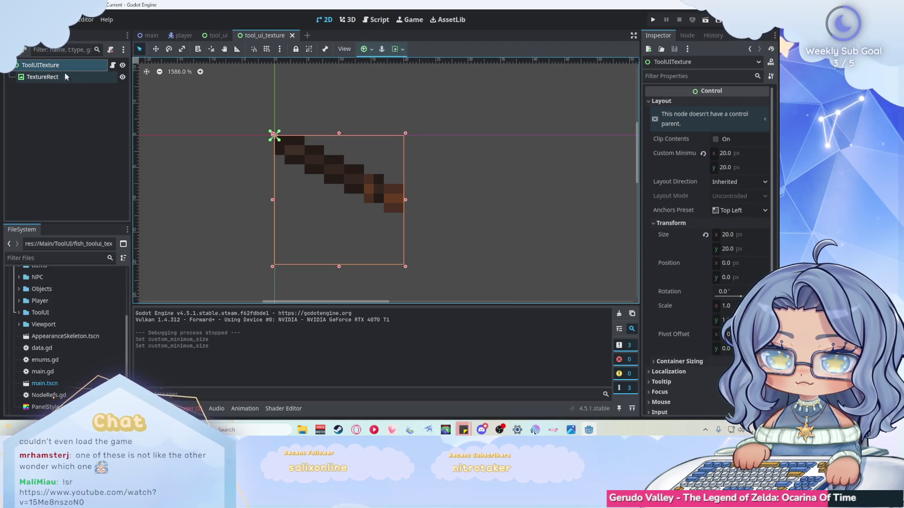
{"action": "left_click", "coordinate": [741, 142]}
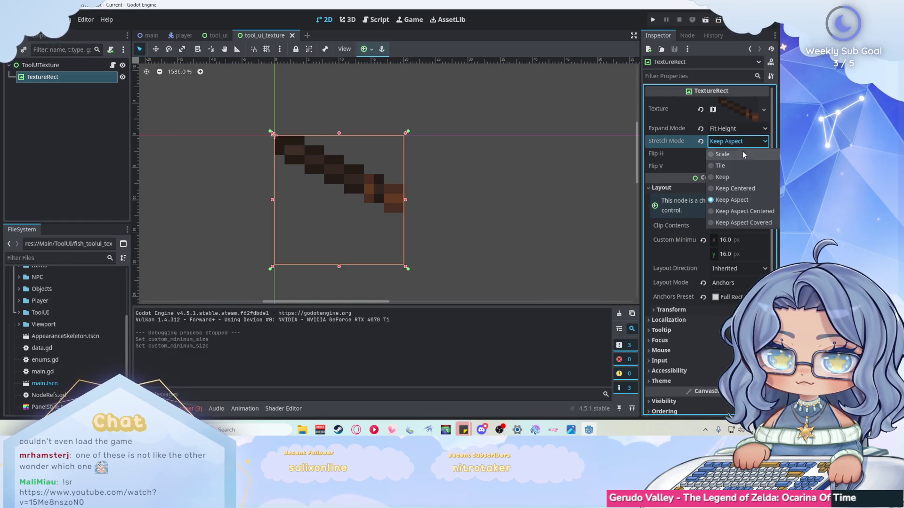
{"action": "left_click", "coordinate": [745, 156]}
{"action": "left_click", "coordinate": [743, 132]}
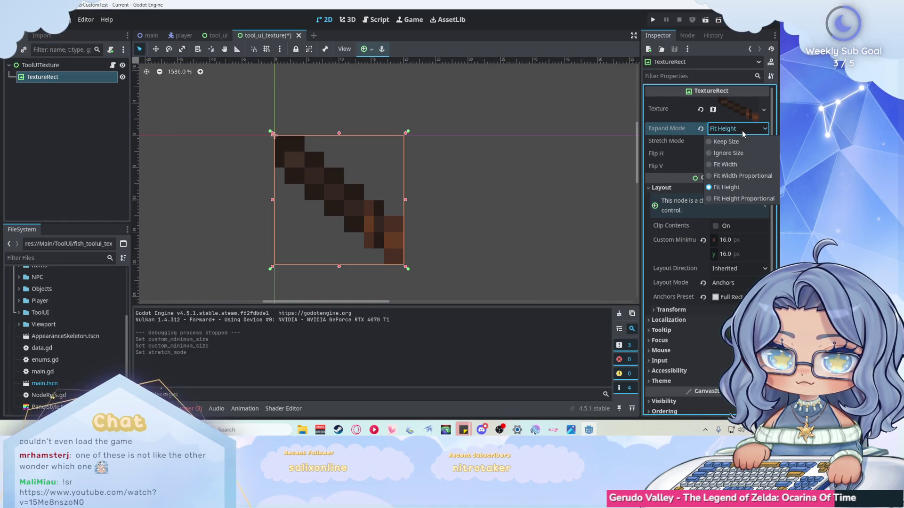
{"action": "left_click", "coordinate": [743, 164]}
{"action": "left_click", "coordinate": [460, 177]}
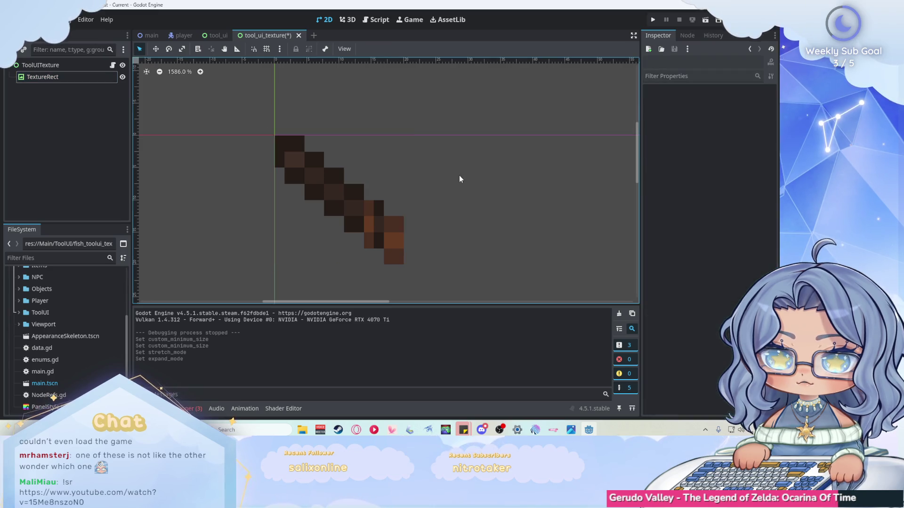
{"action": "key", "text": "ctrl+s"}
Step: Run the game to check the larger tool icons, then stop it
{"action": "left_click", "coordinate": [651, 20]}
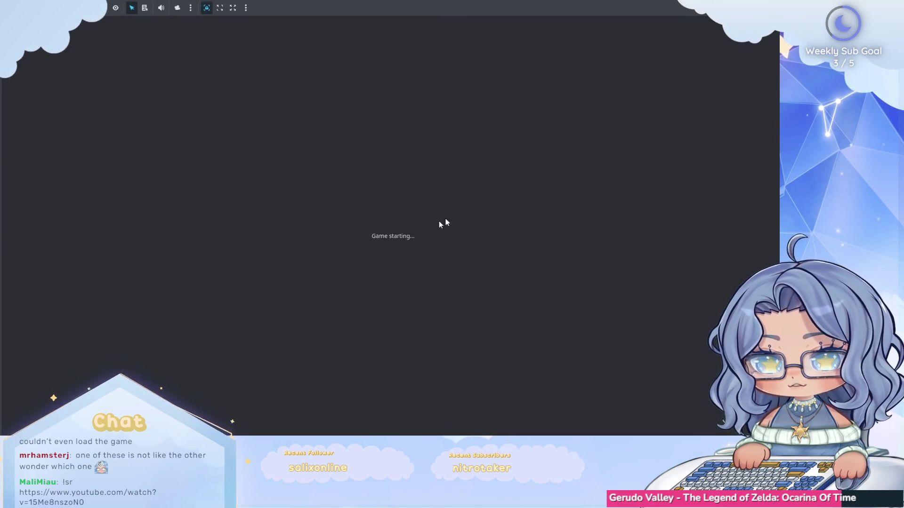
{"action": "key", "text": "w"}
{"action": "key", "text": "a"}
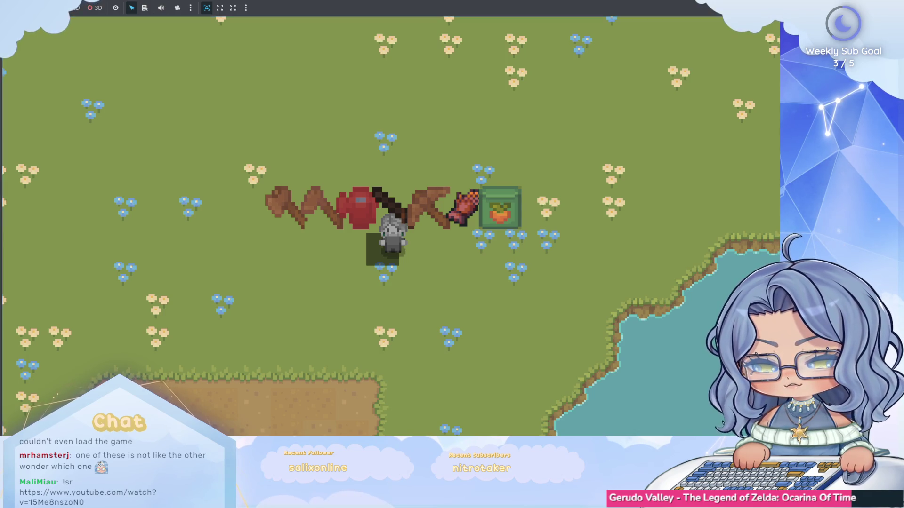
{"action": "key", "text": "F8"}
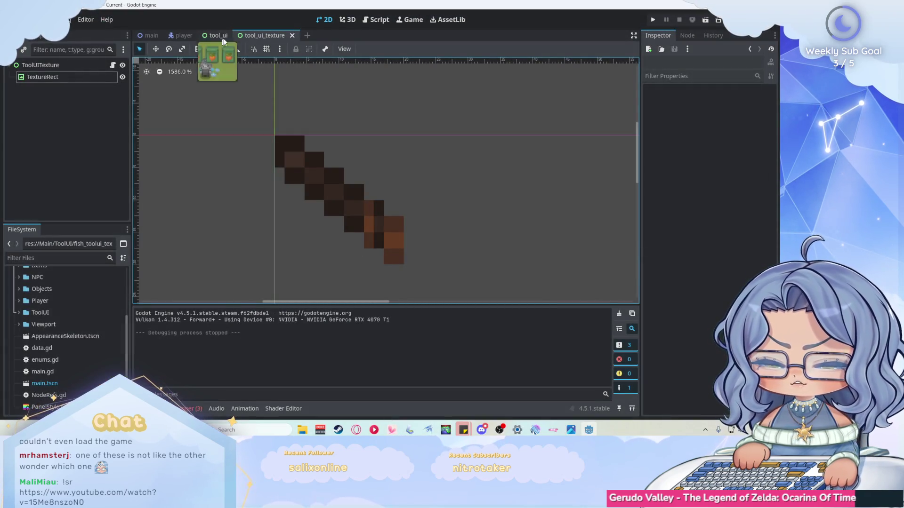
Step: Set ToolContainer separation to 10 in tool_ui, then test the spaced icons in-game
{"action": "left_click", "coordinate": [216, 35]}
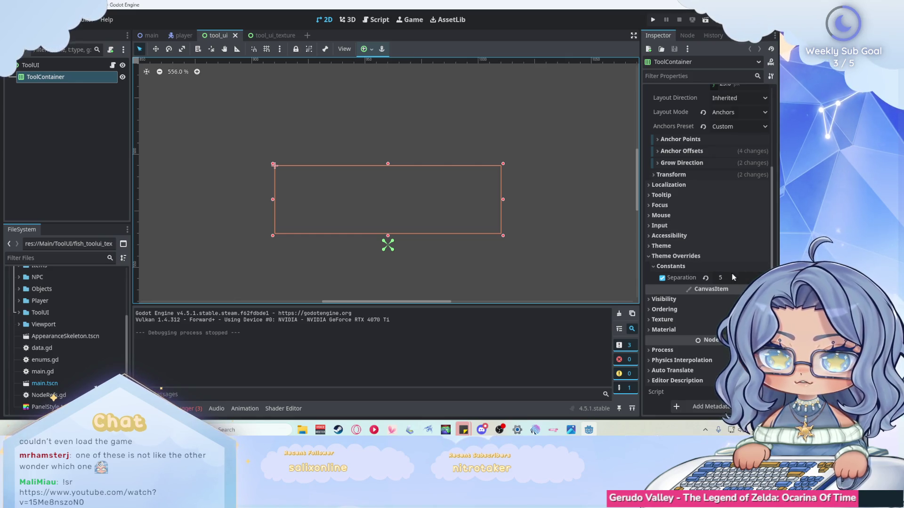
{"action": "left_click_drag", "start_coordinate": [720, 278], "coordinate": [729, 278]}
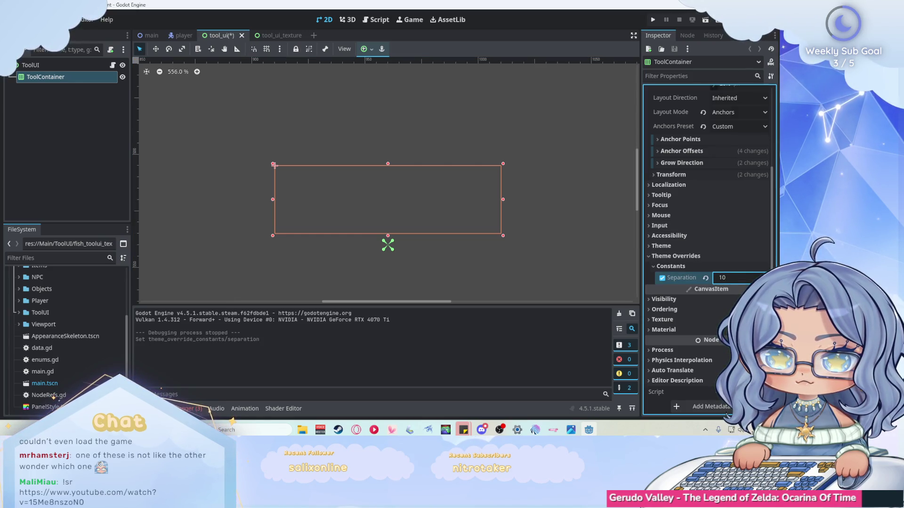
{"action": "left_click", "coordinate": [652, 19]}
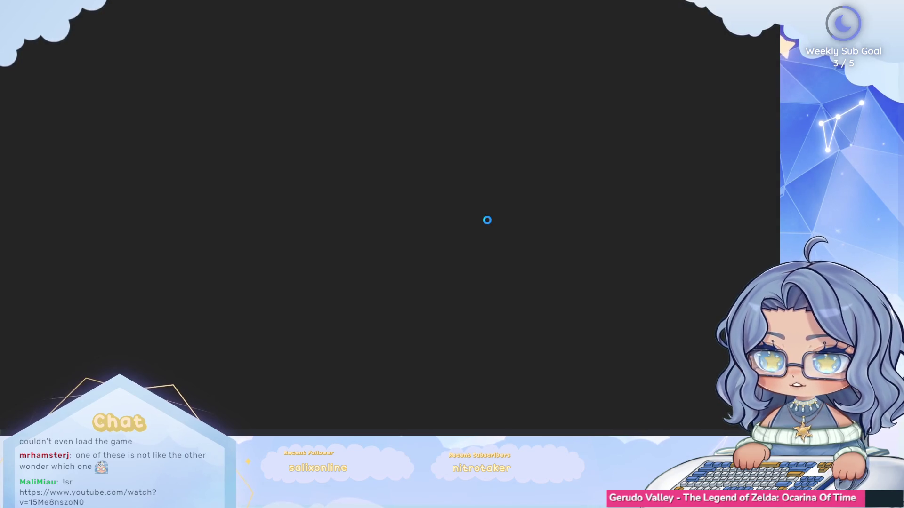
{"action": "key", "text": "w"}
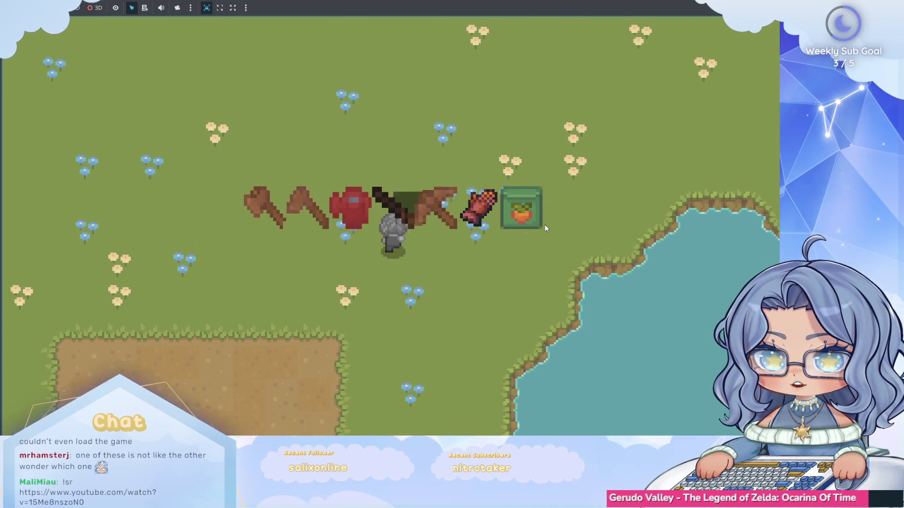
{"action": "key", "text": "w"}
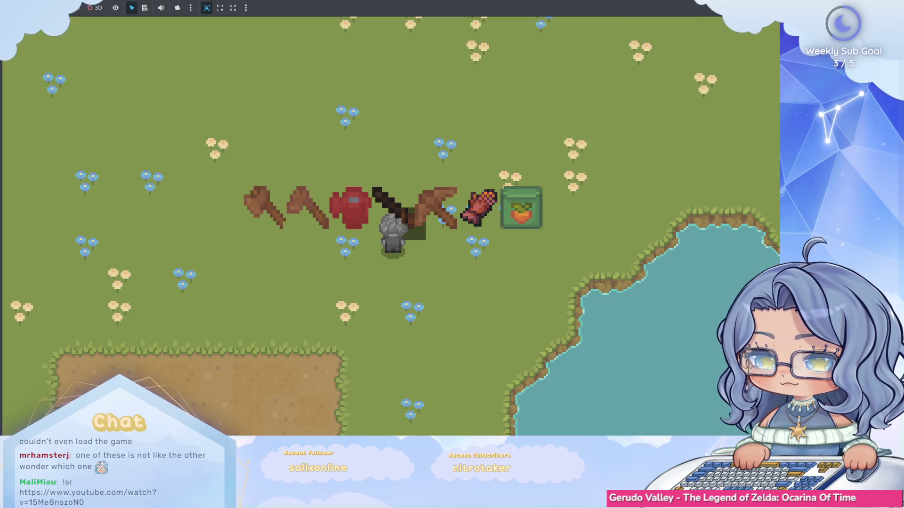
{"action": "key", "text": "F8"}
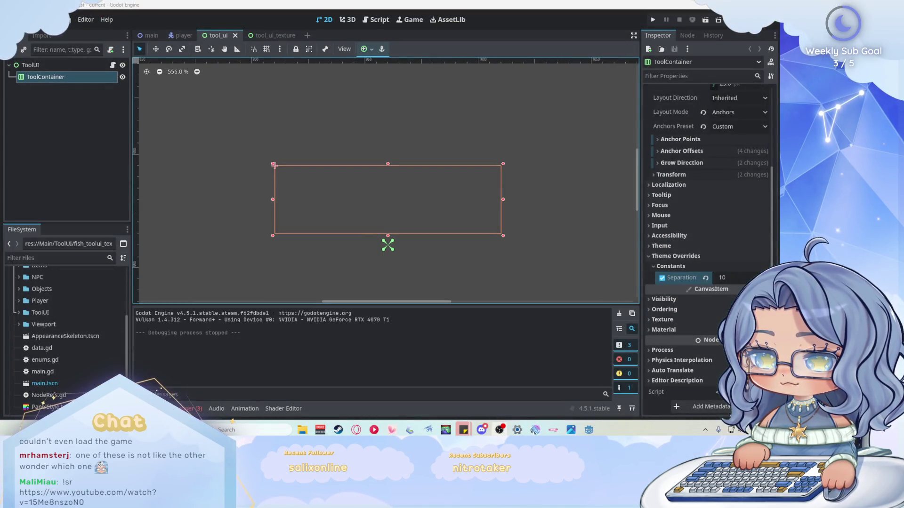
{"action": "left_click", "coordinate": [191, 141]}
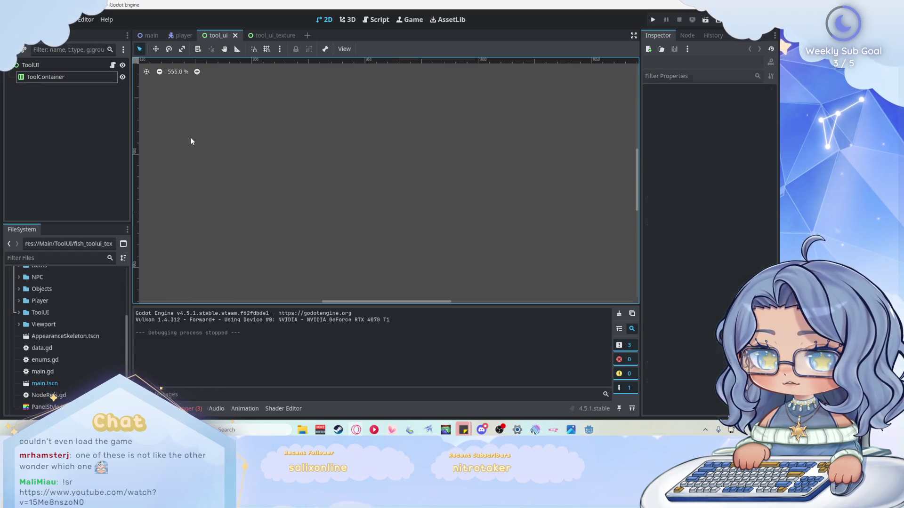
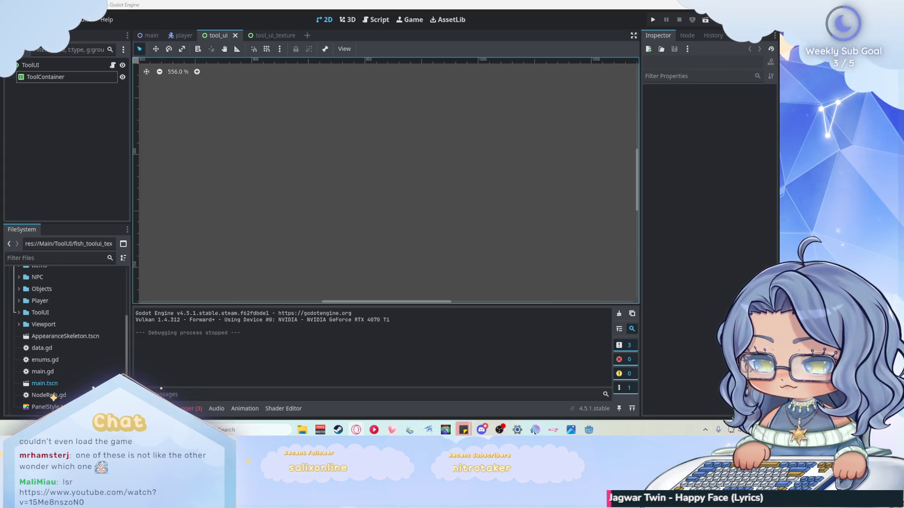
Step: Set ToolContainer's bottom anchor offset to -10 and check the hotbar in the running game
{"action": "left_click", "coordinate": [94, 76]}
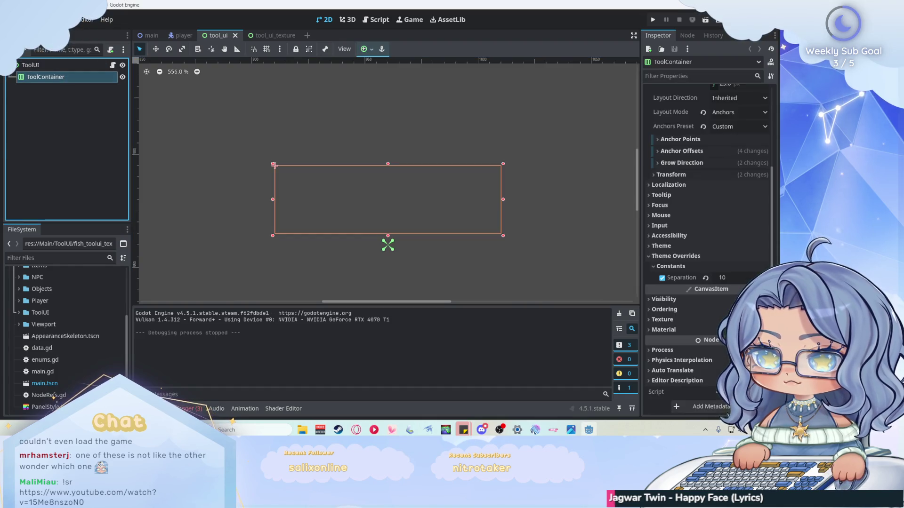
{"action": "scroll", "coordinate": [690, 216], "scroll_direction": "up", "scroll_amount": 2}
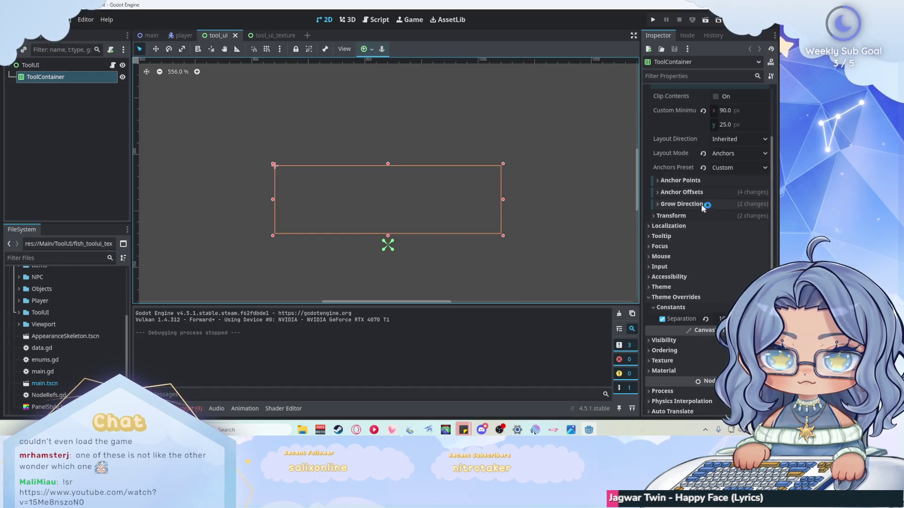
{"action": "left_click", "coordinate": [685, 193]}
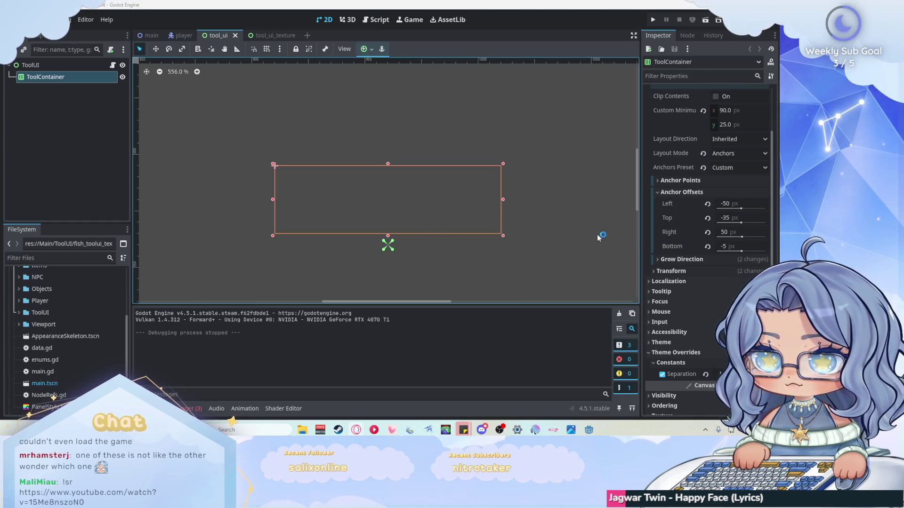
{"action": "left_click", "coordinate": [721, 248]}
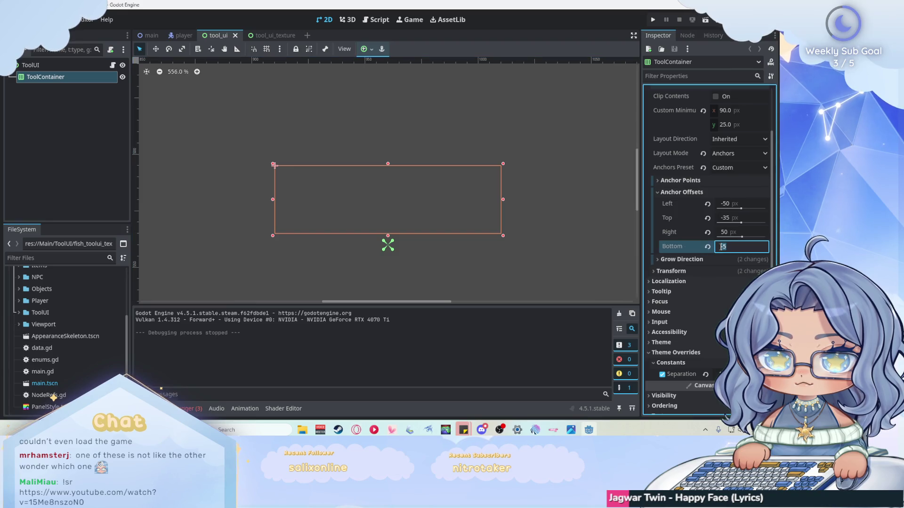
{"action": "type", "text": "-10"}
{"action": "key", "text": "Return"}
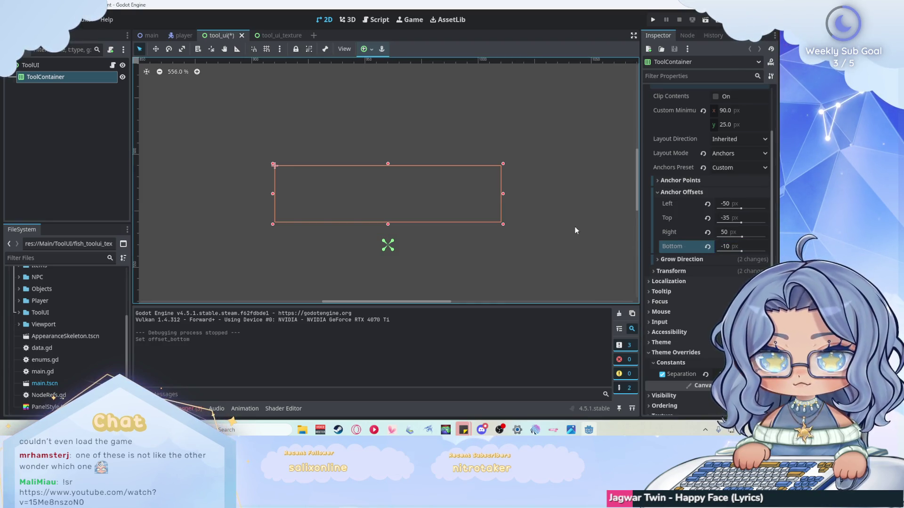
{"action": "key", "text": "F5"}
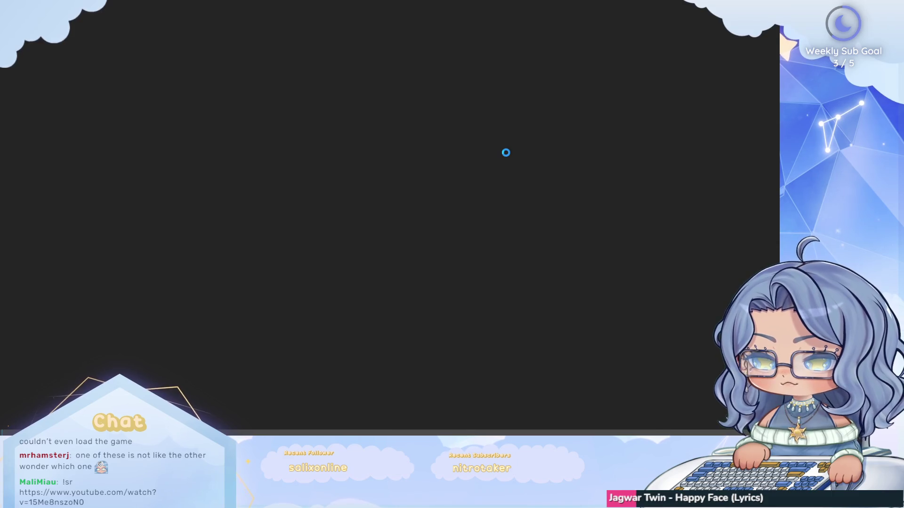
{"action": "key", "text": "w"}
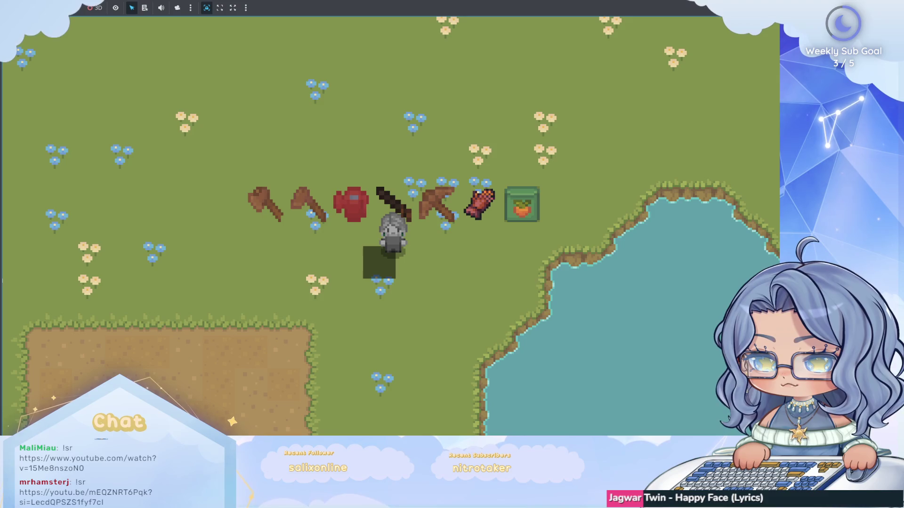
{"action": "key", "text": "F8"}
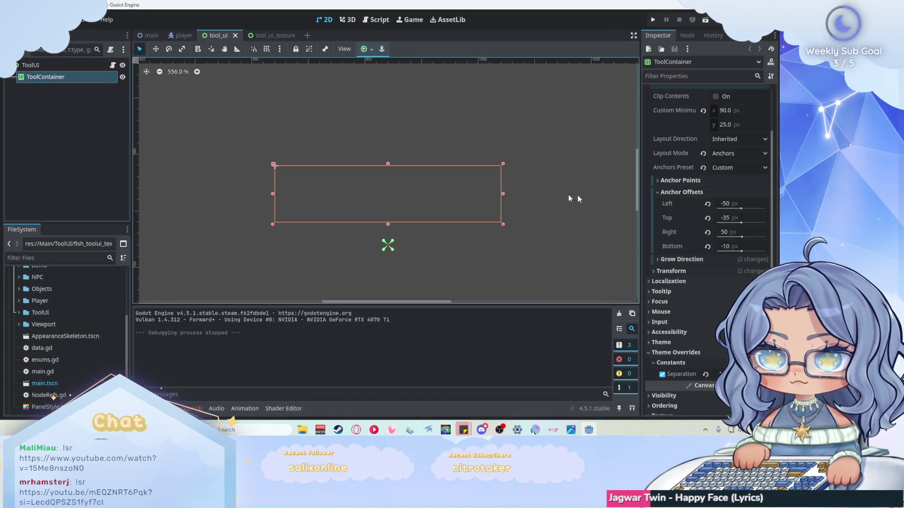
Step: Change the bottom offset to -20 and recheck the hotbar position in-game
{"action": "left_click", "coordinate": [725, 248]}
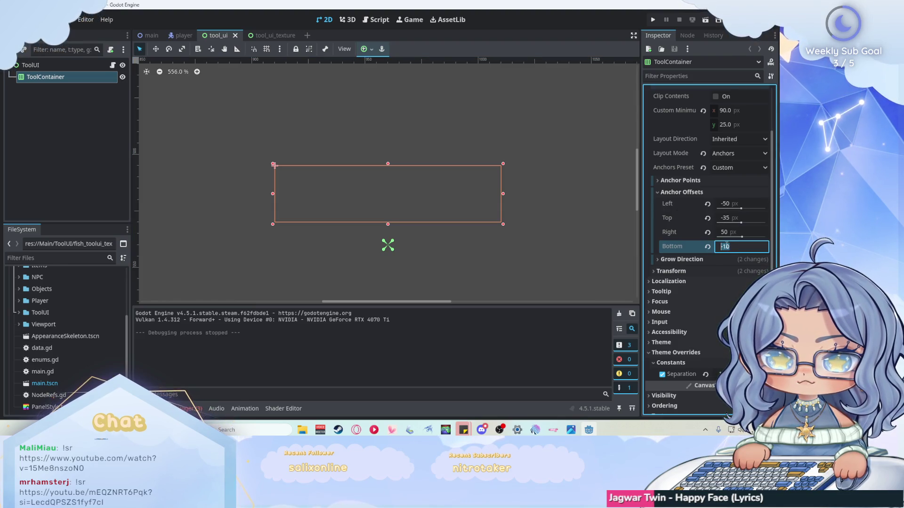
{"action": "type", "text": "-20"}
{"action": "key", "text": "Return"}
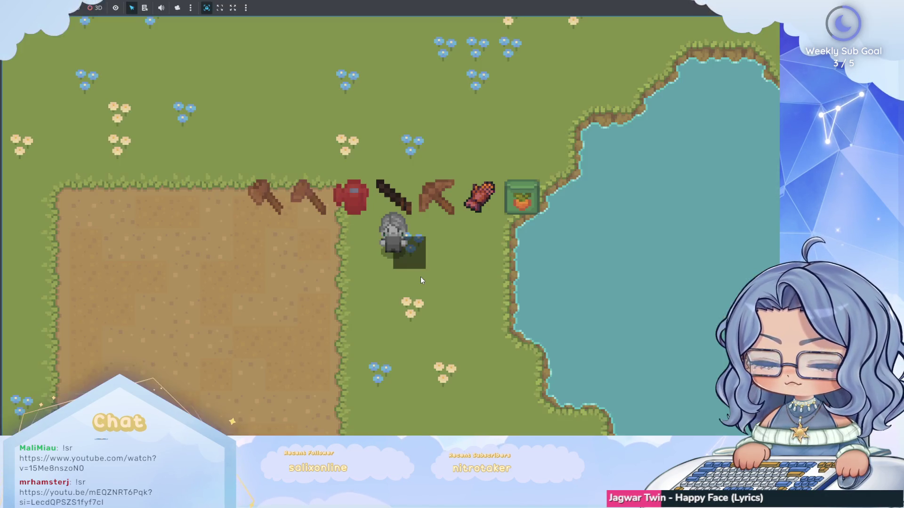
{"action": "key", "text": "w"}
{"action": "key", "text": "a"}
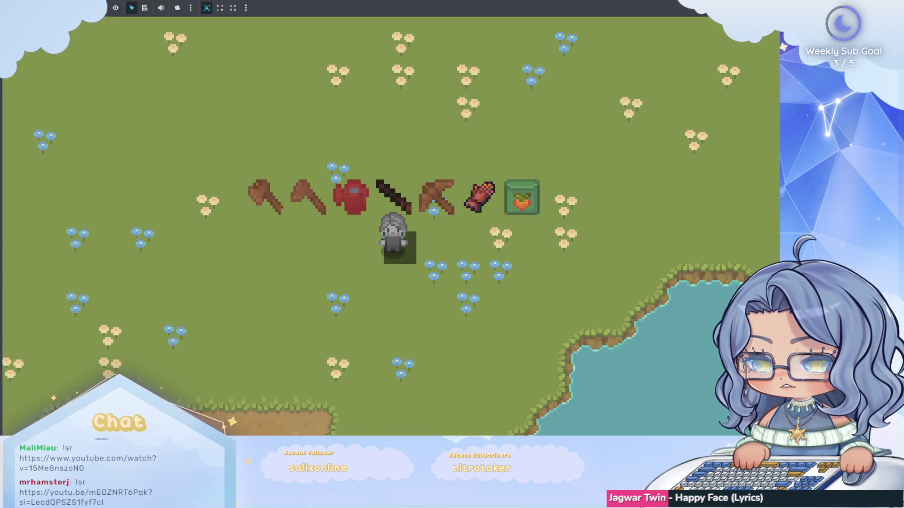
{"action": "key", "text": "F8"}
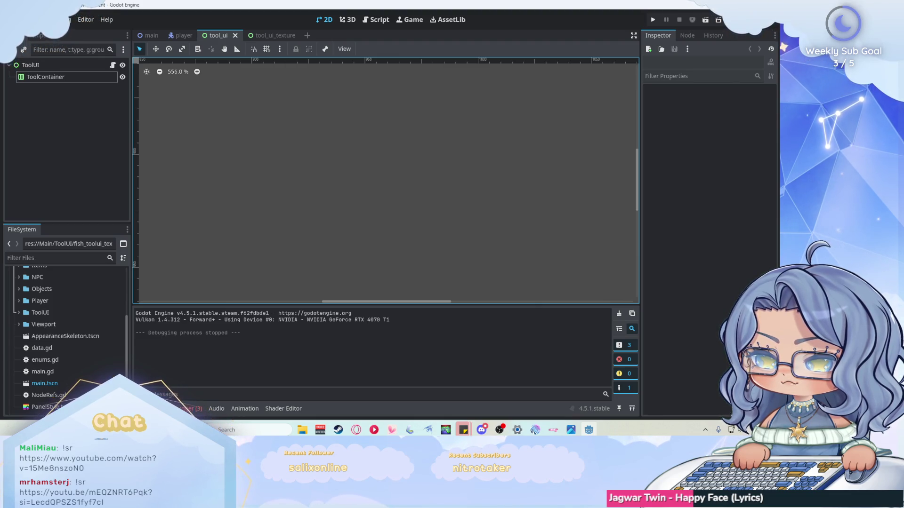
{"action": "left_click", "coordinate": [70, 76]}
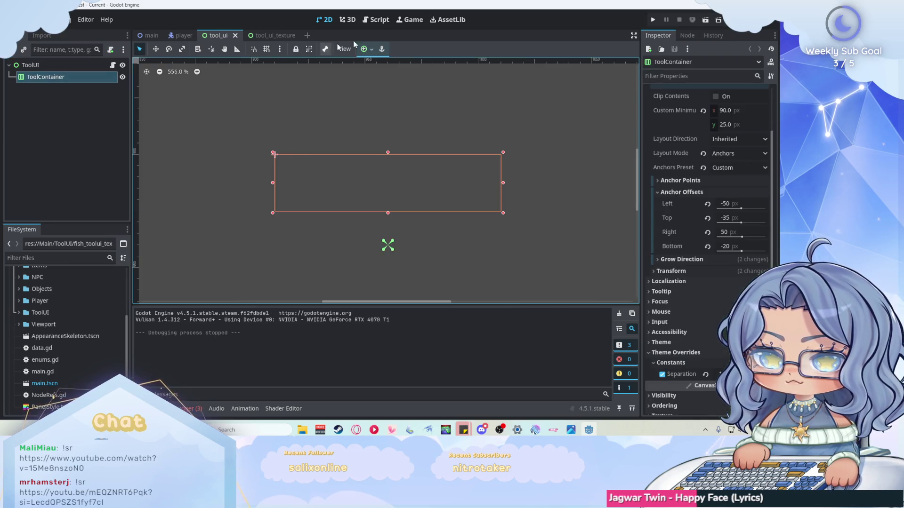
Step: Insert $ToolContainer.hide() as the first line of _ready in tool_ui.gd and save the script
{"action": "left_click", "coordinate": [376, 19]}
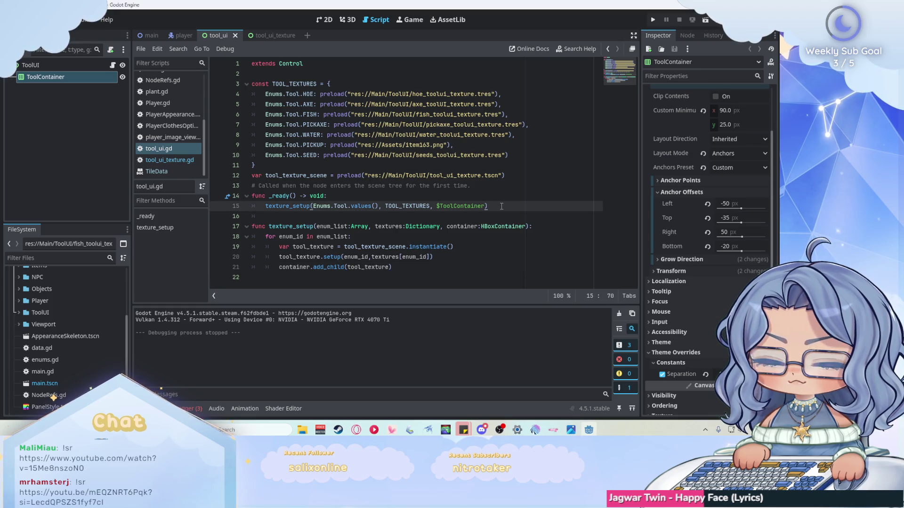
{"action": "key", "text": "Up"}
{"action": "key", "text": "Return"}
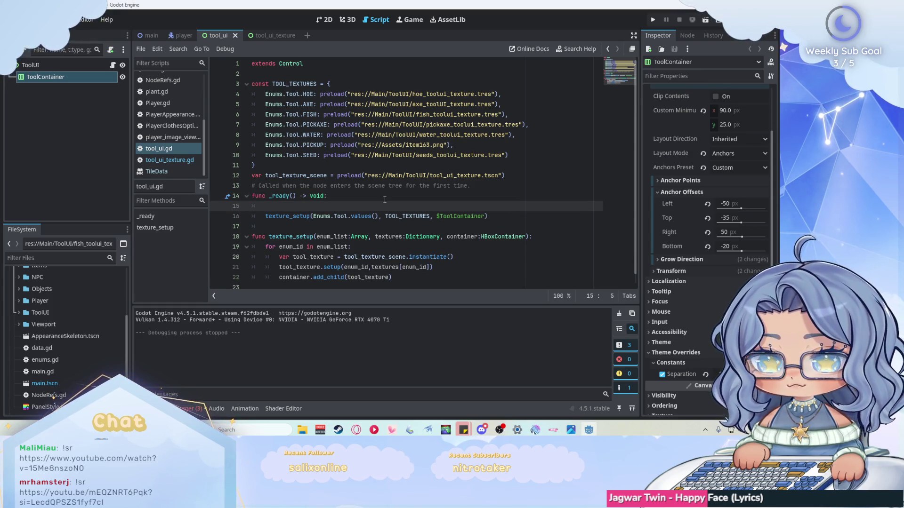
{"action": "mouse_move", "coordinate": [46, 77]}
{"action": "left_mouse_down"}
{"action": "mouse_move", "coordinate": [283, 217]}
{"action": "mouse_move", "coordinate": [318, 207]}
{"action": "left_mouse_up"}
{"action": "type", "text": ".hi"}
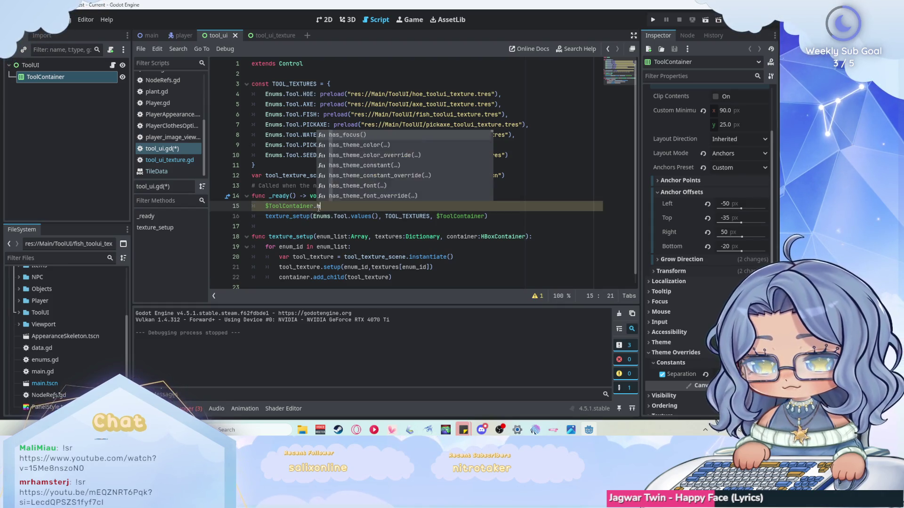
{"action": "key", "text": "Return"}
{"action": "key", "text": "Right"}
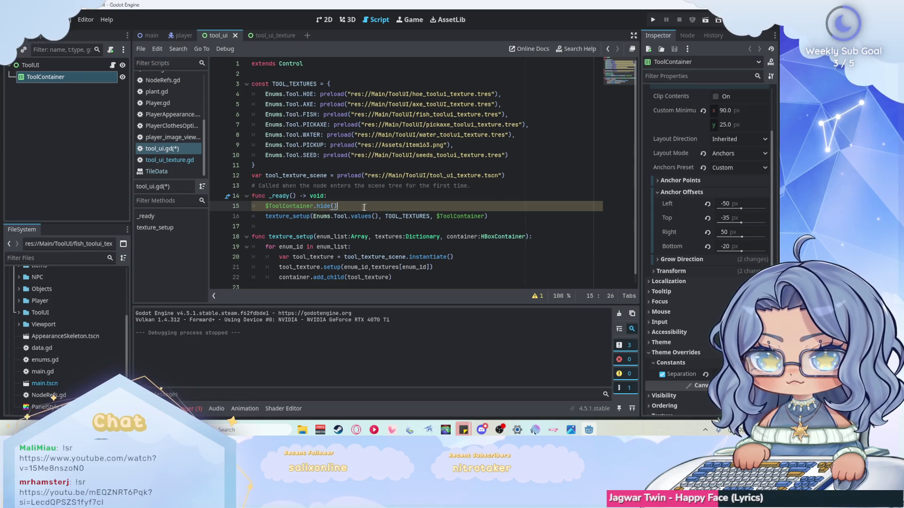
{"action": "key", "text": "ctrl+s"}
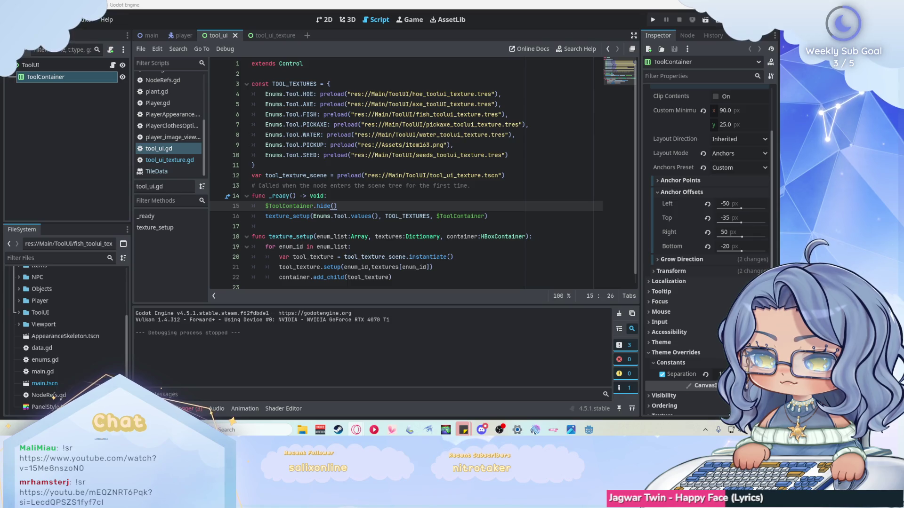
{"action": "scroll", "coordinate": [430, 219], "scroll_direction": "down", "scroll_amount": 1}
{"action": "left_click", "coordinate": [449, 268]}
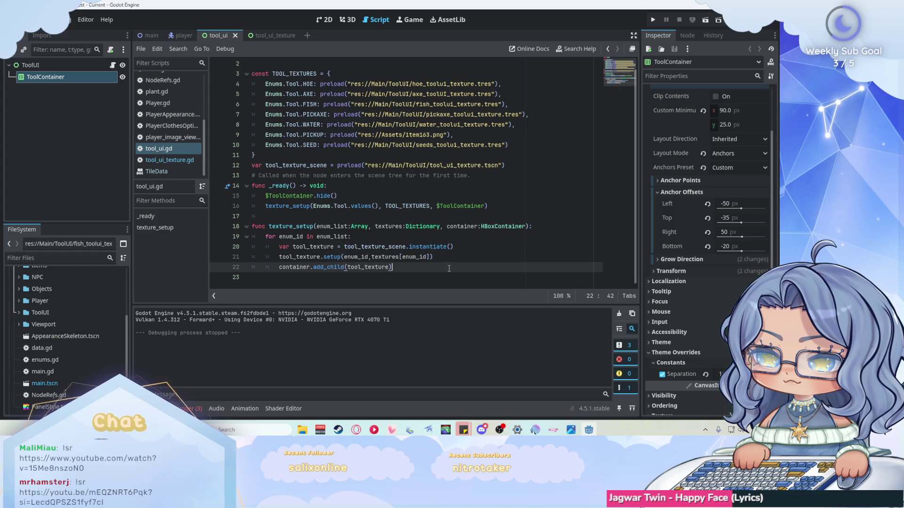
Step: Close player_image_viewport, the TileData docs, another unneeded script and data.gd
{"action": "right_click", "coordinate": [168, 138]}
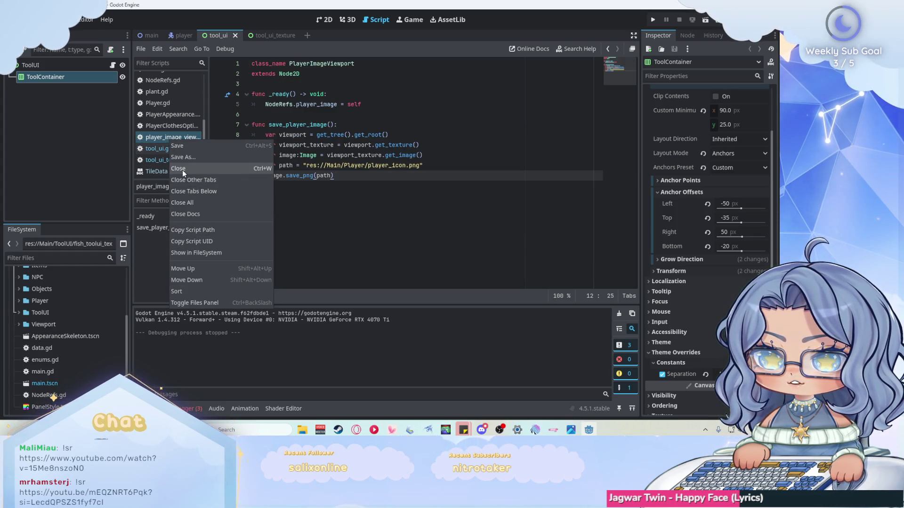
{"action": "left_click", "coordinate": [182, 169]}
{"action": "right_click", "coordinate": [178, 171]}
{"action": "left_click", "coordinate": [184, 177]}
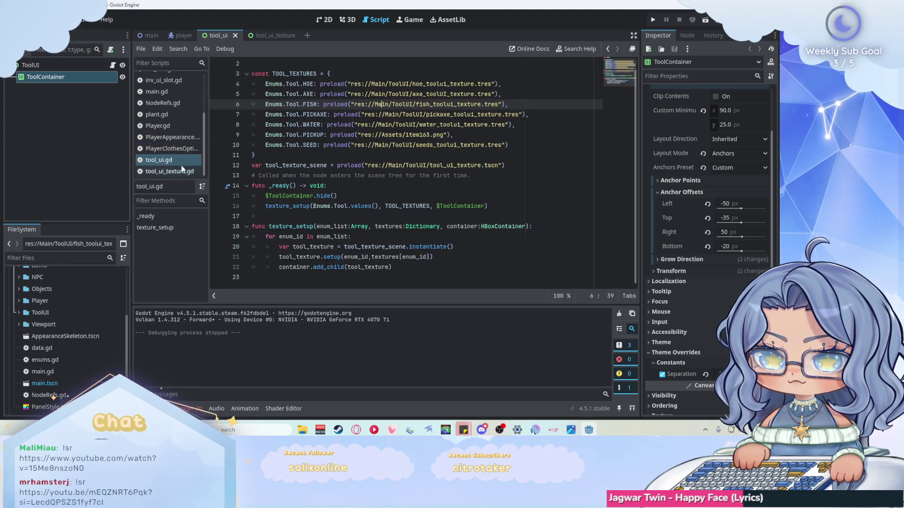
{"action": "scroll", "coordinate": [182, 142], "scroll_direction": "up", "scroll_amount": 3}
{"action": "right_click", "coordinate": [183, 103]}
{"action": "left_click", "coordinate": [174, 86]}
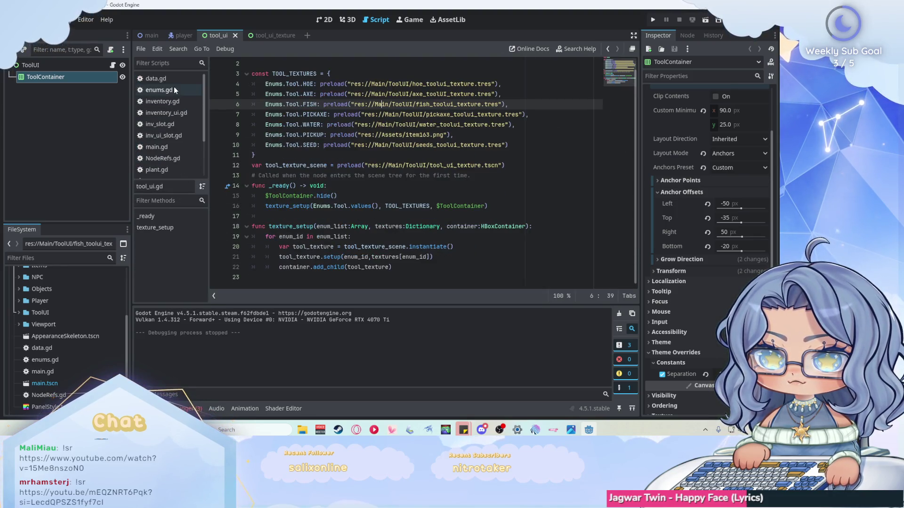
{"action": "right_click", "coordinate": [173, 80]}
{"action": "left_click", "coordinate": [186, 114]}
Step: Close inventory.gd, inventory_ui.gd, inv_slot.gd and inv_ui_slot.gd
{"action": "left_click", "coordinate": [175, 90]}
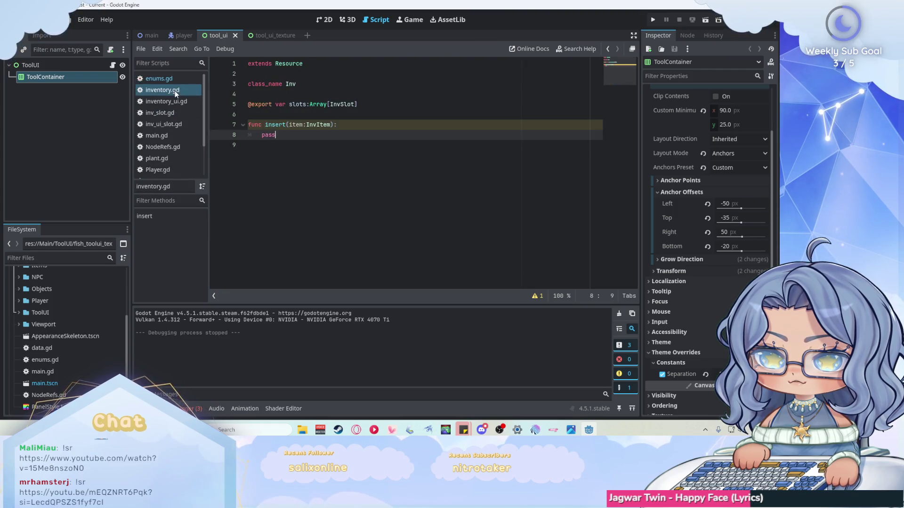
{"action": "right_click", "coordinate": [174, 91]}
{"action": "left_click", "coordinate": [185, 114]}
{"action": "right_click", "coordinate": [175, 89]}
{"action": "left_click", "coordinate": [187, 115]}
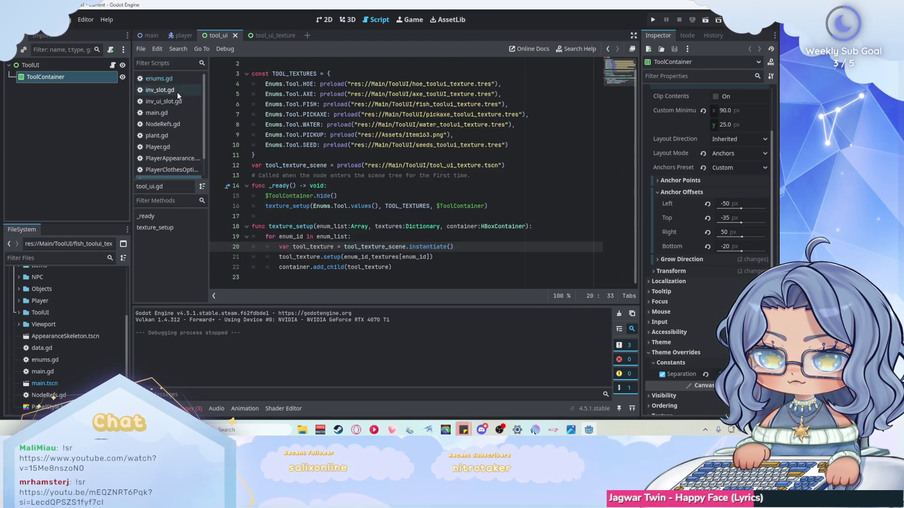
{"action": "right_click", "coordinate": [177, 92]}
{"action": "left_click", "coordinate": [187, 115]}
{"action": "right_click", "coordinate": [179, 94]}
{"action": "left_click", "coordinate": [186, 116]}
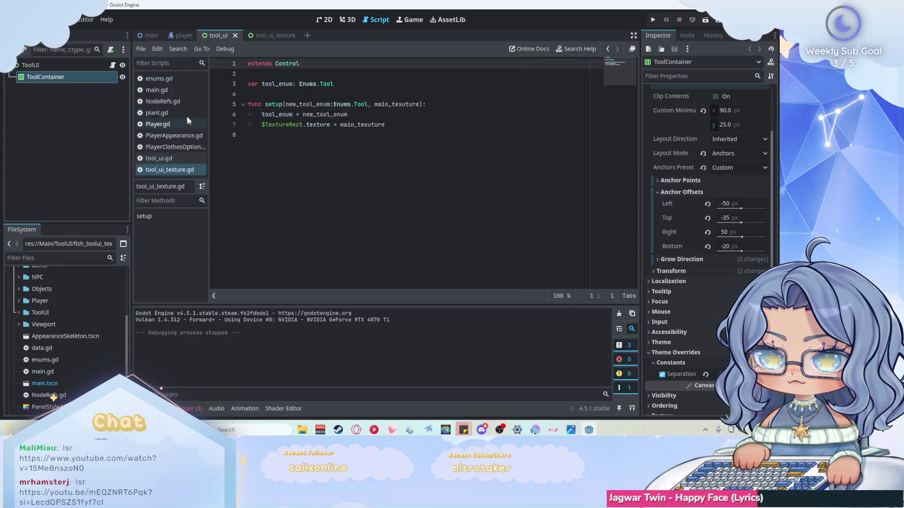
Step: Close NodeRefs.gd, plant.gd and the player appearance and clothes scripts, then show Player.gd
{"action": "right_click", "coordinate": [177, 103]}
{"action": "left_click", "coordinate": [191, 132]}
{"action": "right_click", "coordinate": [179, 104]}
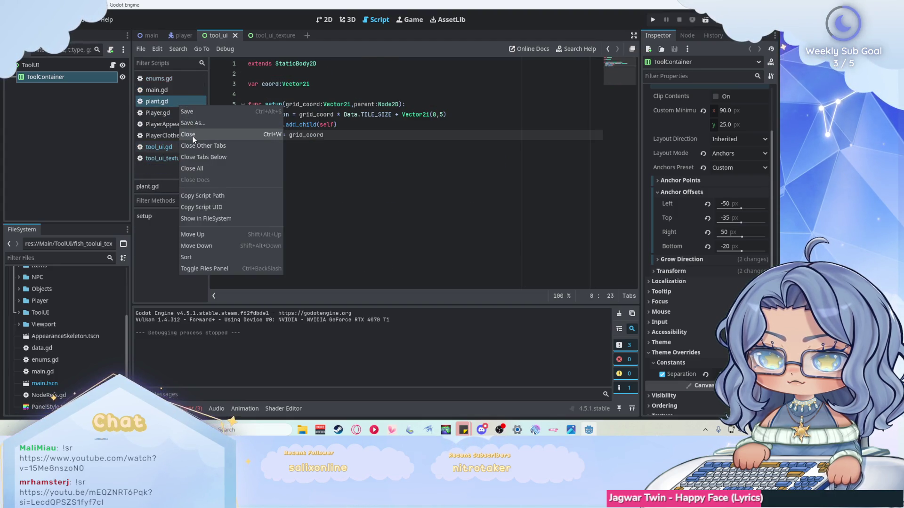
{"action": "left_click", "coordinate": [193, 137]}
{"action": "right_click", "coordinate": [185, 114]}
{"action": "left_click", "coordinate": [204, 146]}
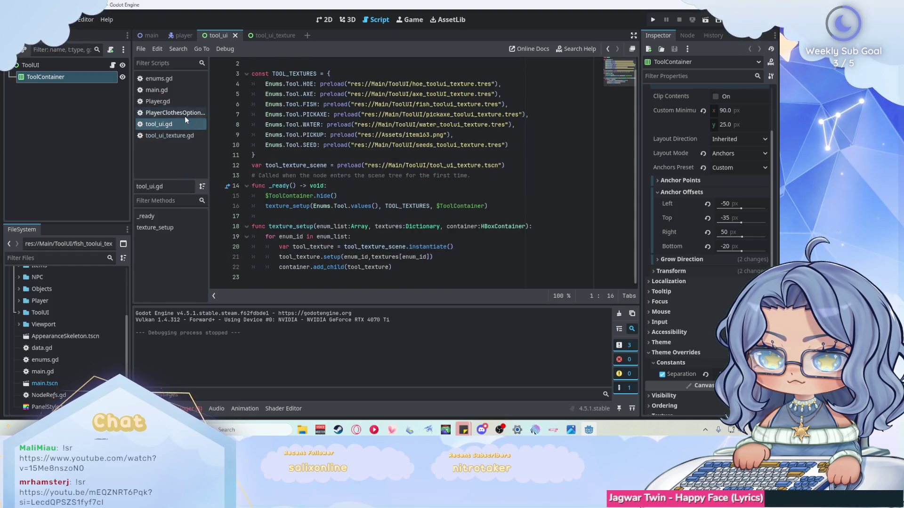
{"action": "right_click", "coordinate": [184, 116]}
{"action": "left_click", "coordinate": [196, 144]}
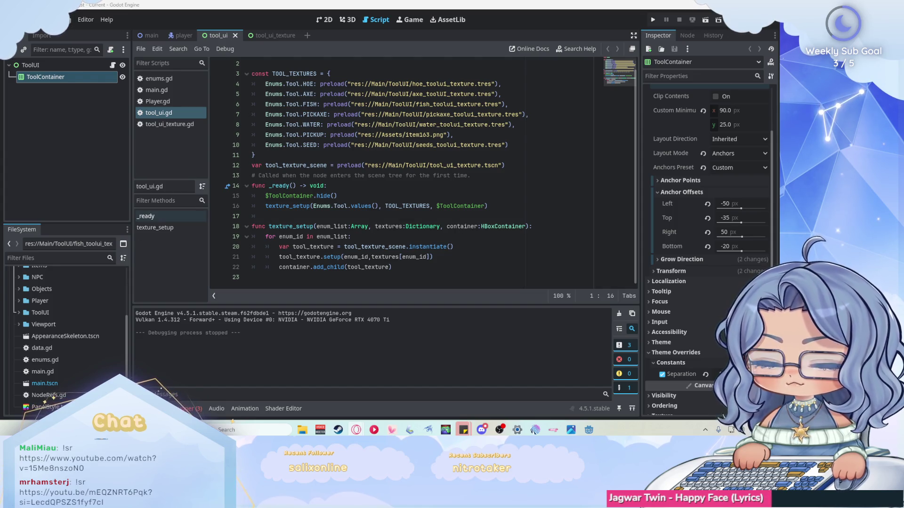
{"action": "left_click", "coordinate": [167, 101]}
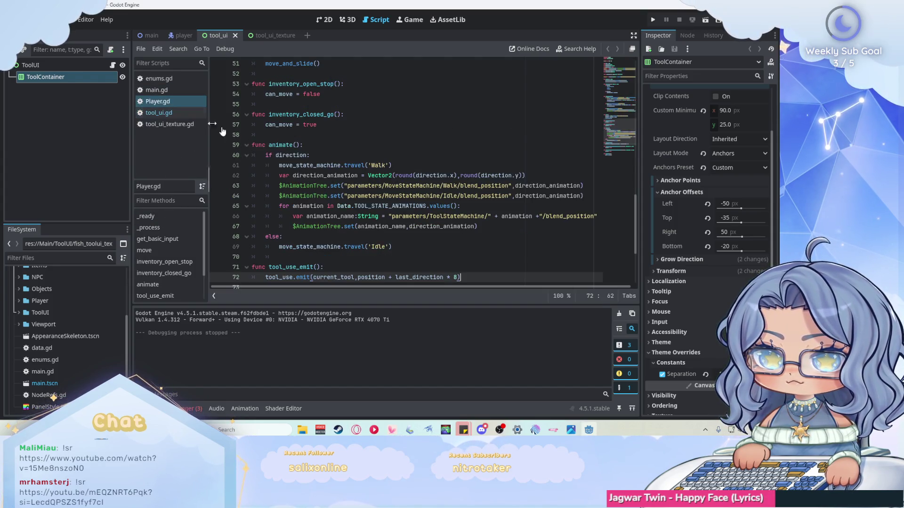
Step: Replace print(current_tool) in Player.gd with $ToolUI.reveal() and save the script
{"action": "scroll", "coordinate": [404, 159], "scroll_direction": "down", "scroll_amount": 6}
{"action": "scroll", "coordinate": [404, 158], "scroll_direction": "up", "scroll_amount": 6}
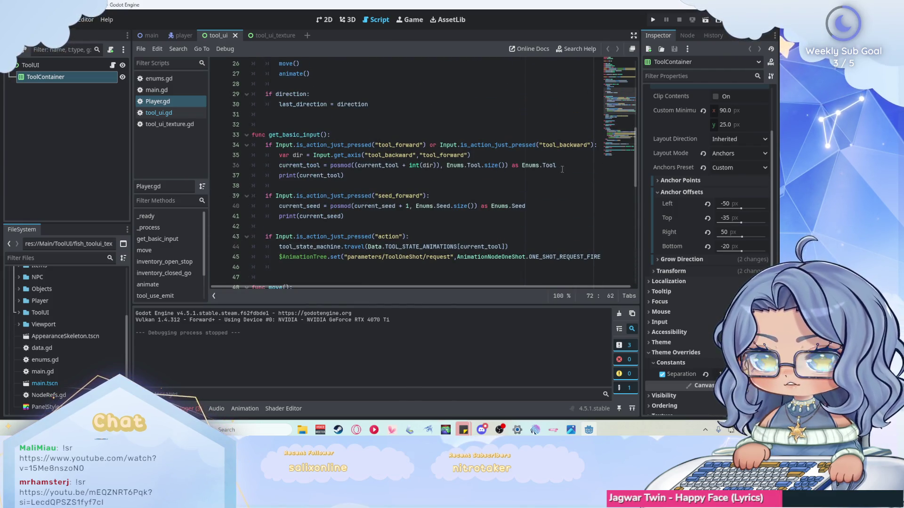
{"action": "left_click", "coordinate": [456, 177]}
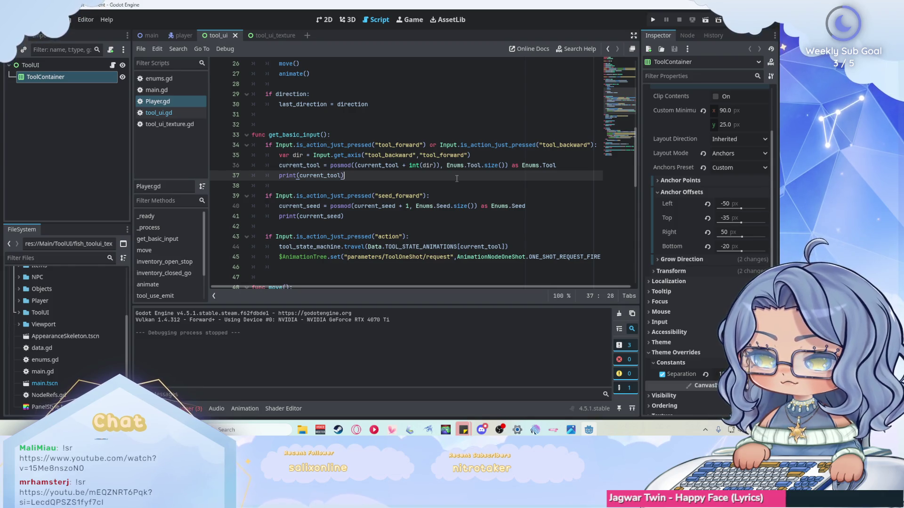
{"action": "left_click_drag", "start_coordinate": [346, 177], "coordinate": [279, 178]}
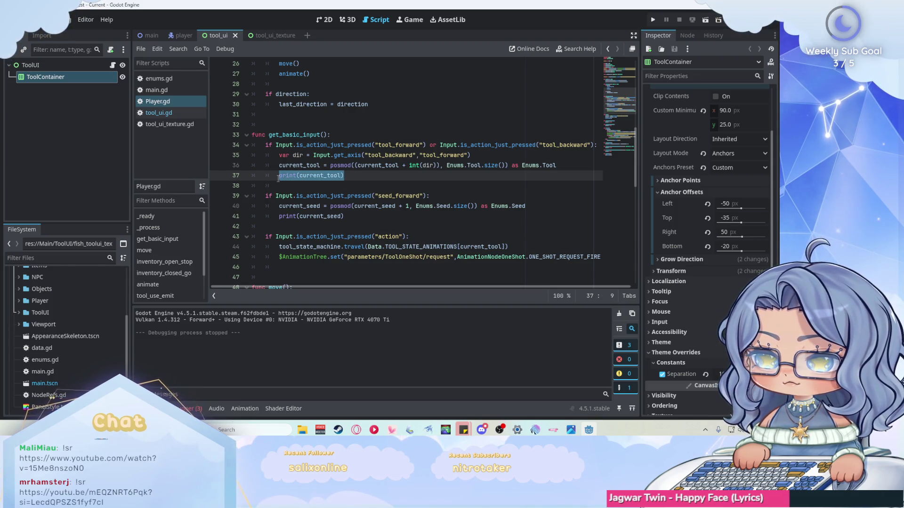
{"action": "mouse_move", "coordinate": [278, 178]}
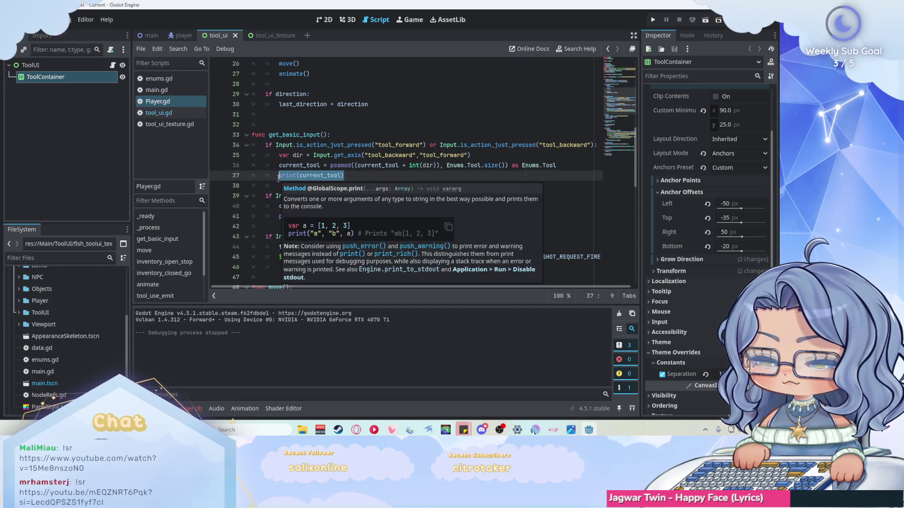
{"action": "left_click", "coordinate": [176, 37]}
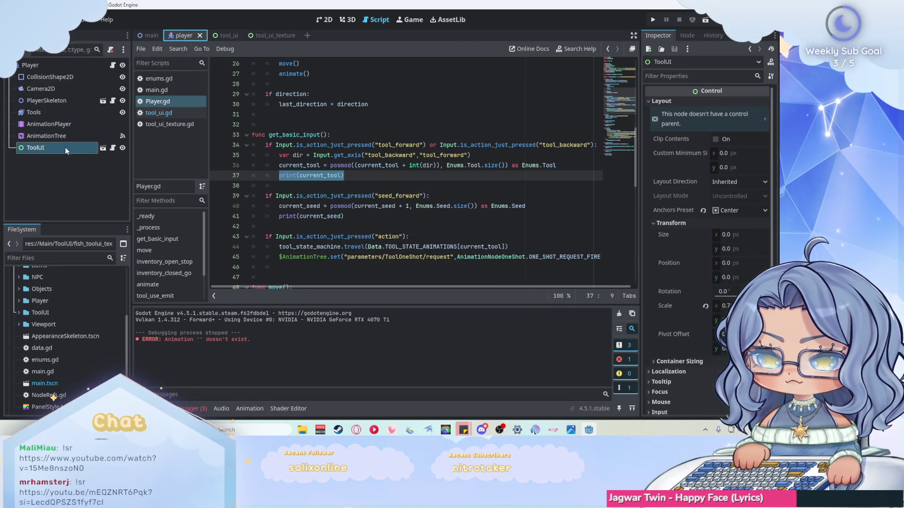
{"action": "left_click_drag", "start_coordinate": [65, 147], "coordinate": [349, 178]}
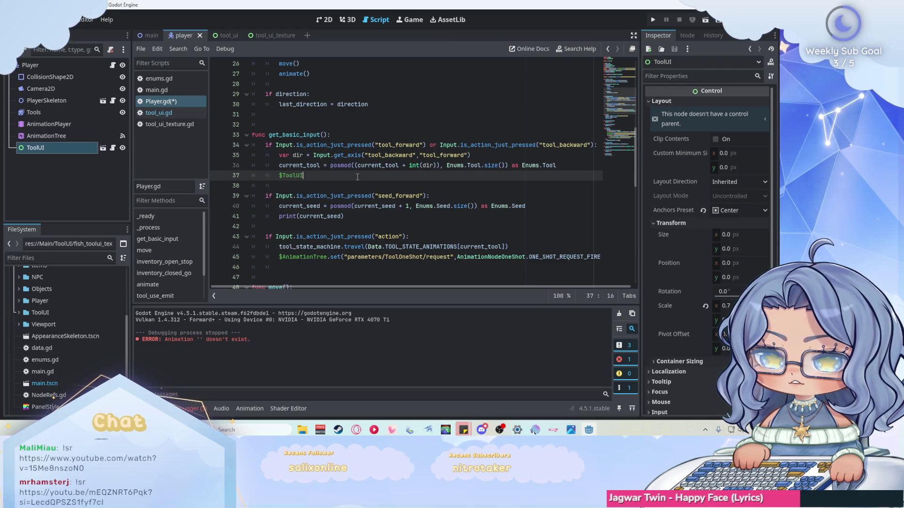
{"action": "type", "text": ".r"}
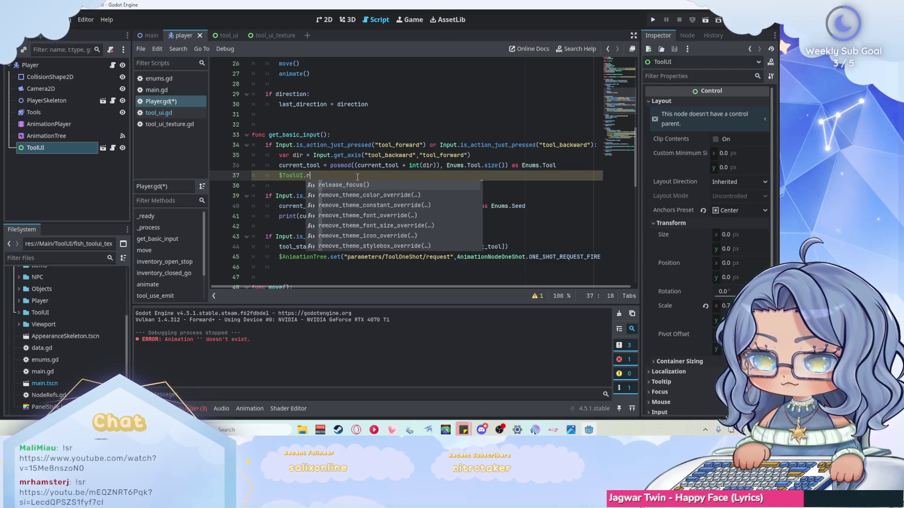
{"action": "type", "text": "eveal("}
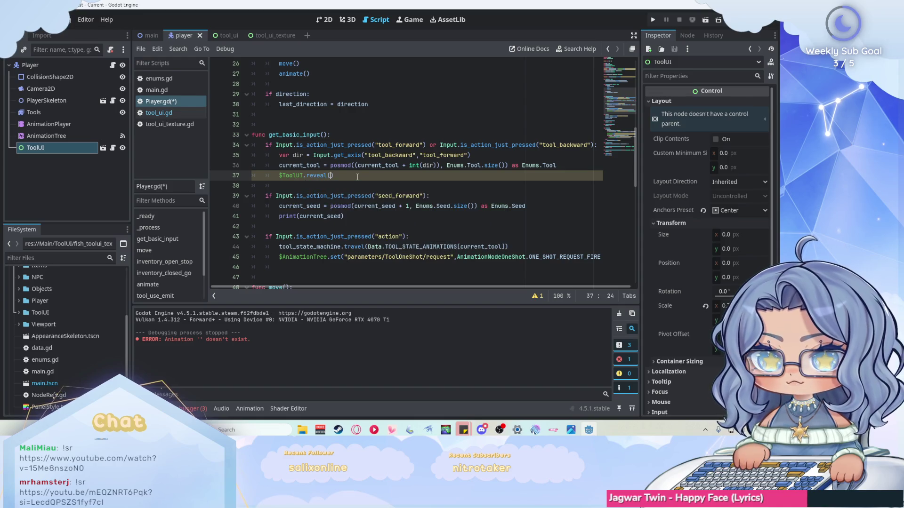
{"action": "key", "text": "ctrl+s"}
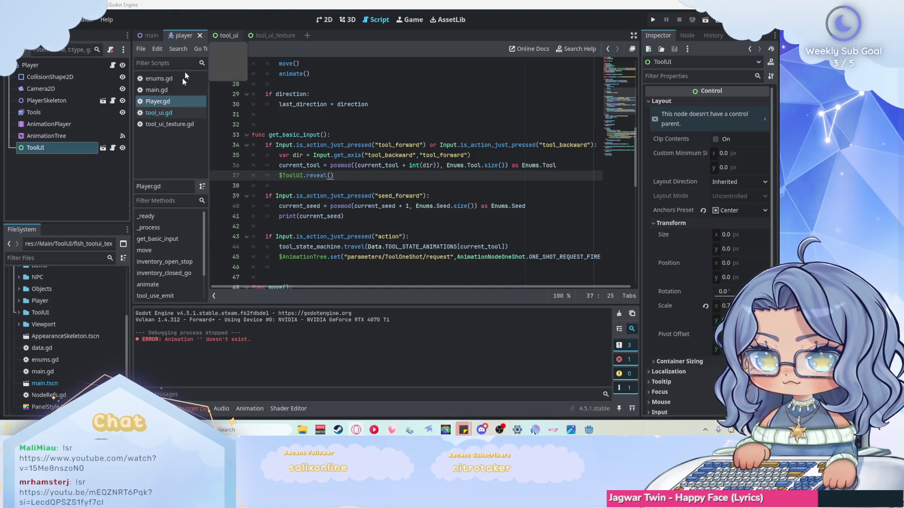
Step: Add a func reveal(): stub with a pass body at the end of tool_ui.gd
{"action": "left_click", "coordinate": [172, 113]}
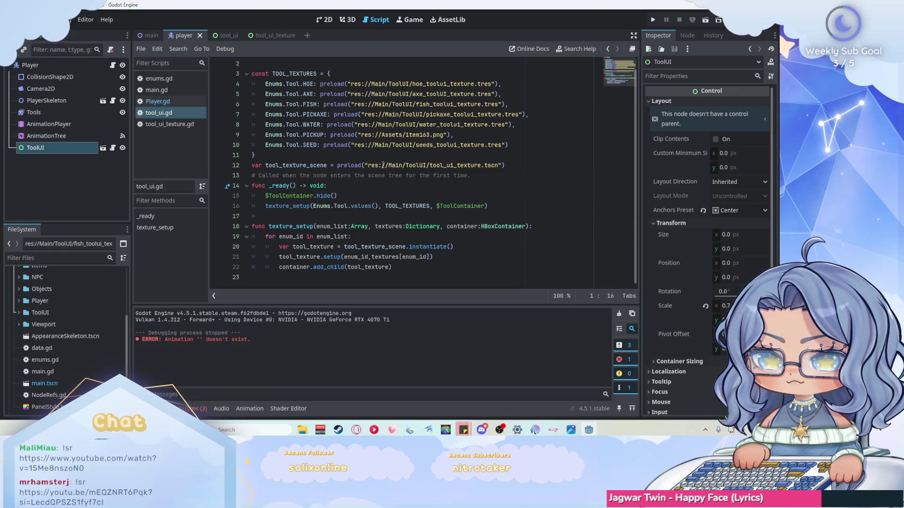
{"action": "left_click", "coordinate": [440, 273]}
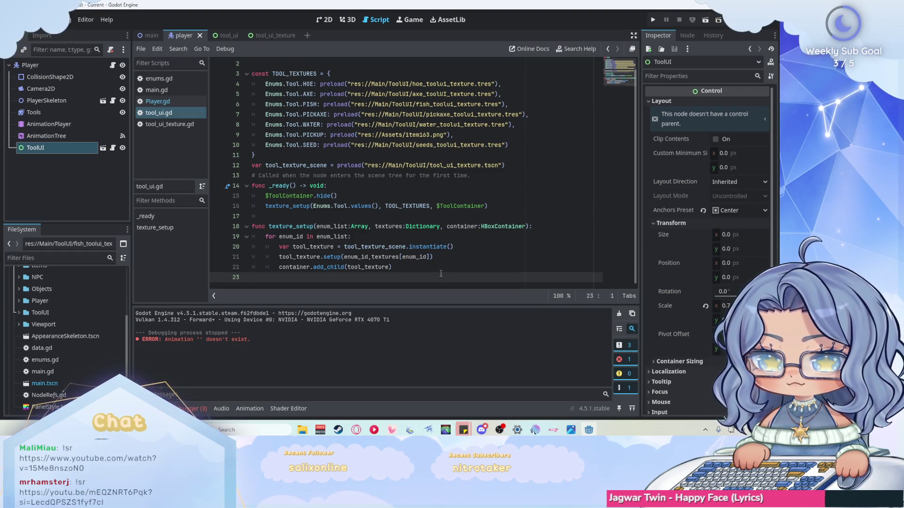
{"action": "key", "text": "BackSpace"}
{"action": "key", "text": "Return"}
{"action": "key", "text": "Return"}
{"action": "key", "text": "BackSpace"}
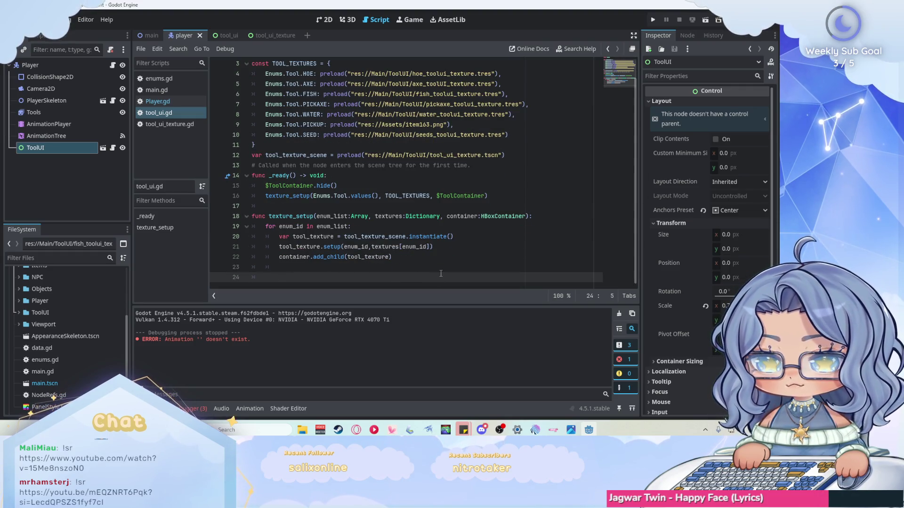
{"action": "type", "text": "fun"}
{"action": "key", "text": "BackSpace"}
{"action": "type", "text": "func re"}
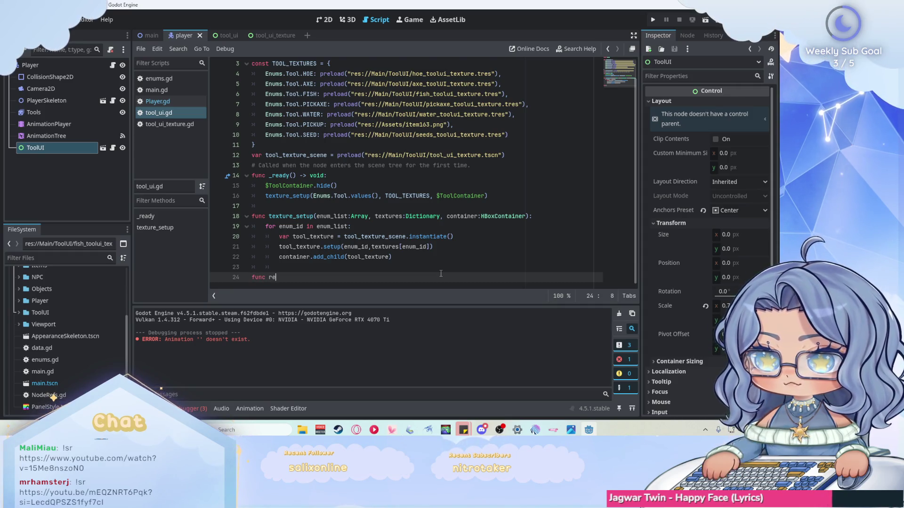
{"action": "type", "text": "veal("}
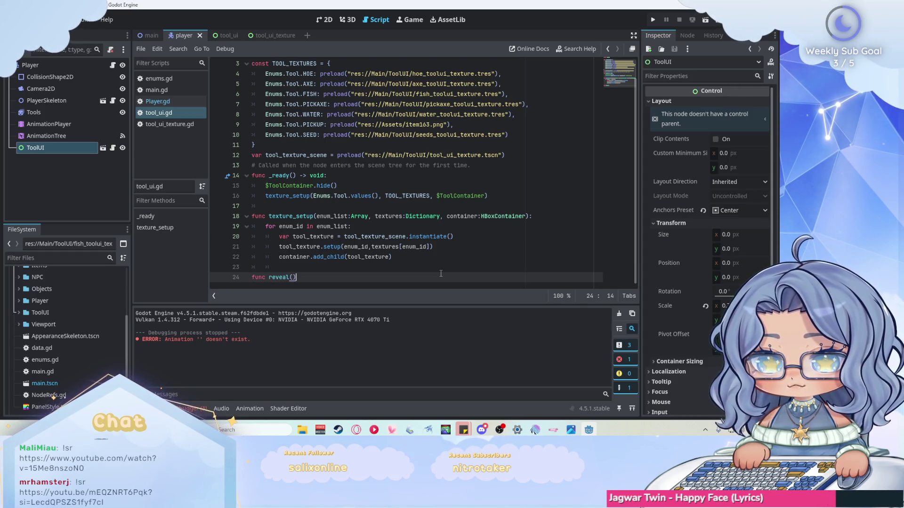
{"action": "type", "text": "):"}
{"action": "key", "text": "Return"}
{"action": "type", "text": "pass"}
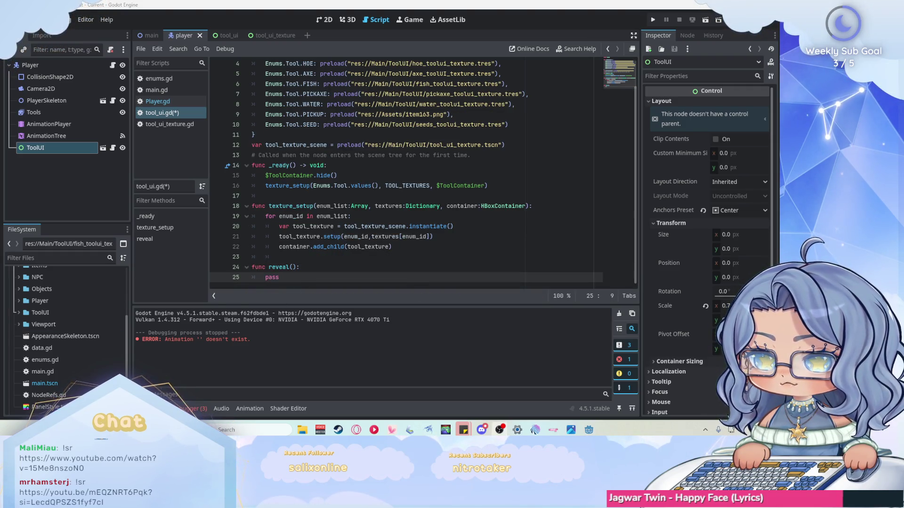
Step: Replace pass in reveal() with $ToolContainer.show(), copied from the _ready hide line, and save
{"action": "double_click", "coordinate": [296, 279]}
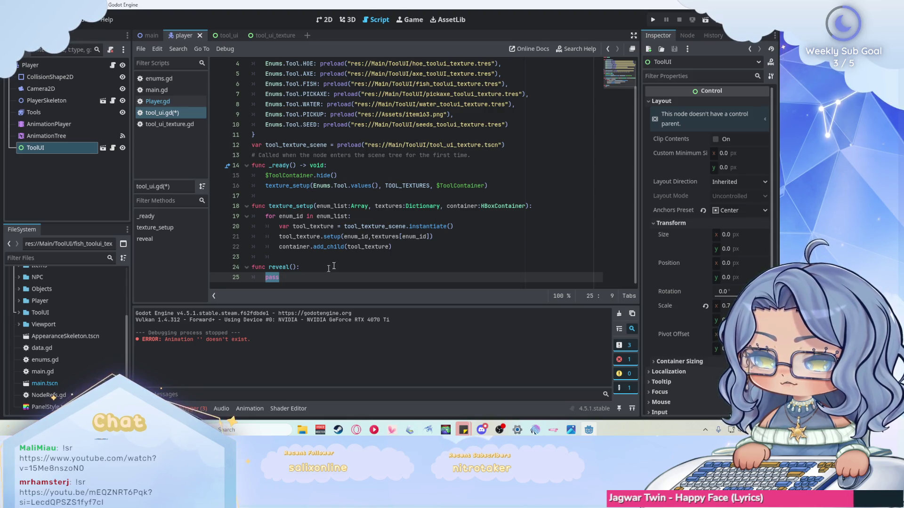
{"action": "left_click", "coordinate": [361, 169]}
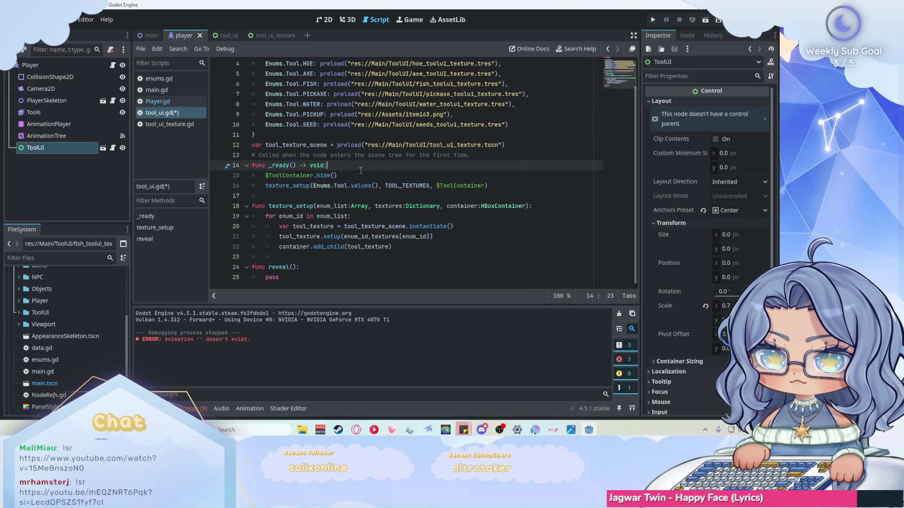
{"action": "left_click_drag", "start_coordinate": [337, 175], "coordinate": [266, 175]}
{"action": "key", "text": "ctrl+c"}
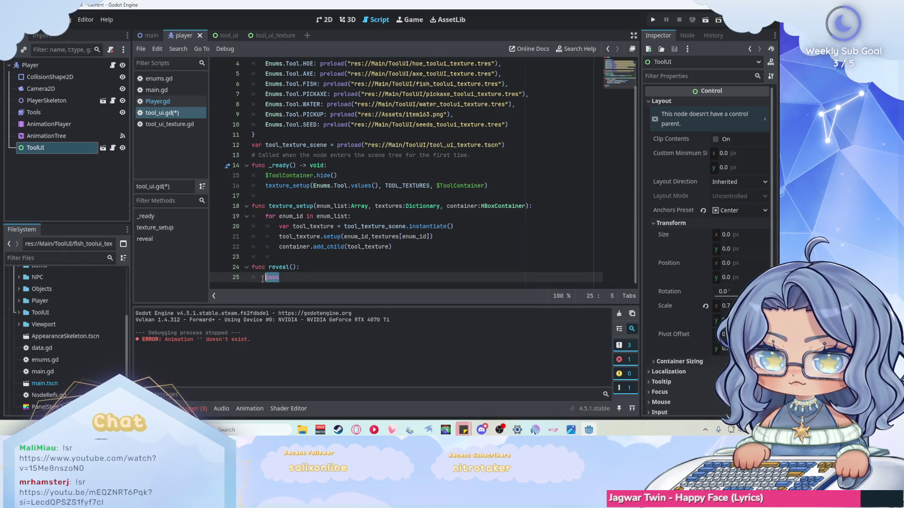
{"action": "double_click", "coordinate": [291, 278]}
{"action": "key", "text": "ctrl+v"}
{"action": "double_click", "coordinate": [318, 278]}
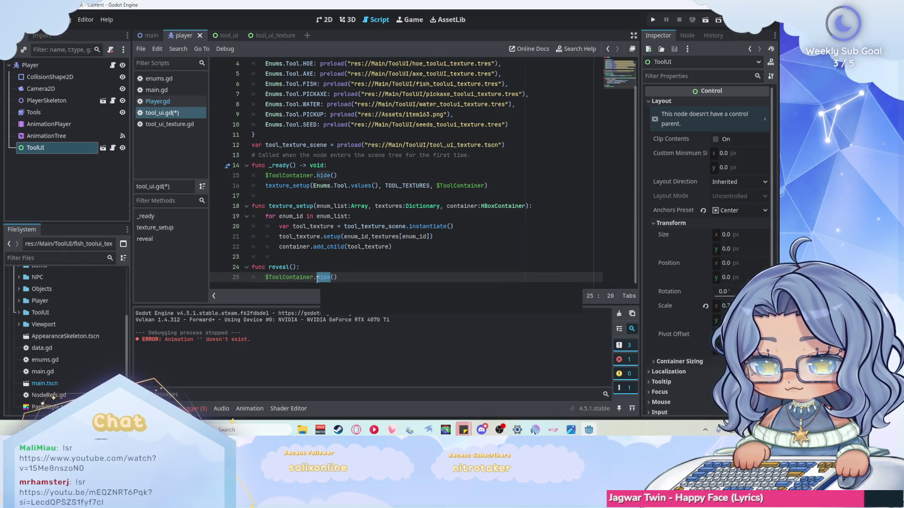
{"action": "type", "text": "show"}
{"action": "key", "text": "Return"}
{"action": "key", "text": "ctrl+s"}
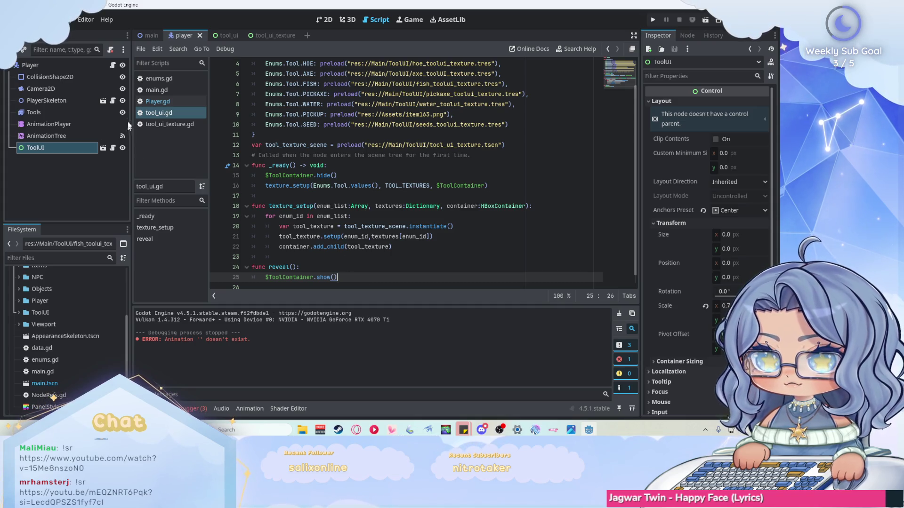
{"action": "left_click", "coordinate": [221, 36]}
Step: Add a Timer child under ToolUI, rename it HideTimer, and enable One Shot
{"action": "right_click", "coordinate": [46, 66]}
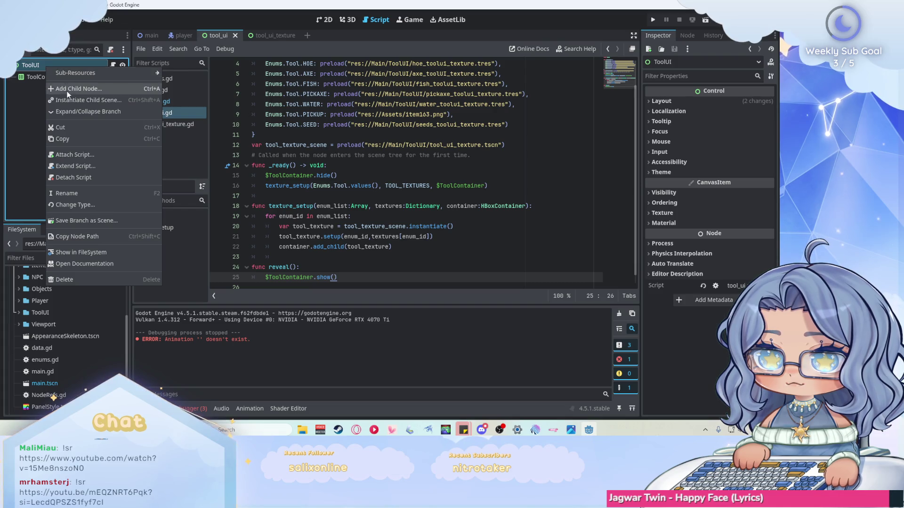
{"action": "left_click", "coordinate": [67, 92]}
{"action": "type", "text": "timer"}
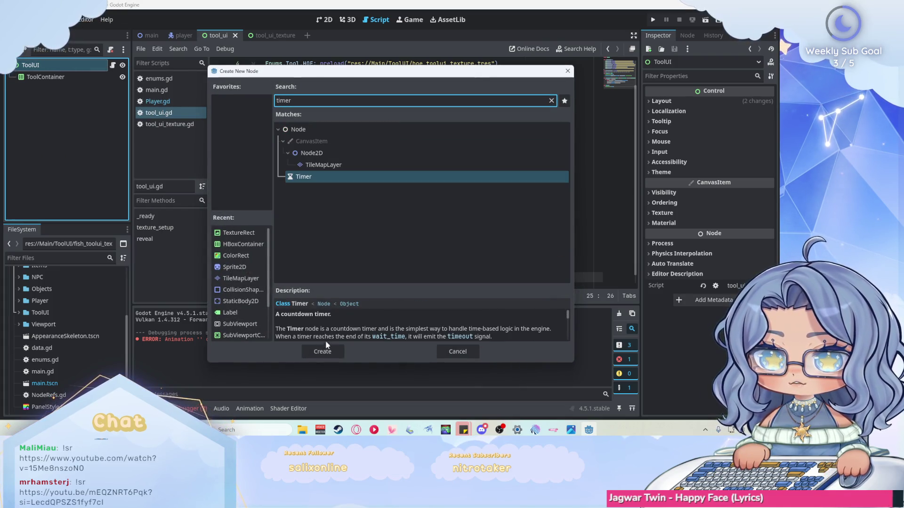
{"action": "left_click", "coordinate": [324, 350]}
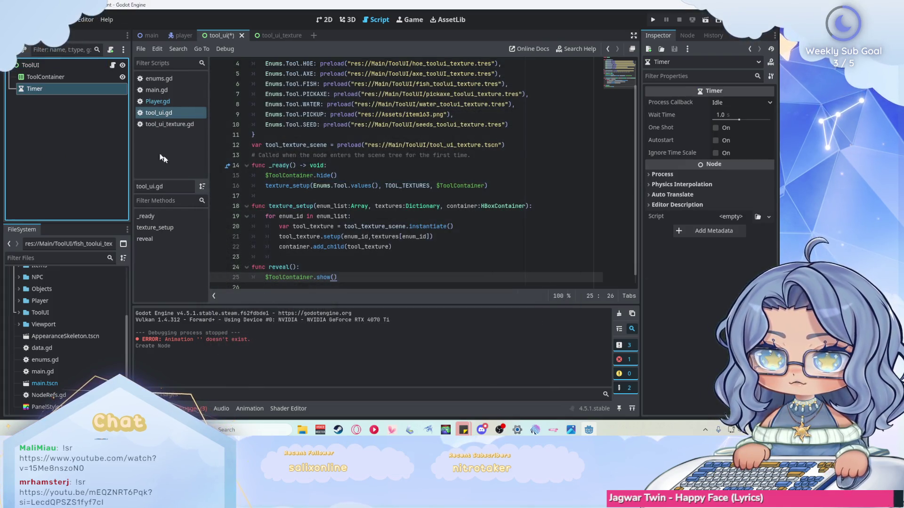
{"action": "double_click", "coordinate": [59, 89]}
{"action": "type", "text": "HideTimer"}
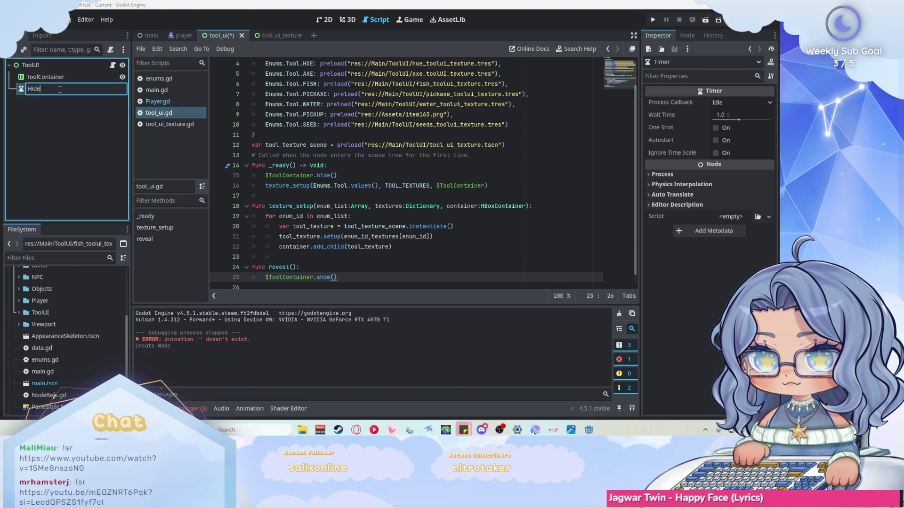
{"action": "key", "text": "Return"}
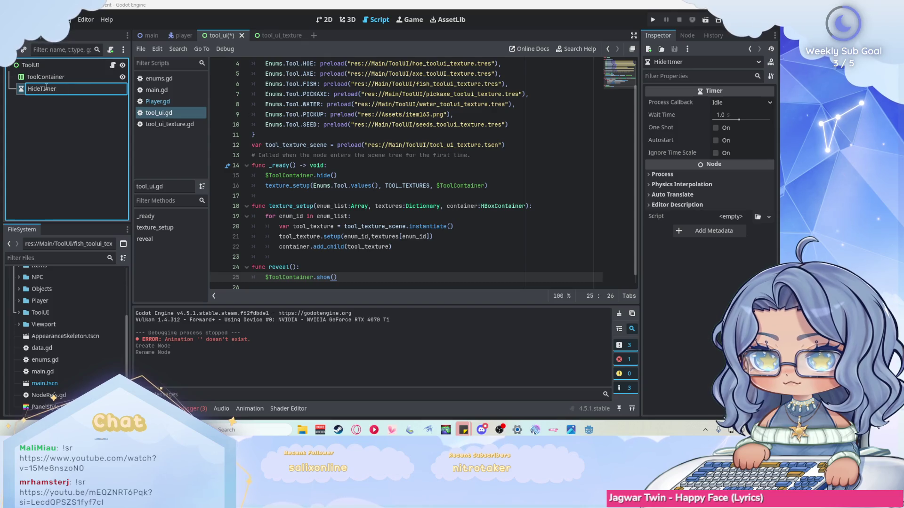
{"action": "key", "text": "Return"}
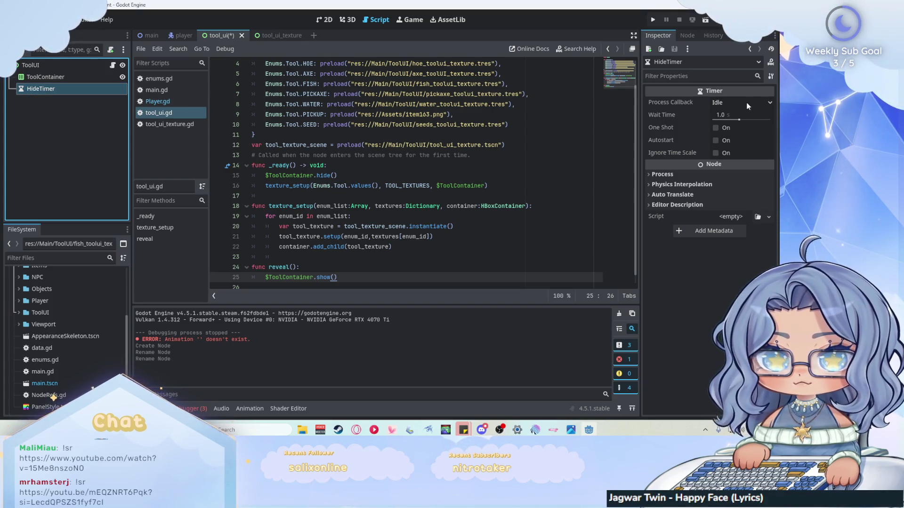
{"action": "left_click", "coordinate": [714, 128]}
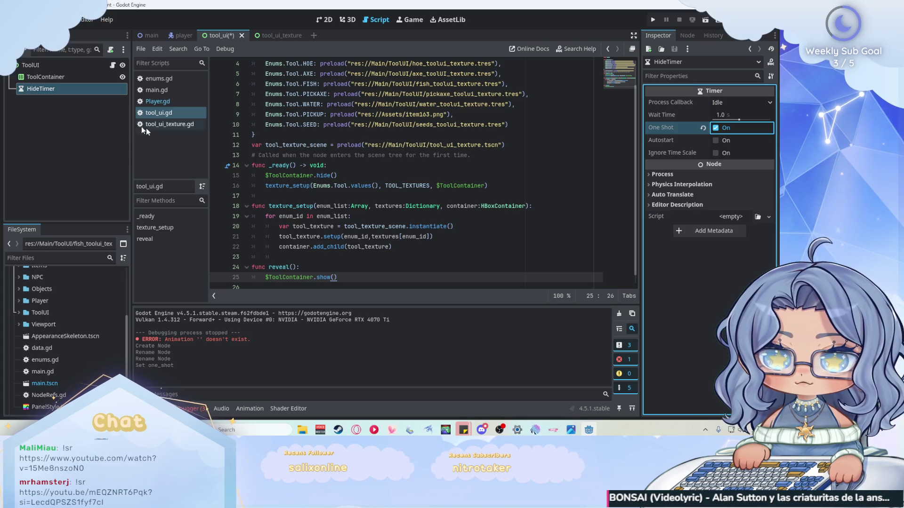
Step: Connect HideTimer's timeout signal to a new _on_hide_timer_timeout function in tool_ui.gd
{"action": "left_click", "coordinate": [687, 36]}
{"action": "right_click", "coordinate": [675, 89]}
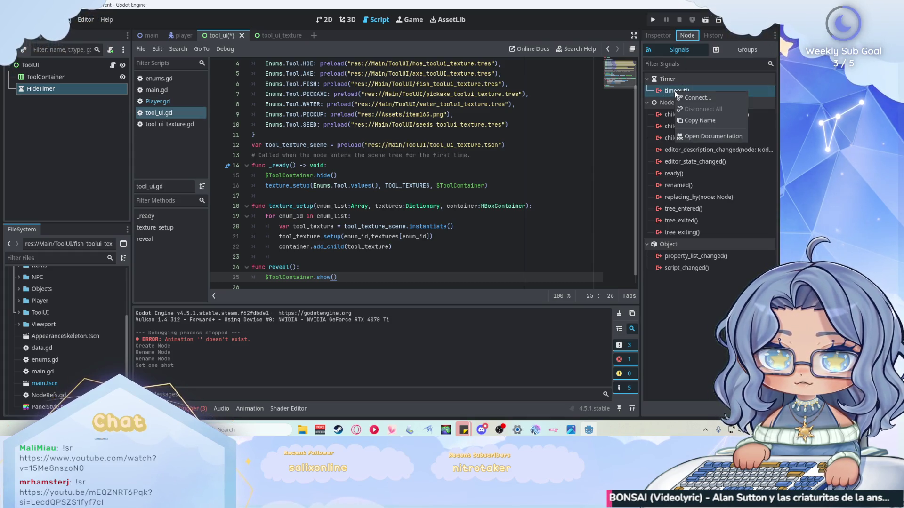
{"action": "left_click", "coordinate": [692, 99]}
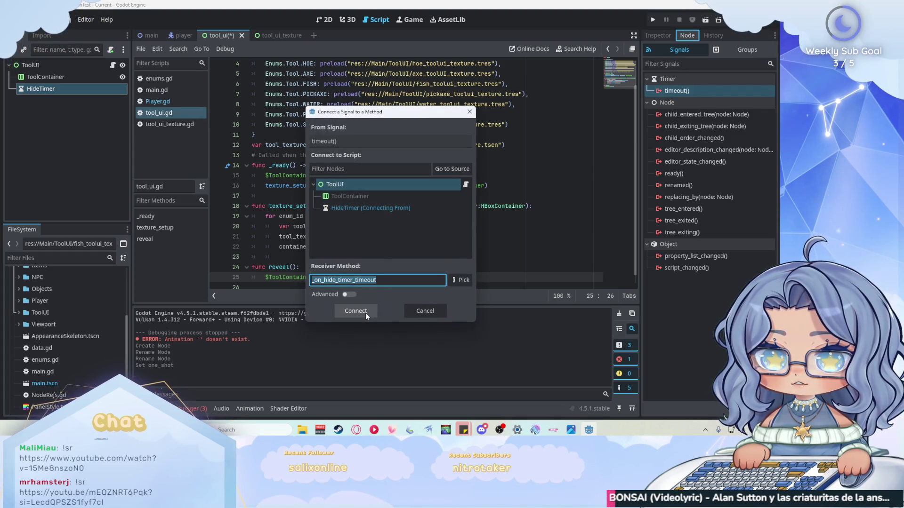
{"action": "left_click", "coordinate": [365, 312]}
{"action": "left_click", "coordinate": [268, 248]}
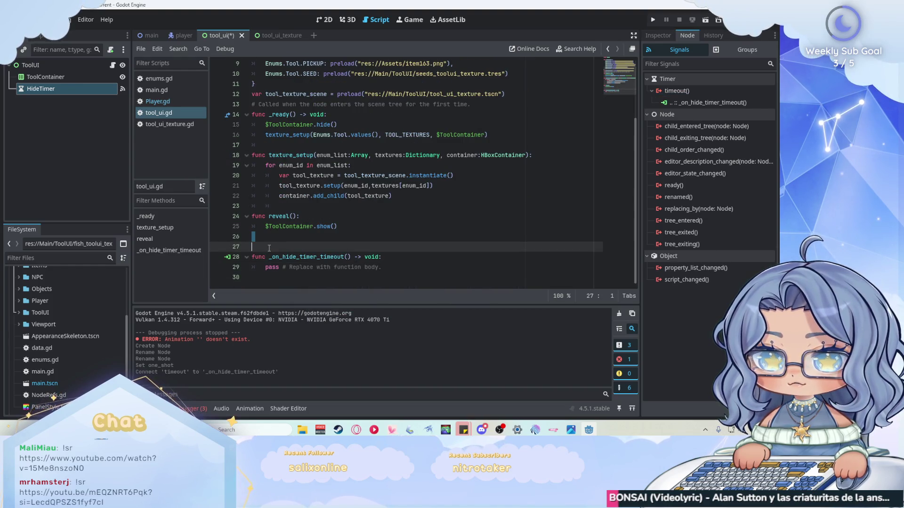
Step: Replace pass in _on_hide_timer_timeout with $ToolContainer.hide() from _ready, and save tool_ui.gd
{"action": "key", "text": "BackSpace"}
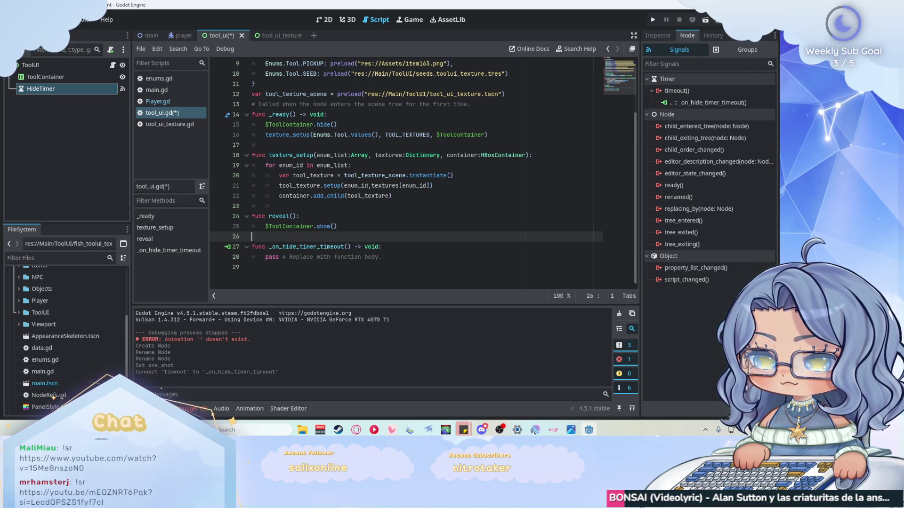
{"action": "left_click", "coordinate": [344, 124]}
{"action": "left_click_drag", "start_coordinate": [344, 124], "coordinate": [264, 125]}
{"action": "left_click_drag", "start_coordinate": [382, 257], "coordinate": [252, 258]}
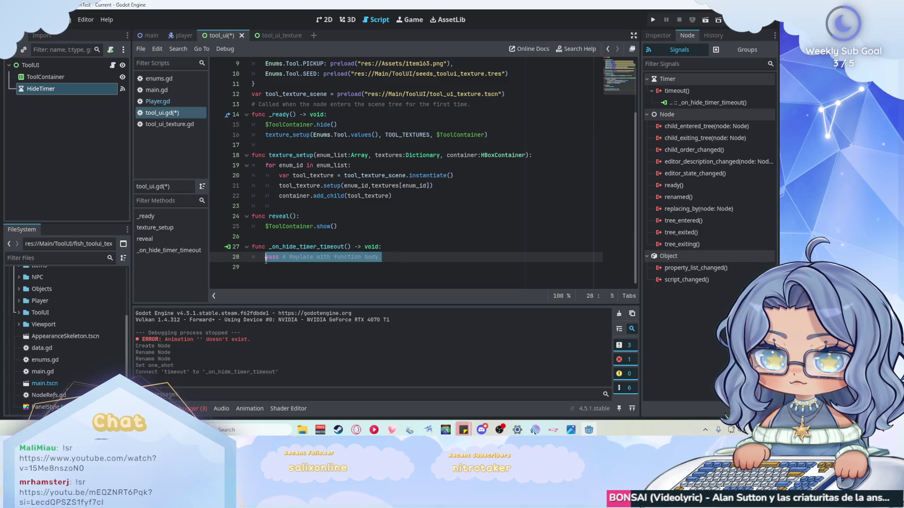
{"action": "key", "text": "ctrl+v"}
{"action": "key", "text": "ctrl+s"}
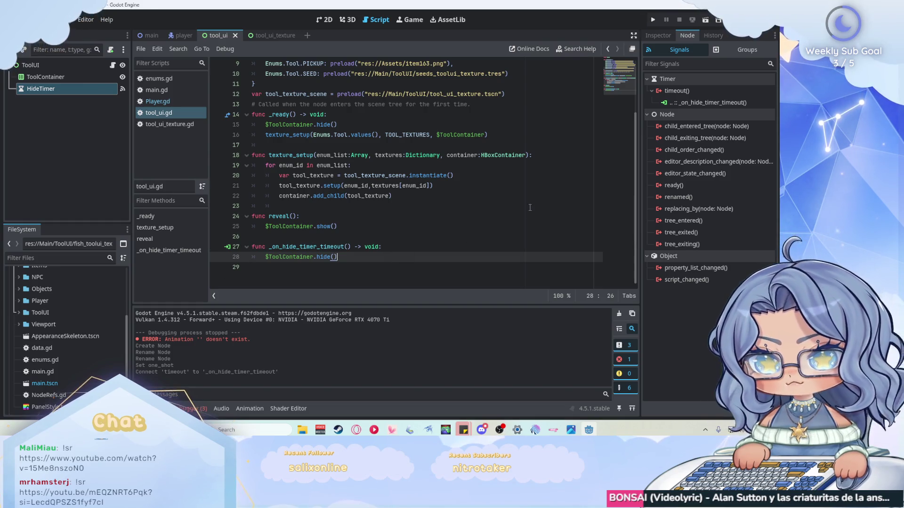
Step: Run the game, walk the player north to see the seven-tool hotbar, then stop it
{"action": "left_click", "coordinate": [654, 24]}
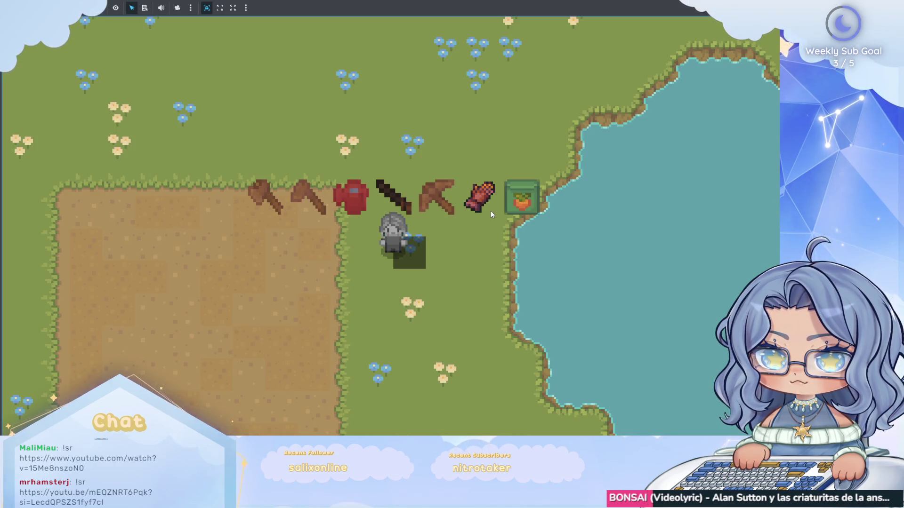
{"action": "key", "text": "w"}
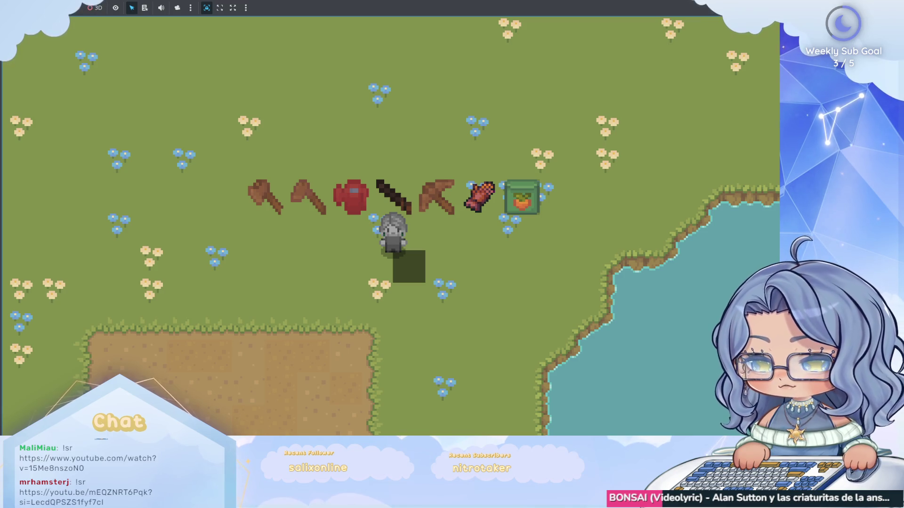
{"action": "key", "text": "F8"}
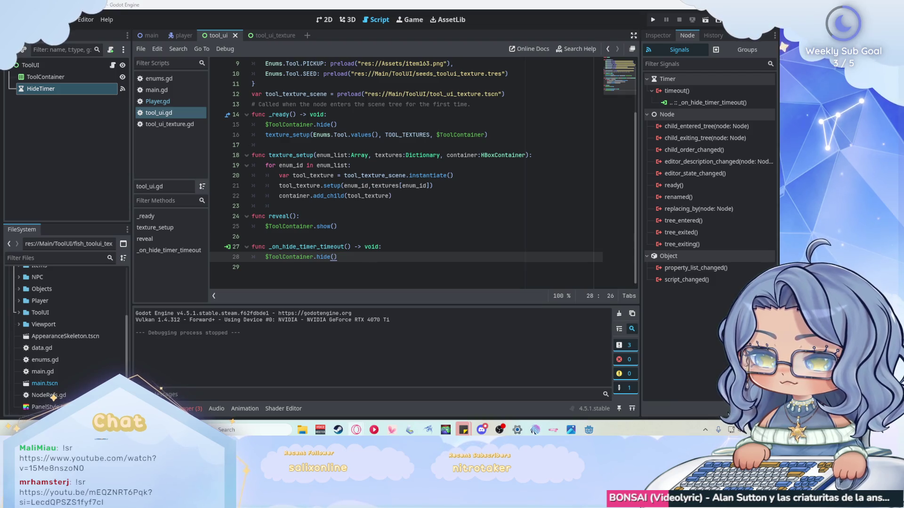
Step: Add $HideTimer.start() as the first line of reveal(), save, and launch the game
{"action": "left_click", "coordinate": [335, 216]}
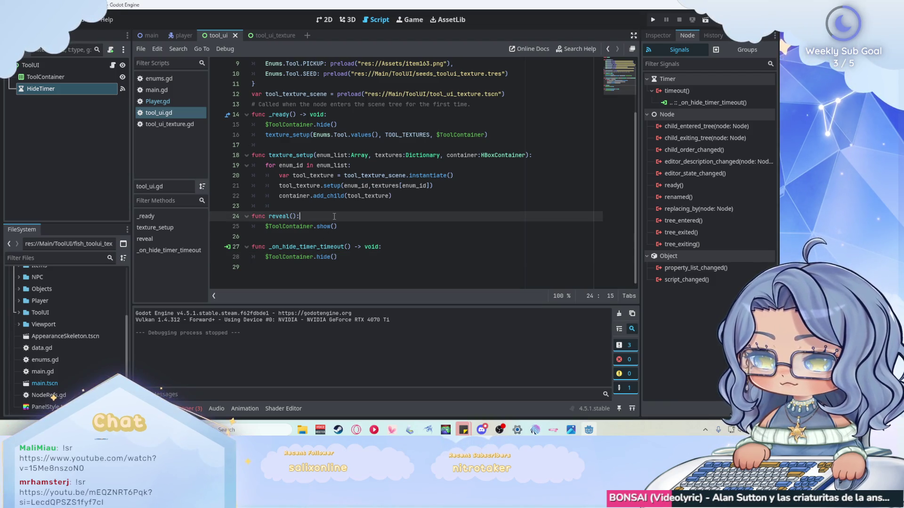
{"action": "key", "text": "Return"}
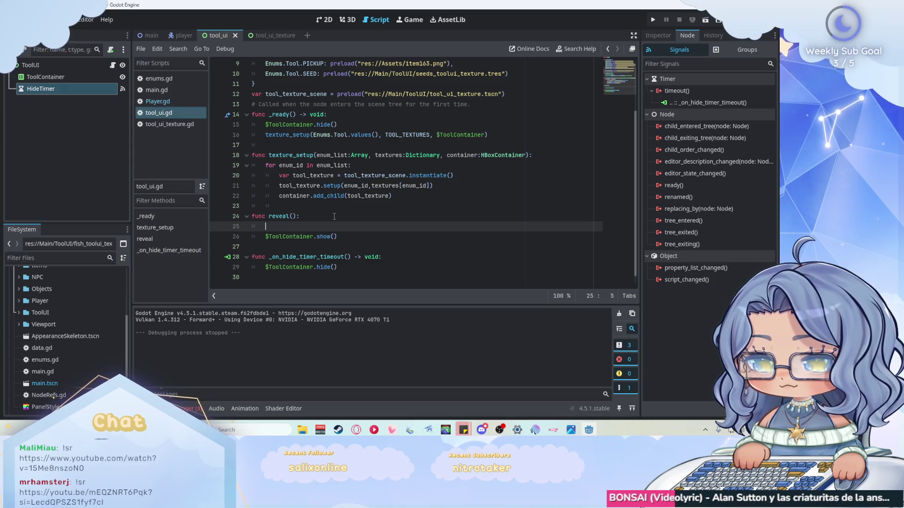
{"action": "type", "text": "$Hie"}
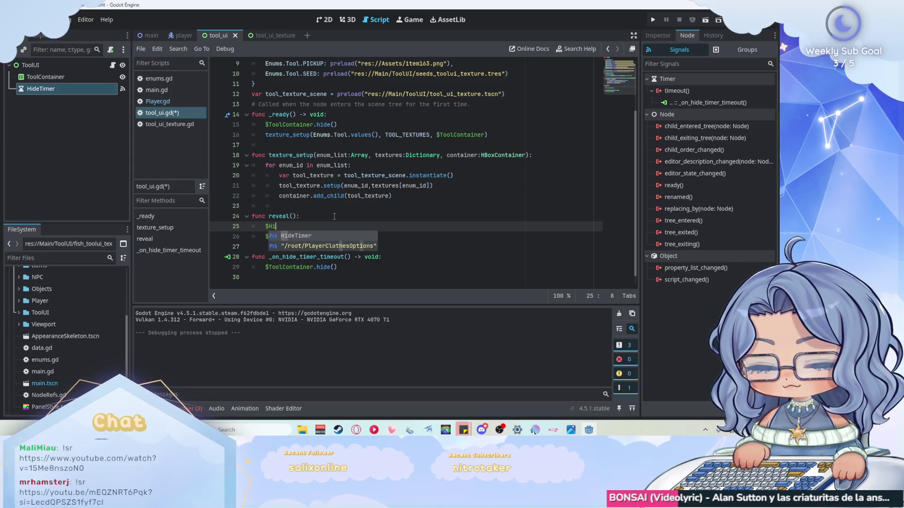
{"action": "key", "text": "Return"}
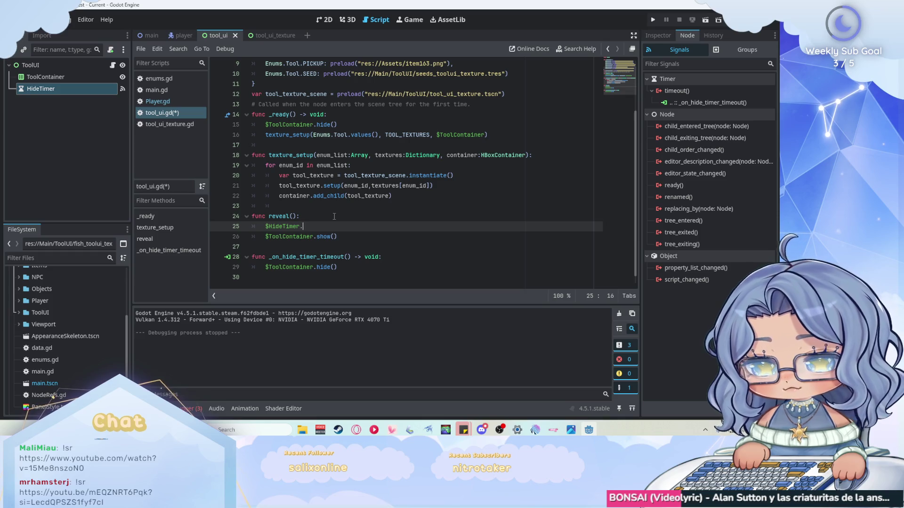
{"action": "type", "text": "start"}
{"action": "key", "text": "Return"}
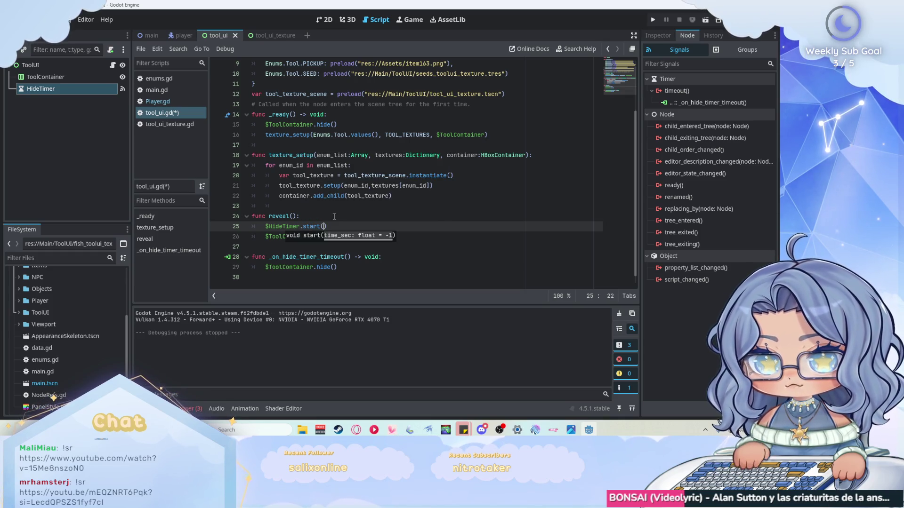
{"action": "left_click", "coordinate": [358, 267]}
{"action": "key", "text": "ctrl+s"}
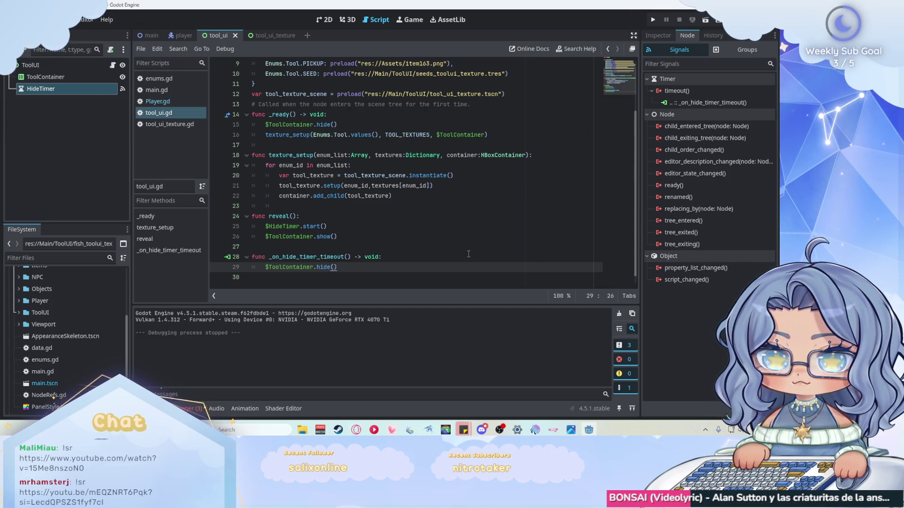
{"action": "left_click", "coordinate": [653, 20]}
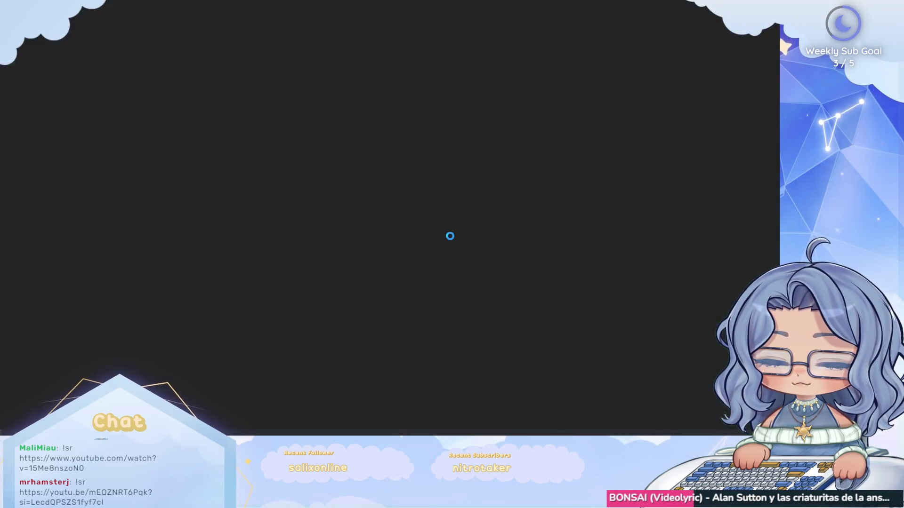
Step: Walk the character around with the arrow keys to watch the tool row, then stop the game
{"action": "key", "text": "Right"}
{"action": "key", "text": "Up"}
{"action": "key", "text": "Left"}
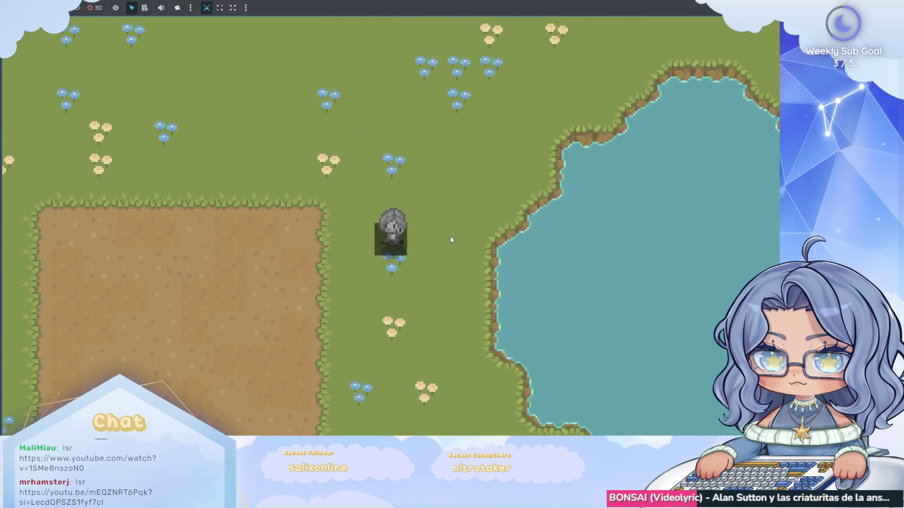
{"action": "key", "text": "Up"}
{"action": "key", "text": "Left"}
{"action": "key", "text": "Down"}
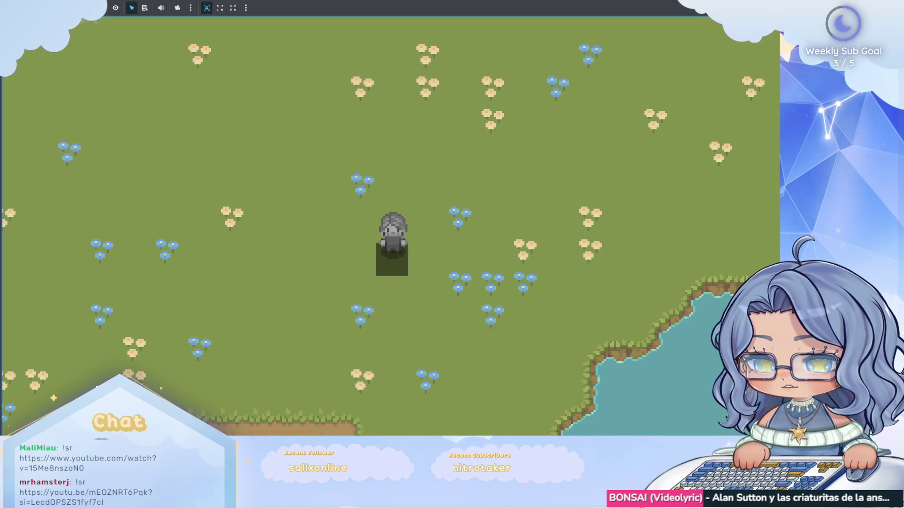
{"action": "key", "text": "F8"}
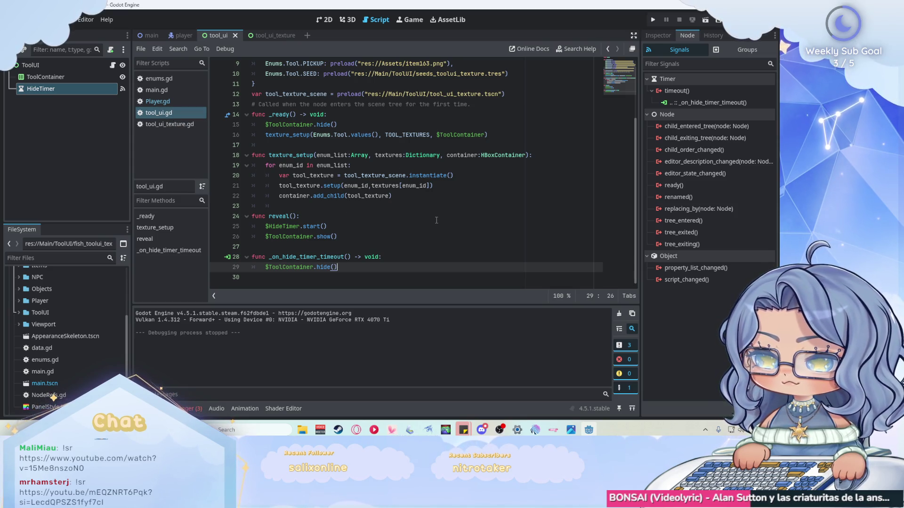
Step: Add a new line after $ToolContainer.show() in reveal() and begin declaring 'var target'
{"action": "left_click", "coordinate": [404, 234]}
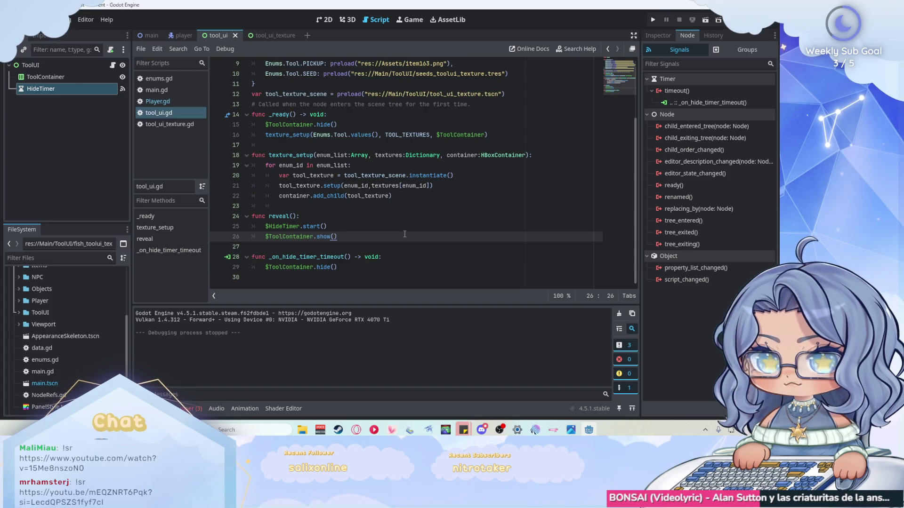
{"action": "key", "text": "Return"}
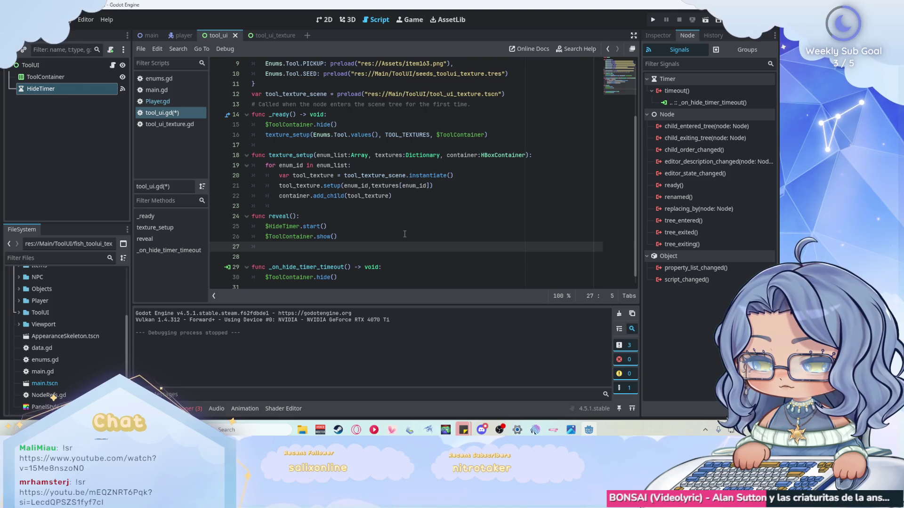
{"action": "type", "text": "var target"}
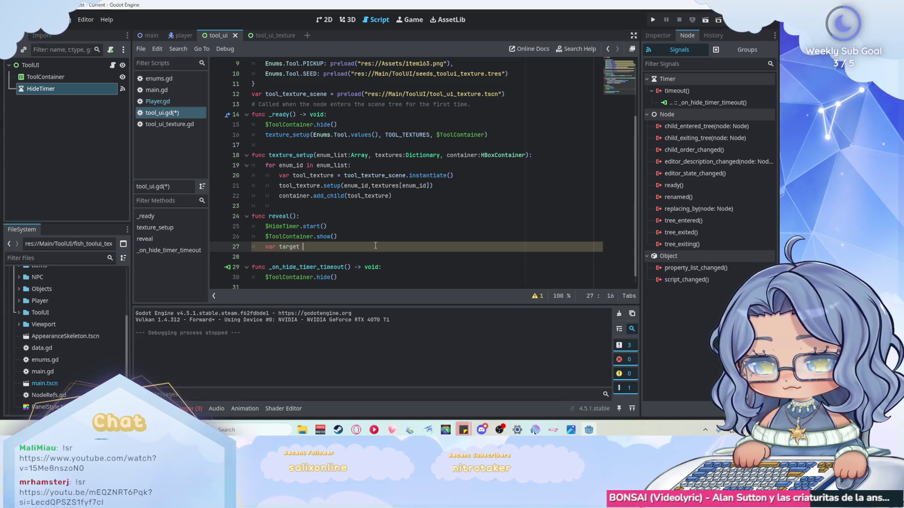
Step: Set target to get_parent().current_tool
{"action": "type", "text": "t_p"}
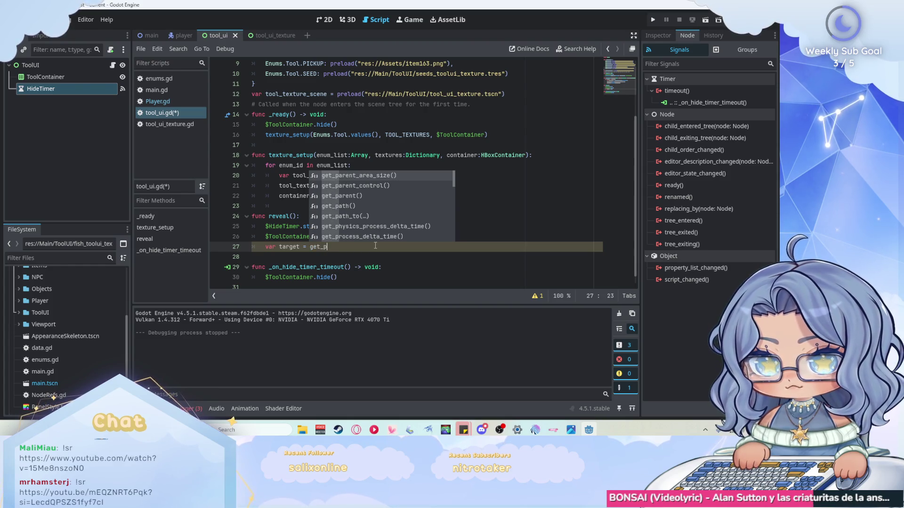
{"action": "key", "text": "Down"}
{"action": "key", "text": "Down"}
{"action": "key", "text": "Return"}
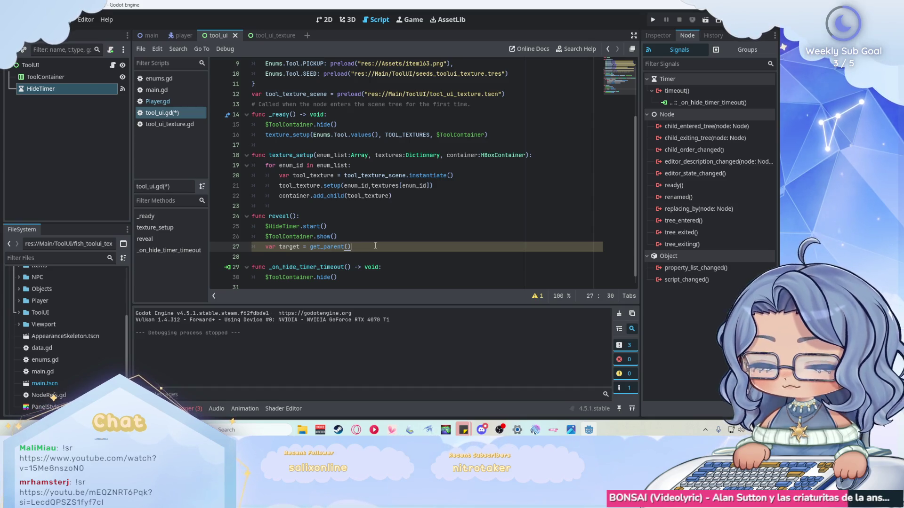
{"action": "type", "text": ".current_too"}
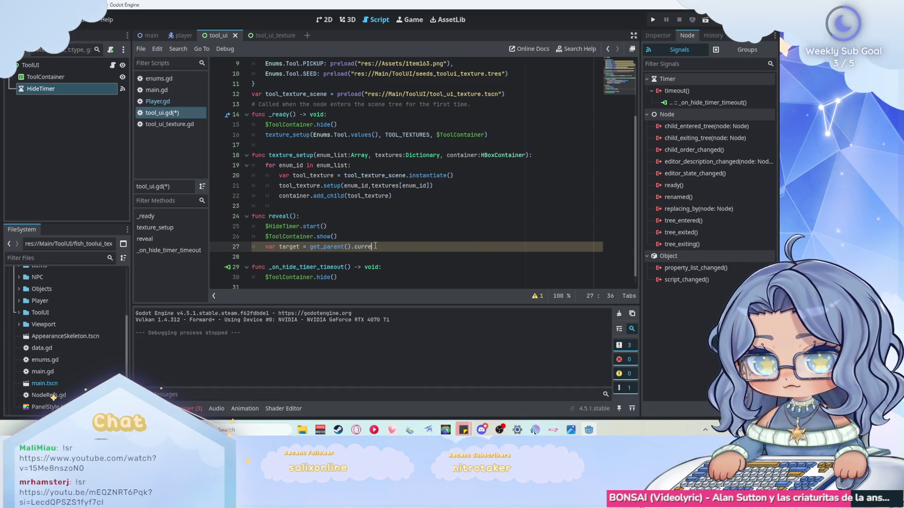
{"action": "type", "text": "l"}
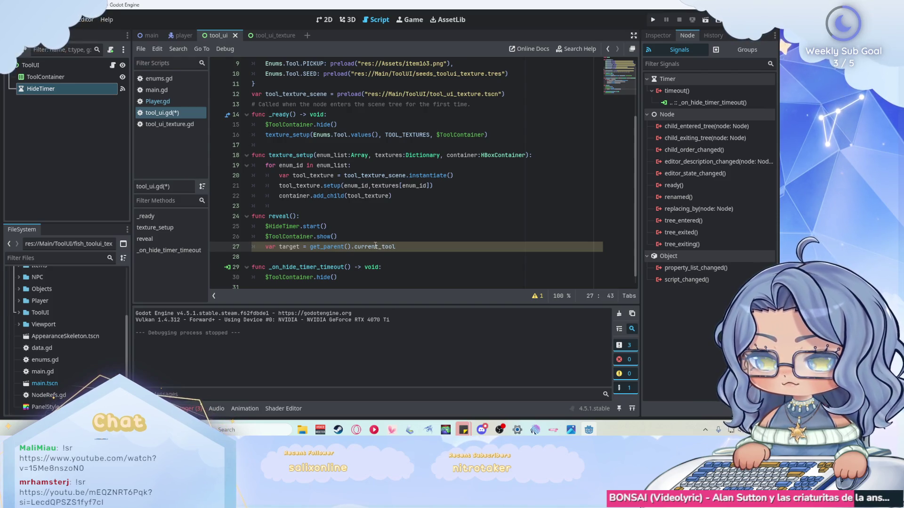
{"action": "scroll", "coordinate": [442, 231], "scroll_direction": "down", "scroll_amount": 1}
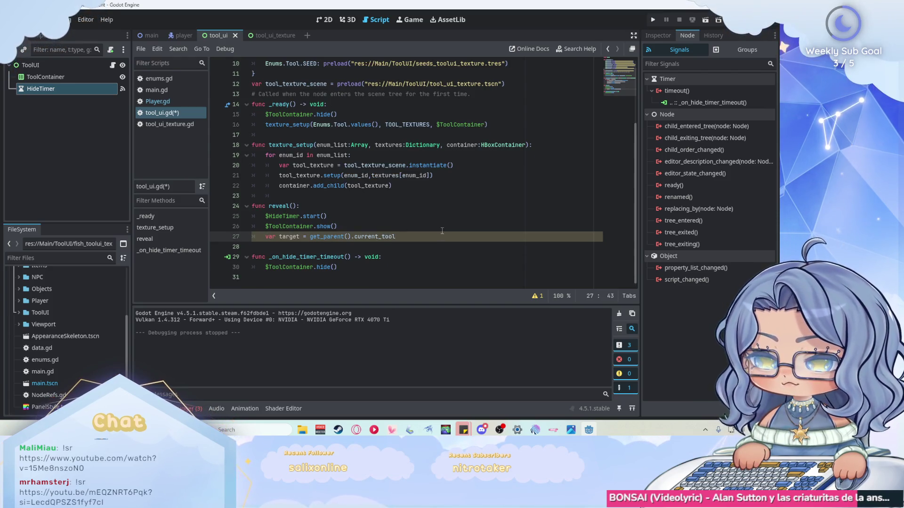
Step: Add a loop: for texture in $ToolContainer.get_children():
{"action": "key", "text": "Return"}
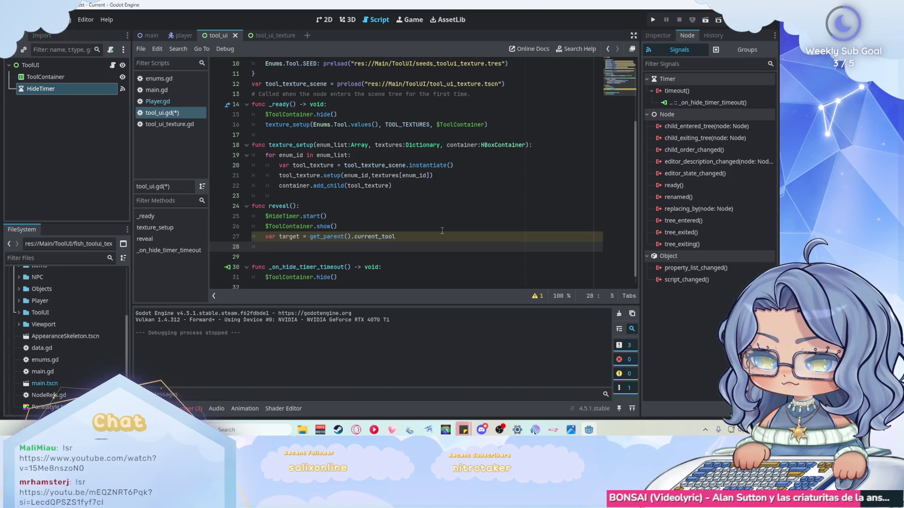
{"action": "key", "text": "Return"}
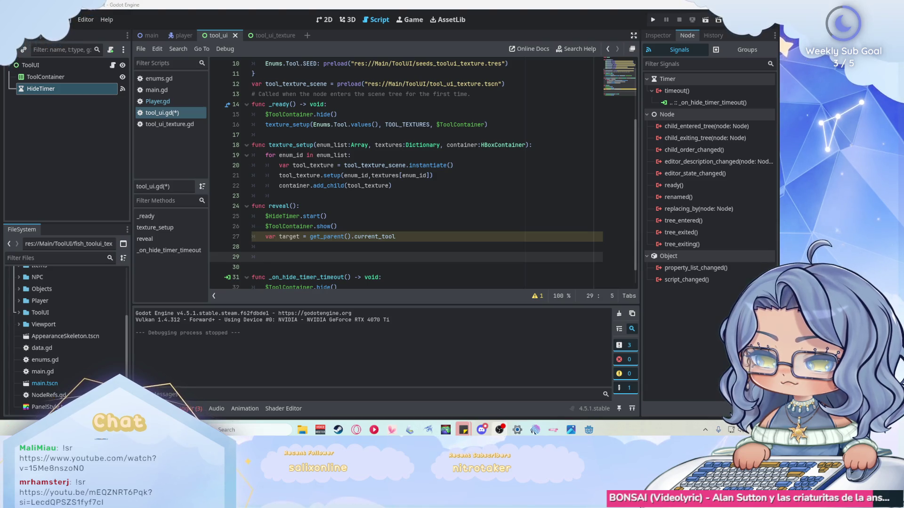
{"action": "key", "text": "Up"}
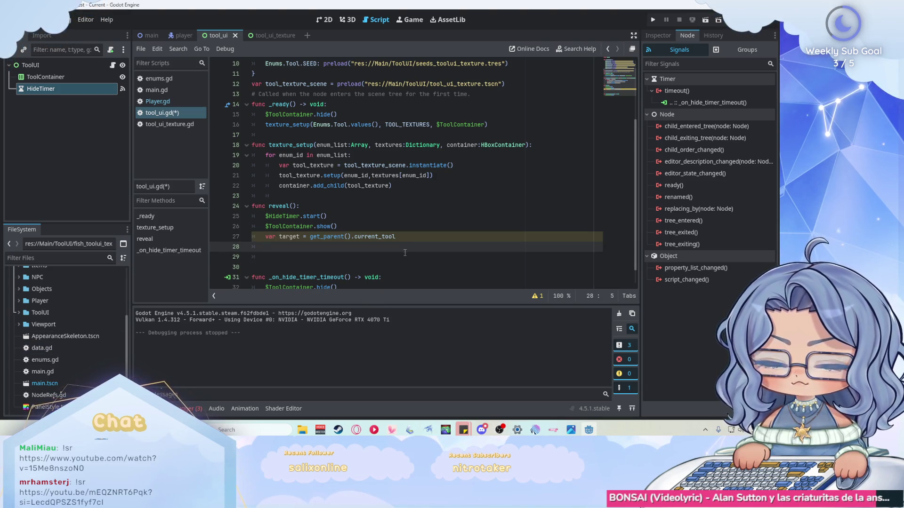
{"action": "left_click", "coordinate": [402, 257]}
{"action": "type", "text": "for text"}
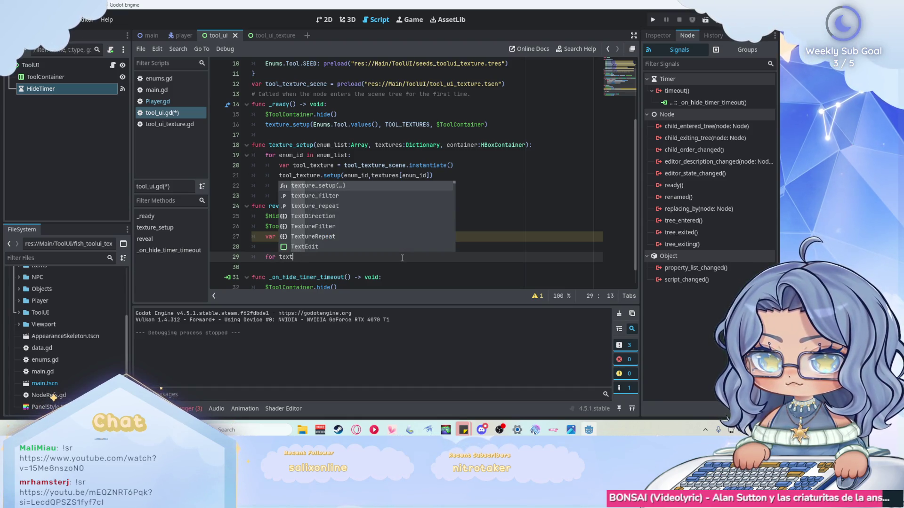
{"action": "type", "text": "ure in "}
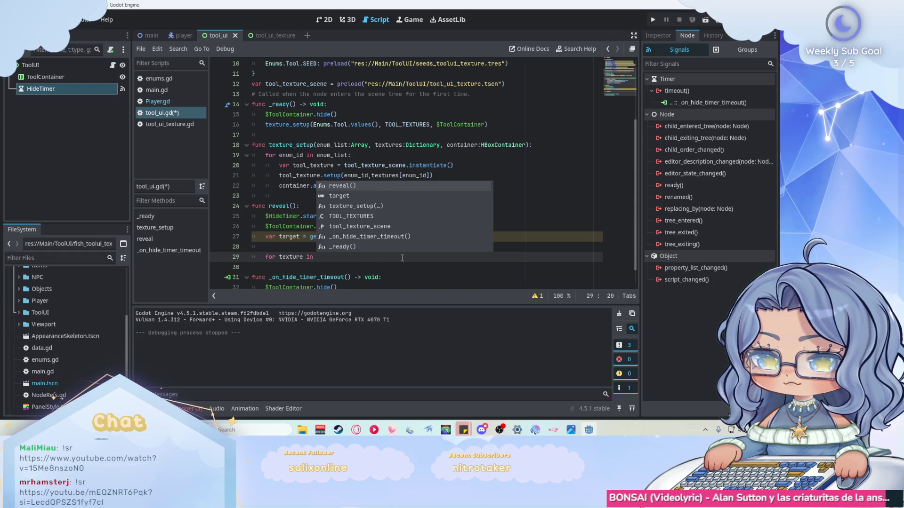
{"action": "type", "text": "$ToolContainer"}
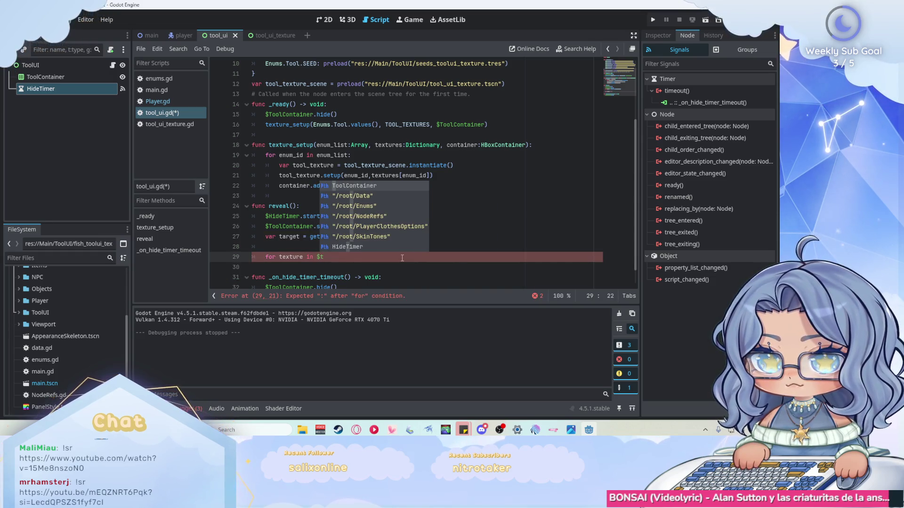
{"action": "type", "text": ".get"}
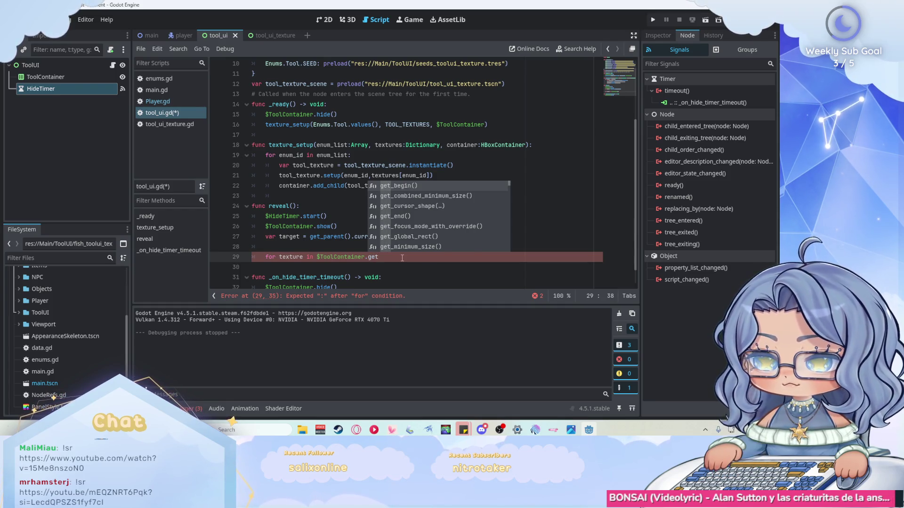
{"action": "type", "text": "_children"}
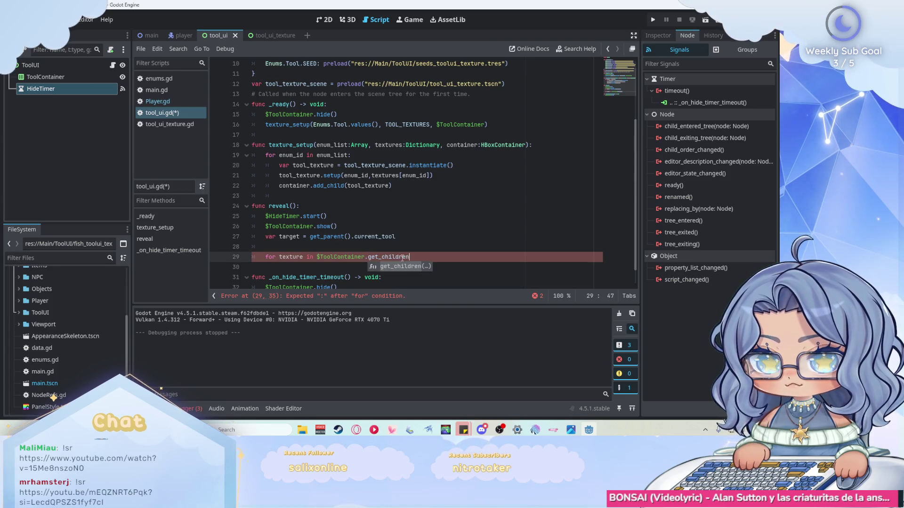
{"action": "key", "text": "Return"}
{"action": "type", "text": "):"}
{"action": "key", "text": "Return"}
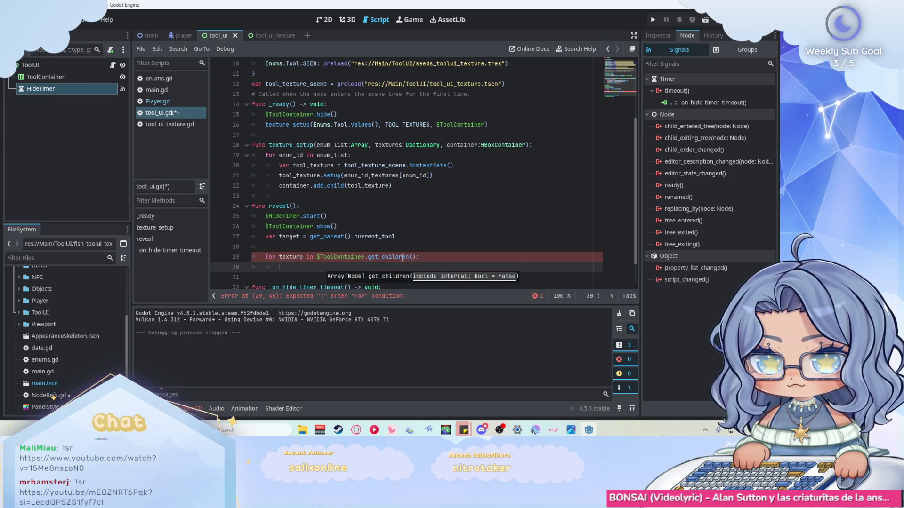
Step: In the loop body, call texture.highlight comparing target with texture.tool_enum
{"action": "type", "text": "tex"}
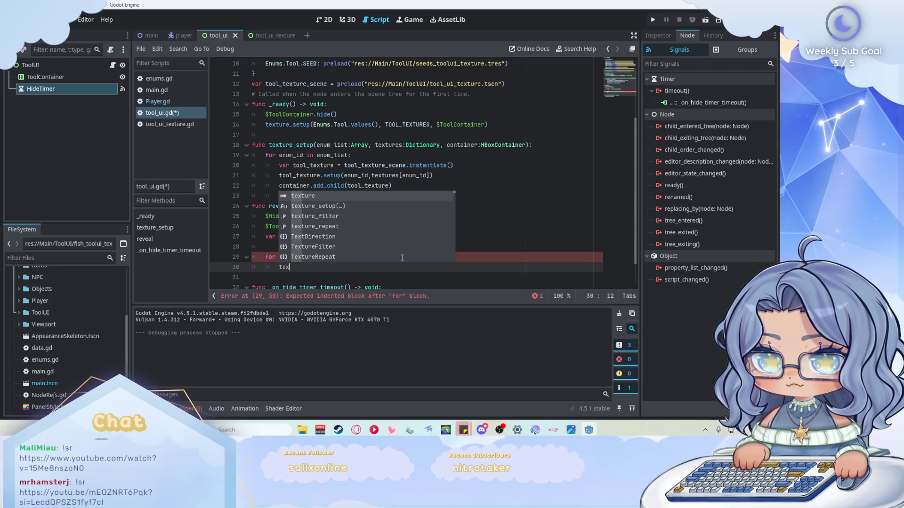
{"action": "type", "text": "ture.h"}
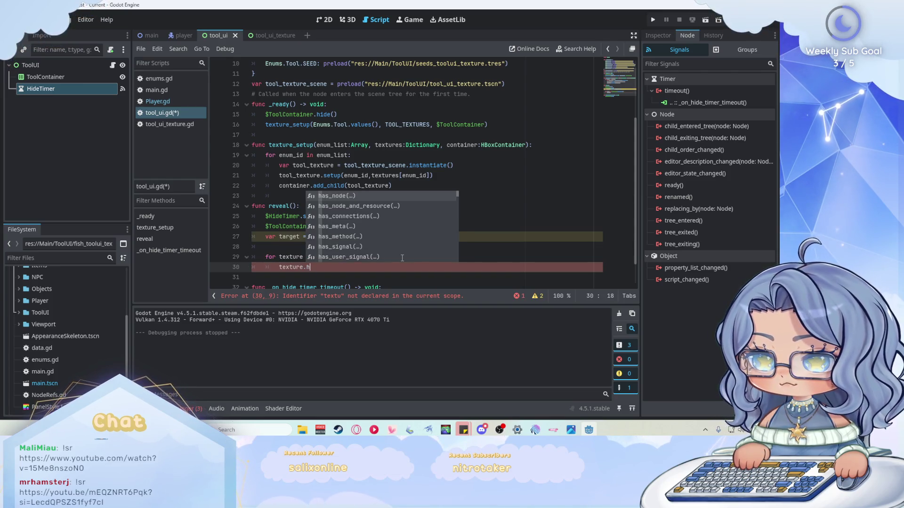
{"action": "type", "text": "ig"}
{"action": "key", "text": "Return"}
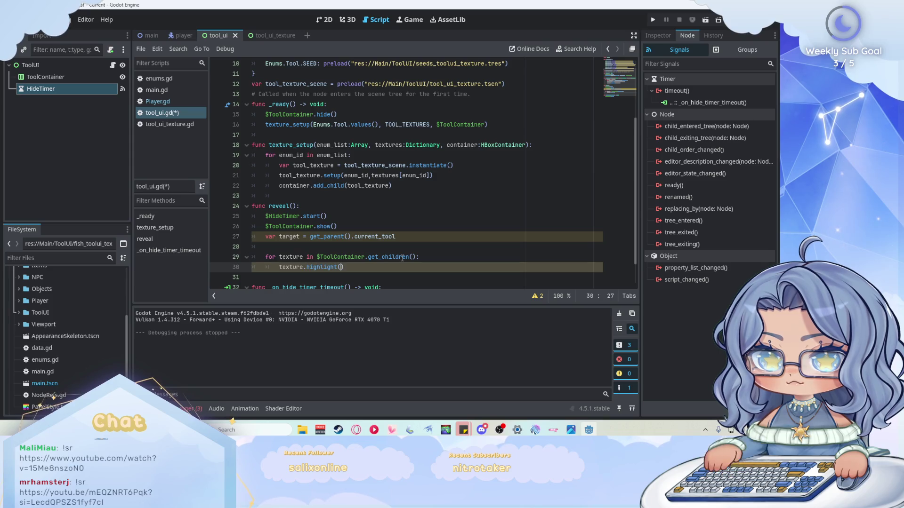
{"action": "type", "text": "target"}
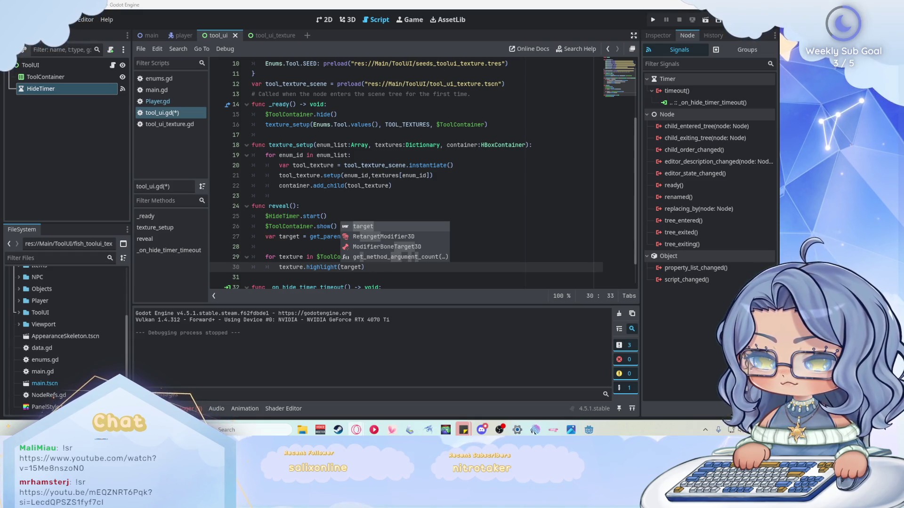
{"action": "key", "text": "Escape"}
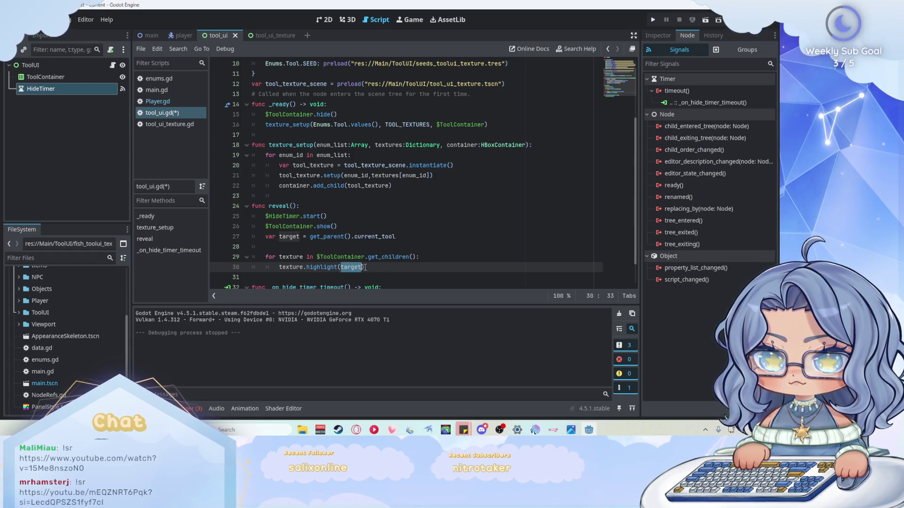
{"action": "type", "text": "="}
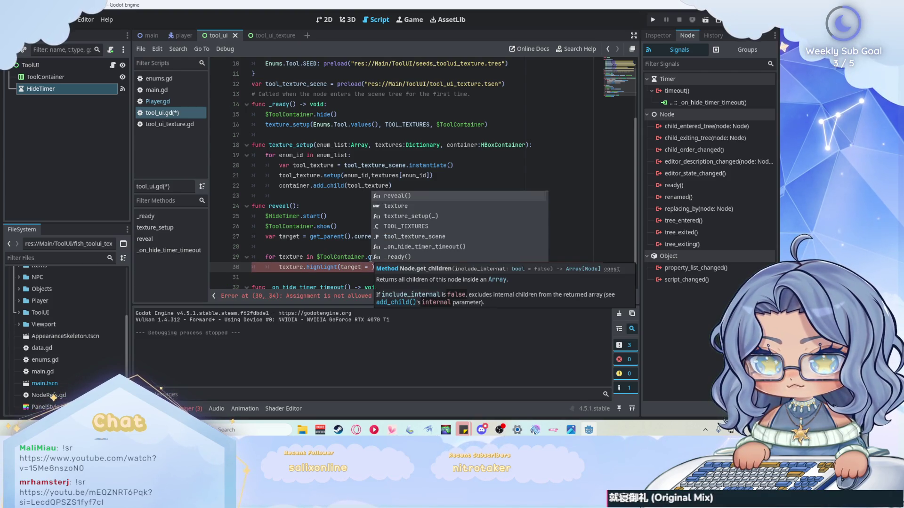
{"action": "key", "text": "Escape"}
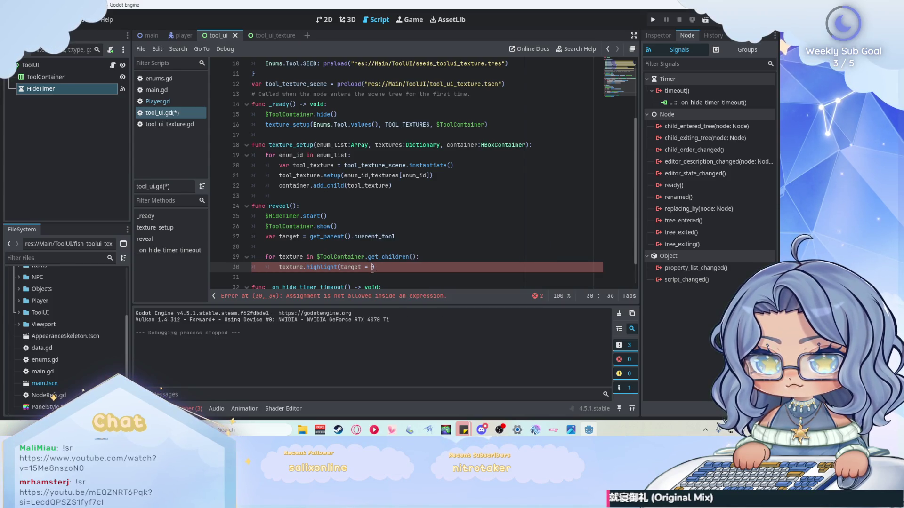
{"action": "type", "text": "texru"}
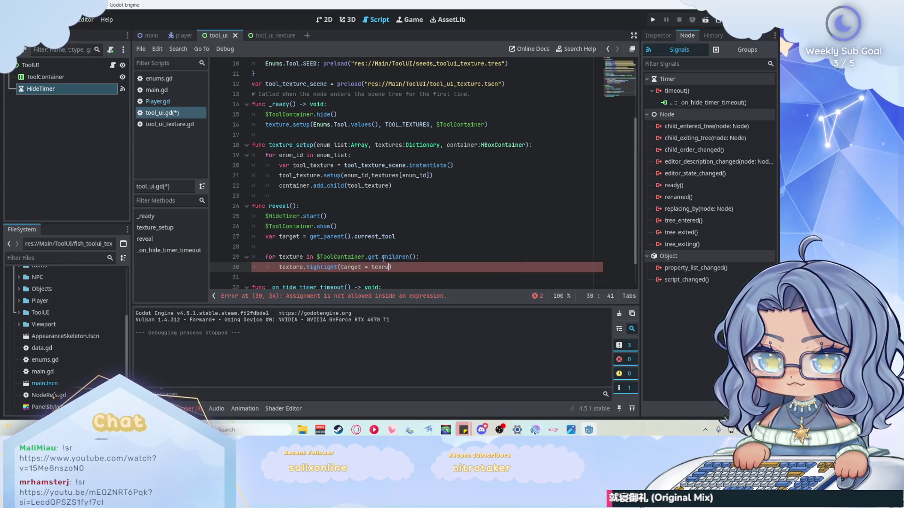
{"action": "key", "text": "BackSpace"}
{"action": "key", "text": "BackSpace"}
{"action": "key", "text": "Return"}
{"action": "type", "text": ".t"}
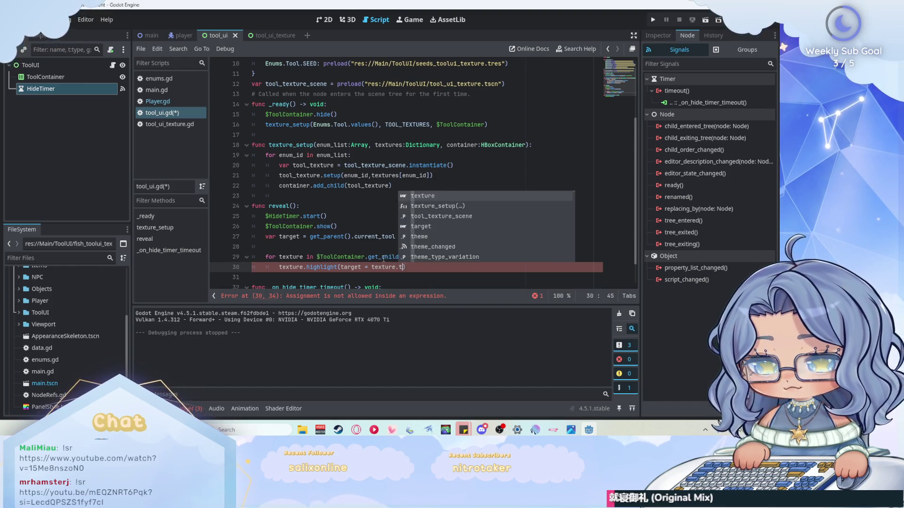
{"action": "type", "text": "ool_enum"}
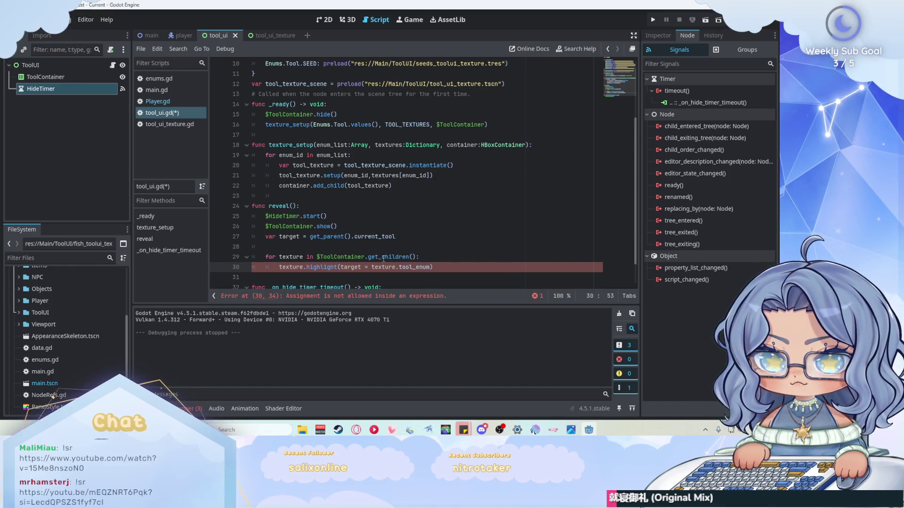
Step: Fix the comparison on line 30 to use ==, then switch to tool_ui_texture.gd
{"action": "key", "text": "Up"}
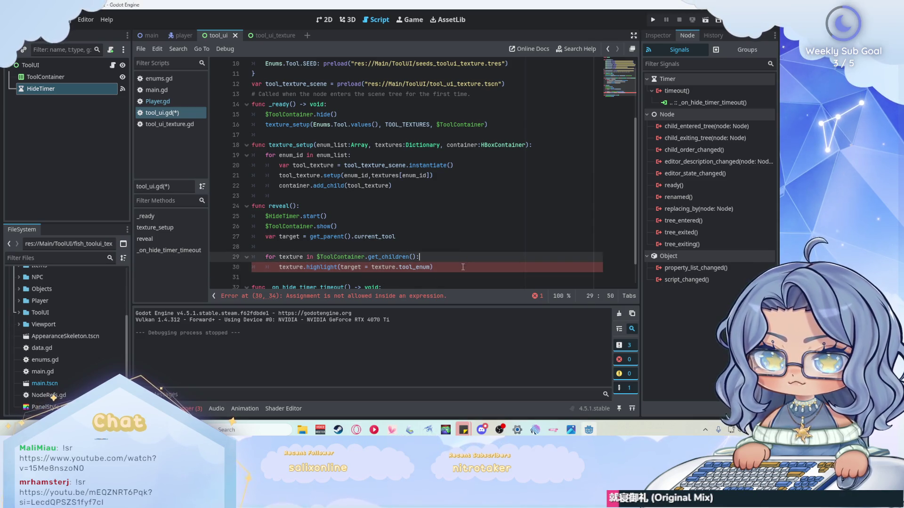
{"action": "left_click", "coordinate": [462, 267]}
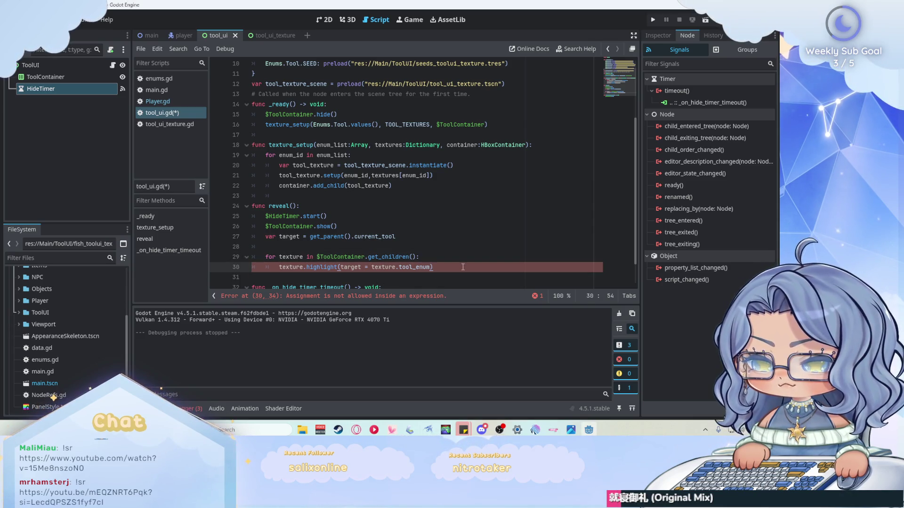
{"action": "type", "text": "="}
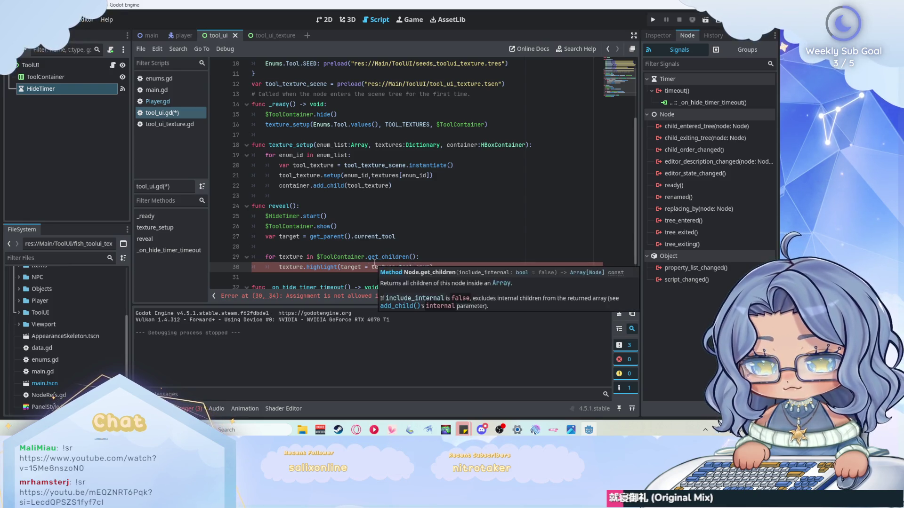
{"action": "left_click", "coordinate": [440, 268]}
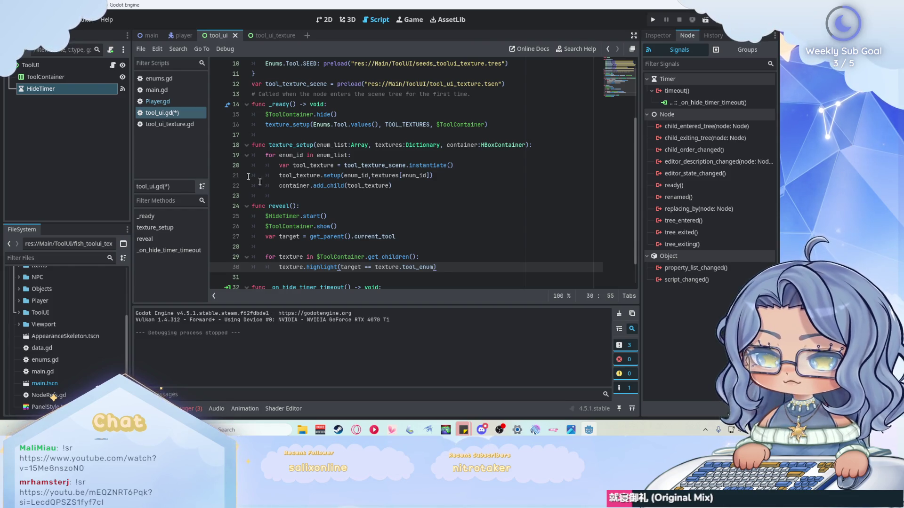
{"action": "left_click", "coordinate": [156, 123]}
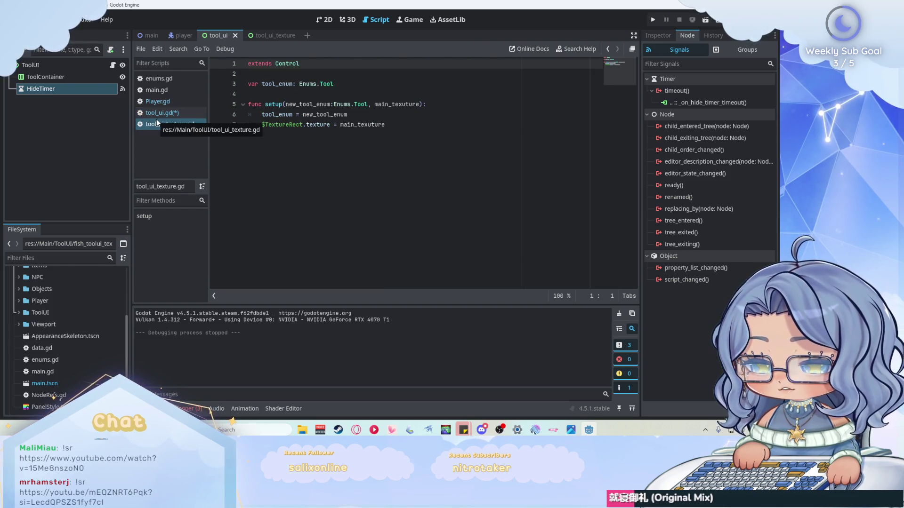
Step: Add func highlight(selected: bool) that starts with var tween = create_tween()
{"action": "left_click", "coordinate": [416, 128]}
{"action": "key", "text": "Return"}
{"action": "key", "text": "Return"}
{"action": "key", "text": "BackSpace"}
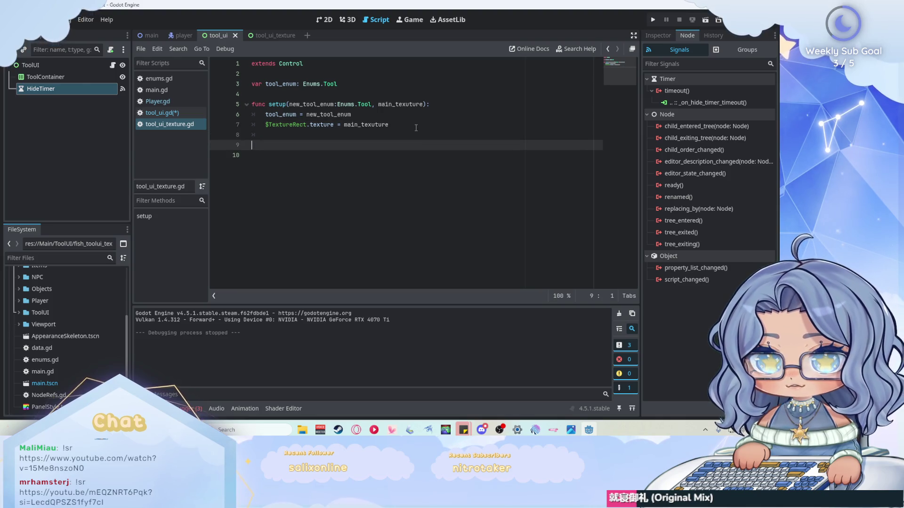
{"action": "type", "text": "func highlight"}
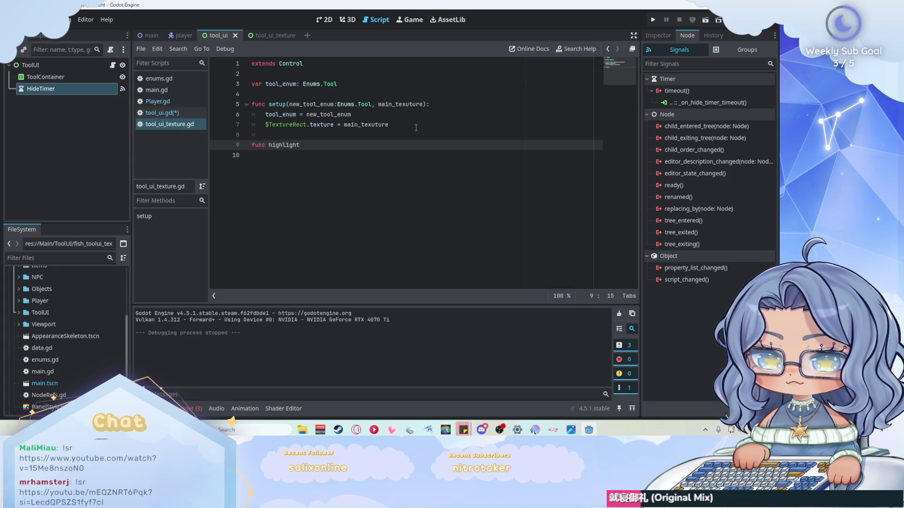
{"action": "type", "text": "(select"}
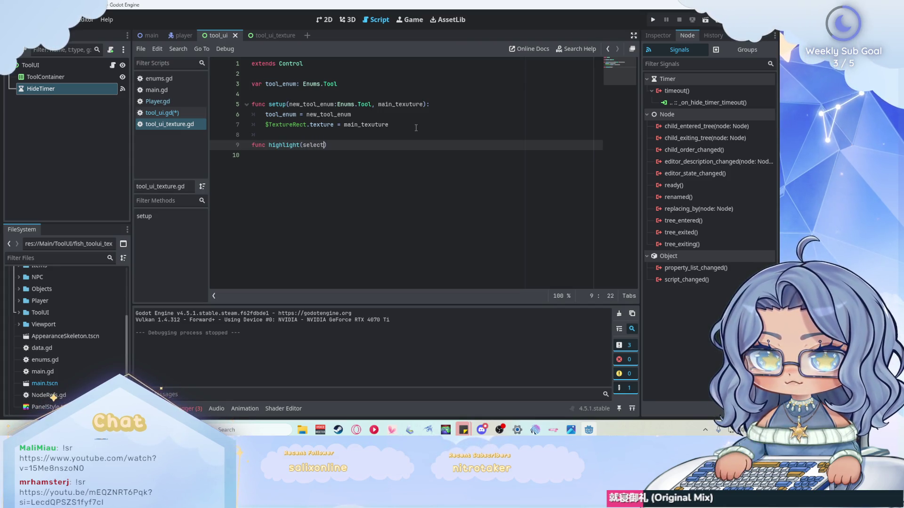
{"action": "type", "text": ":bool"}
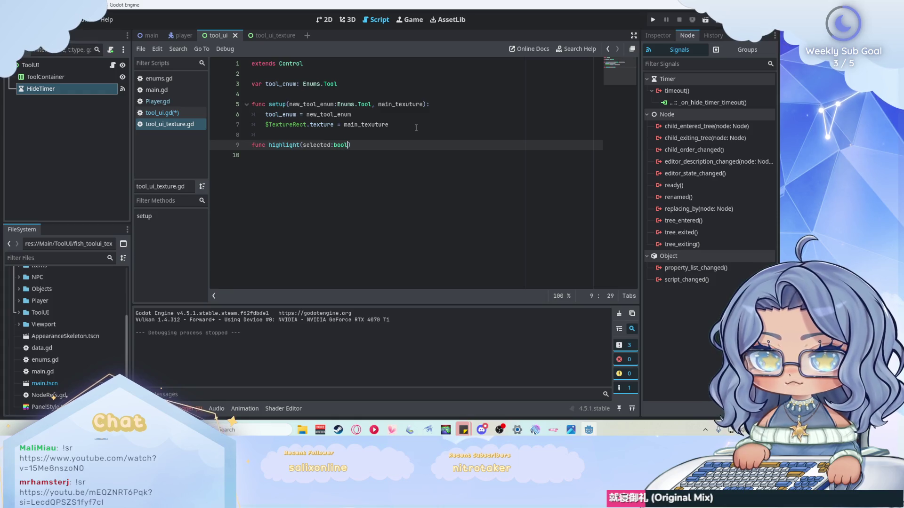
{"action": "type", "text": ")"}
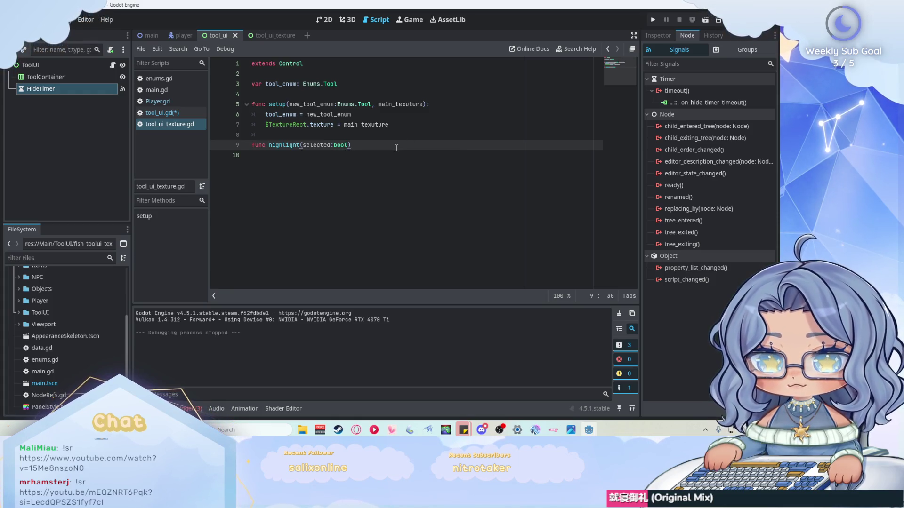
{"action": "type", "text": ":"}
{"action": "key", "text": "Return"}
{"action": "type", "text": "v"}
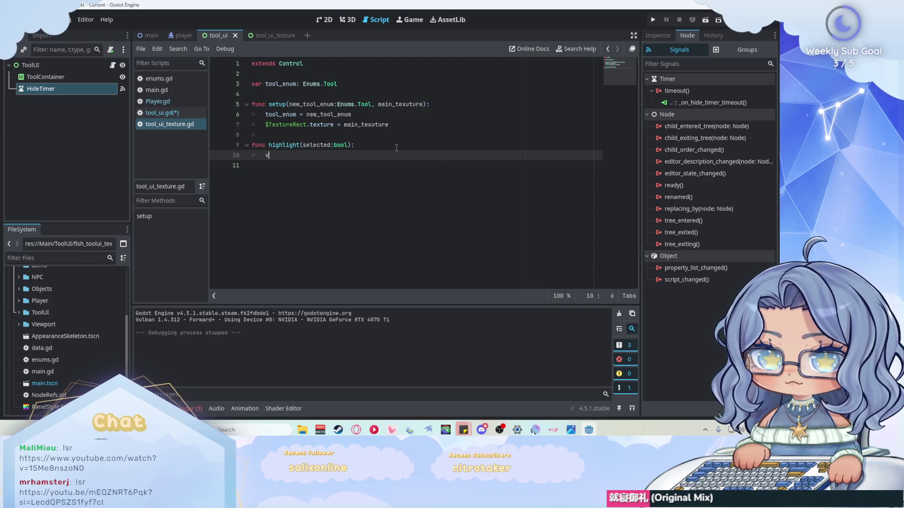
{"action": "type", "text": "ar tween "}
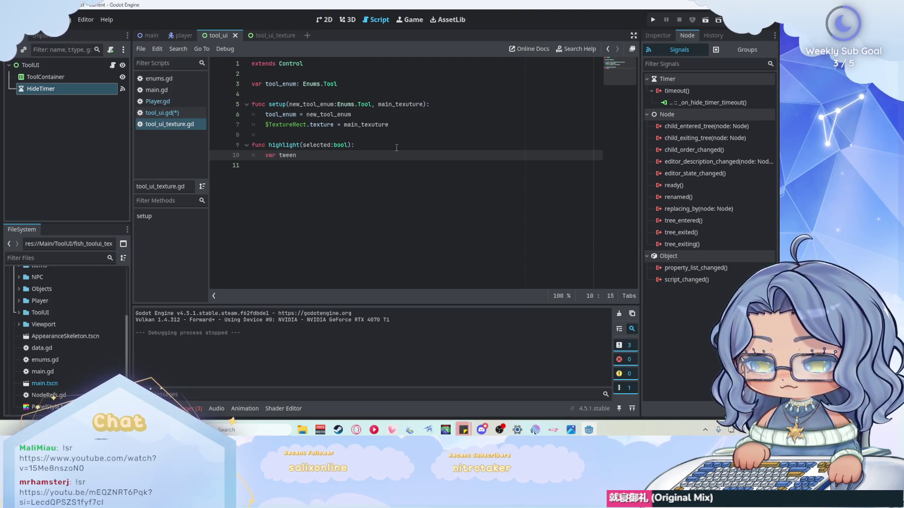
{"action": "type", "text": "= create_twee"}
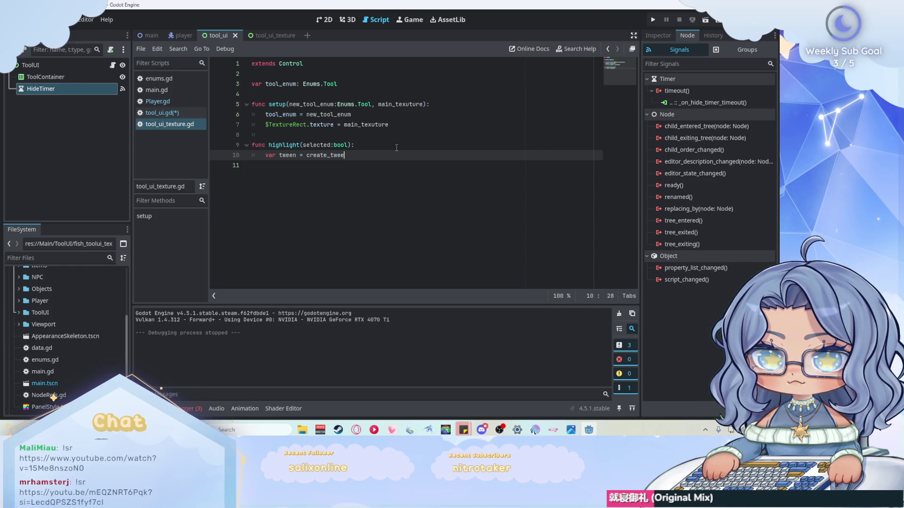
{"action": "type", "text": "n("}
{"action": "key", "text": "Return"}
{"action": "key", "text": "Return"}
Step: Declare target_size as Vector2(20,20) if selected else Vector2(16,16)
{"action": "type", "text": "v"}
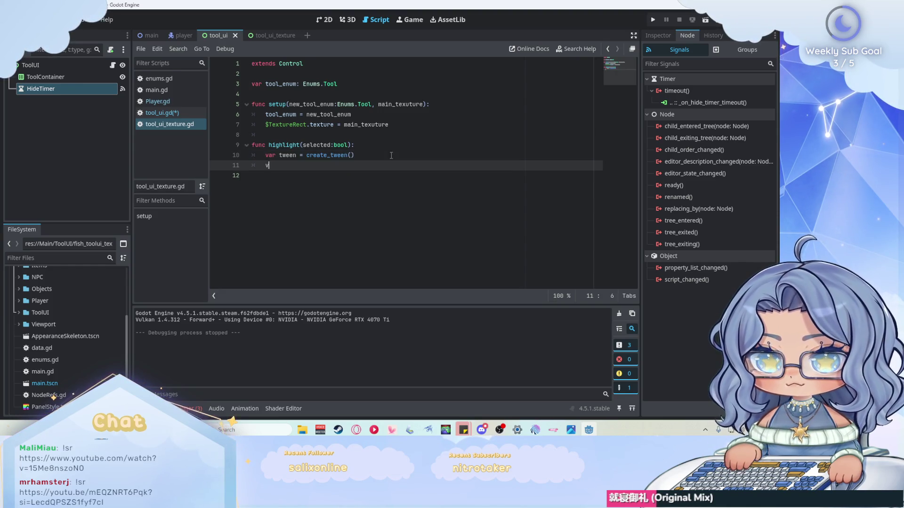
{"action": "type", "text": "ar target"}
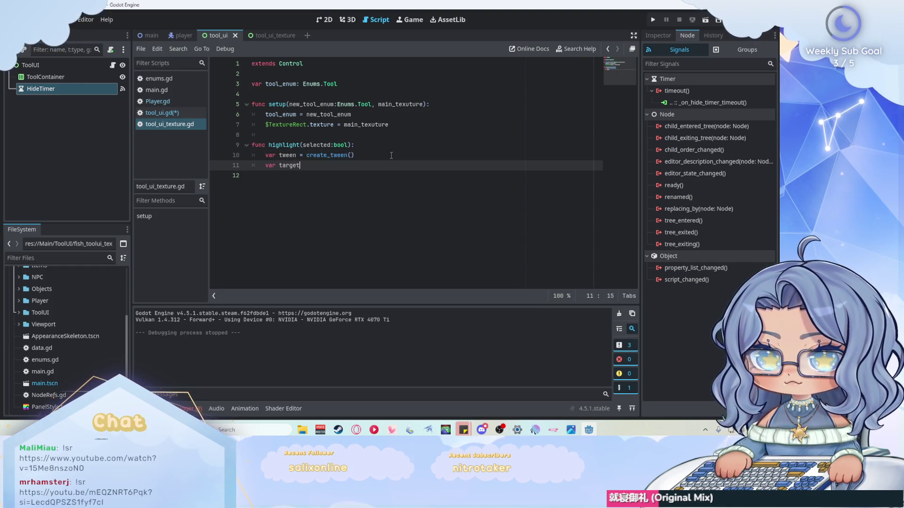
{"action": "type", "text": "_te"}
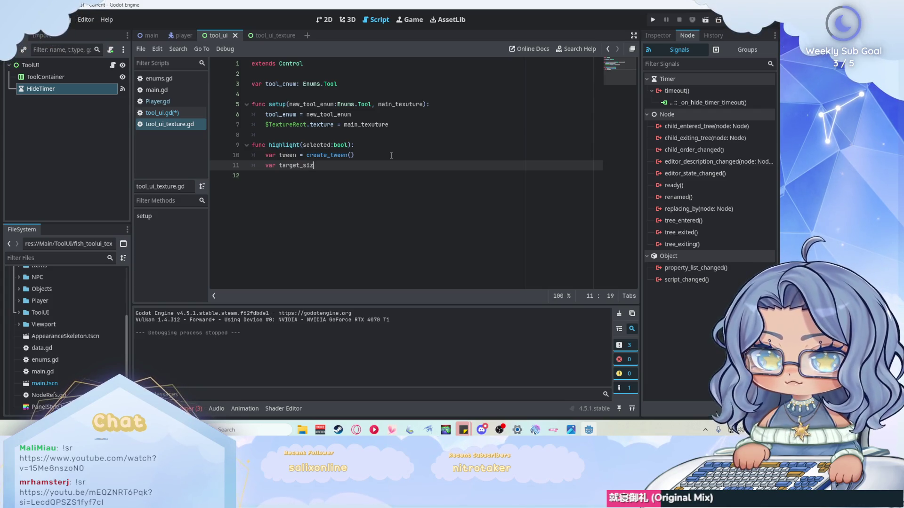
{"action": "type", "text": "e =Ve"}
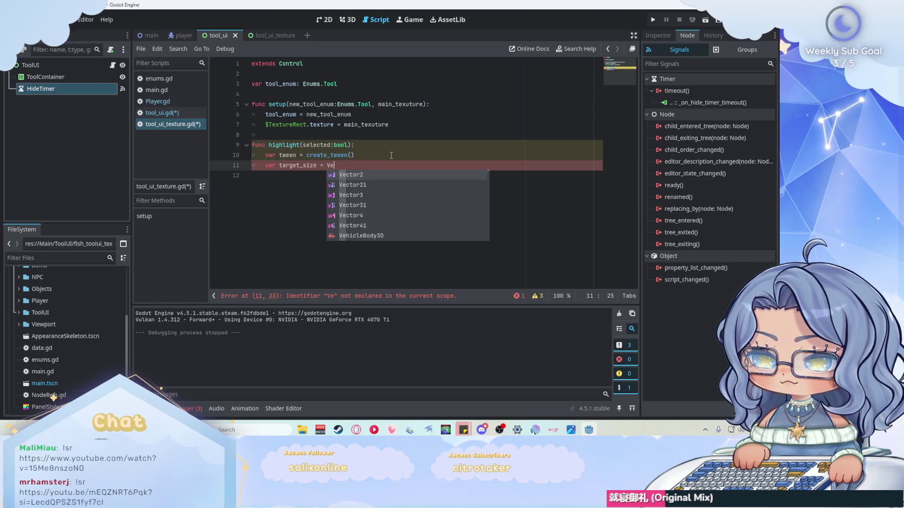
{"action": "key", "text": "Return"}
{"action": "type", "text": "(20,20"}
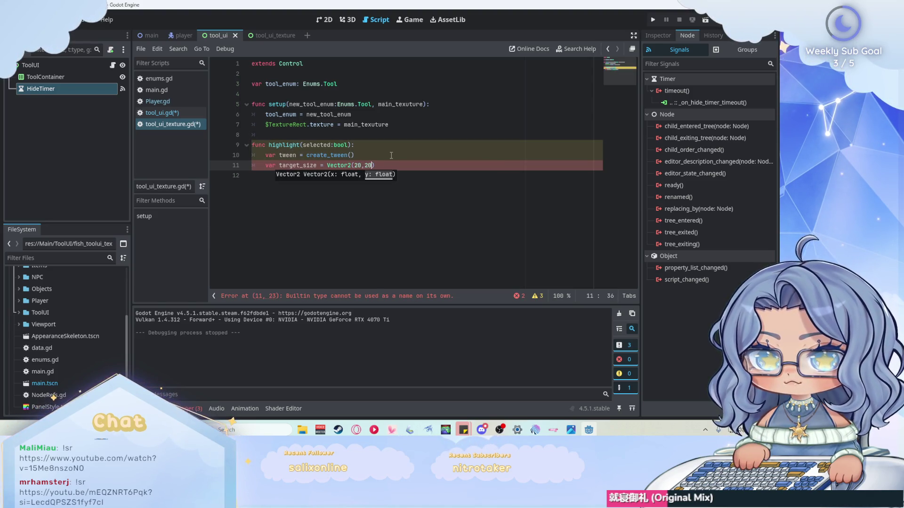
{"action": "left_click", "coordinate": [395, 160]}
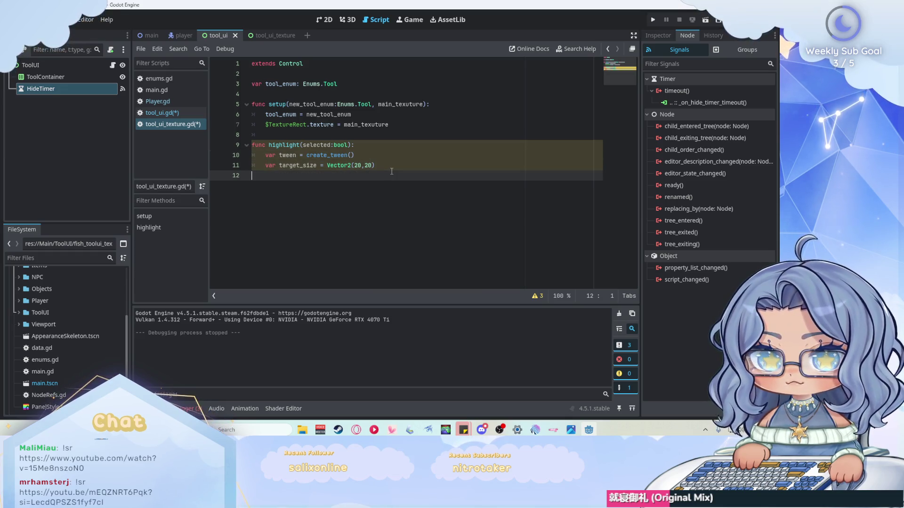
{"action": "left_click", "coordinate": [402, 166]}
{"action": "type", "text": "if"}
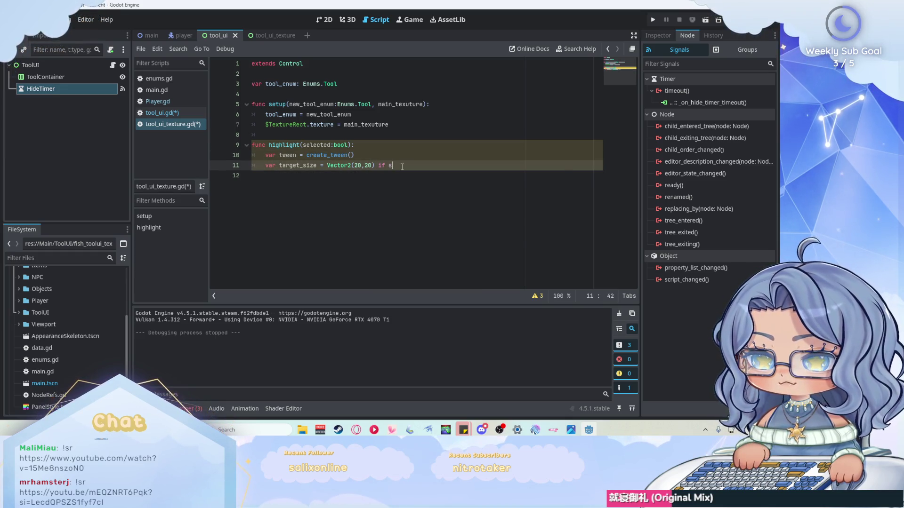
{"action": "type", "text": "s"}
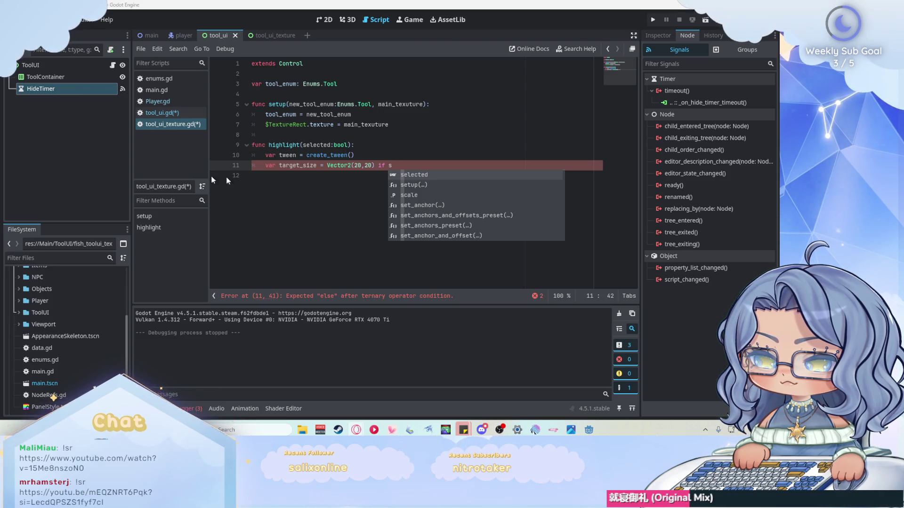
{"action": "left_click", "coordinate": [400, 161]}
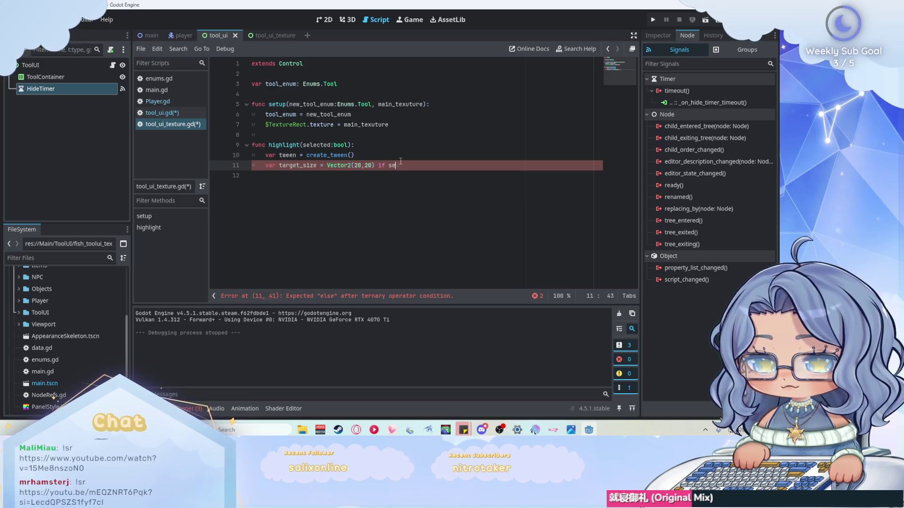
{"action": "type", "text": "lected else Vector2"}
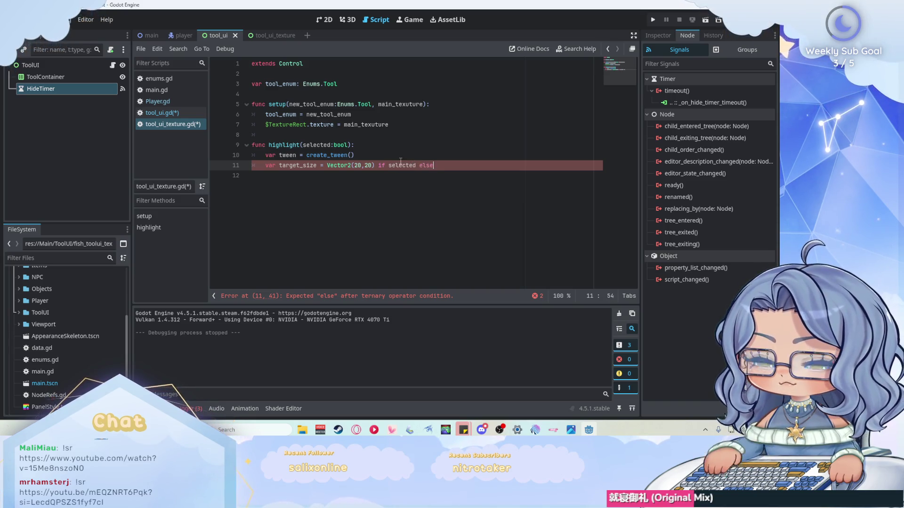
{"action": "type", "text": "("}
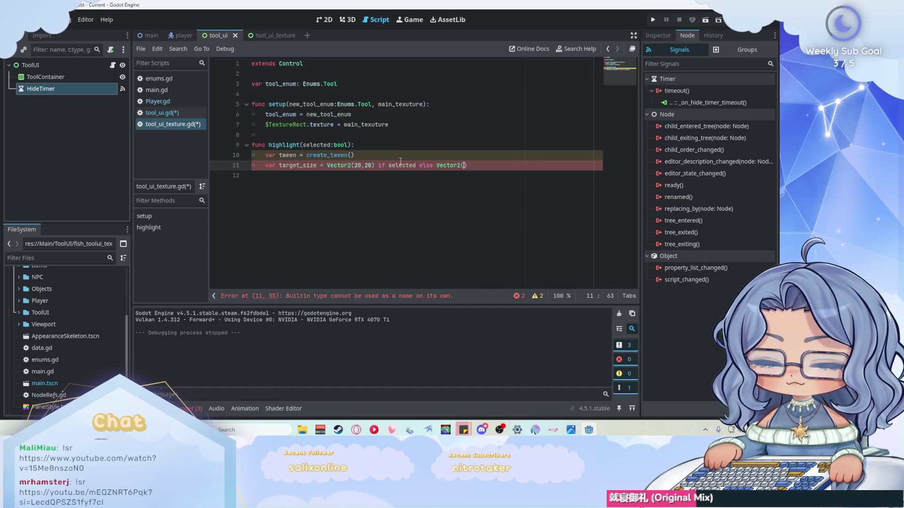
{"action": "type", "text": "16,16"}
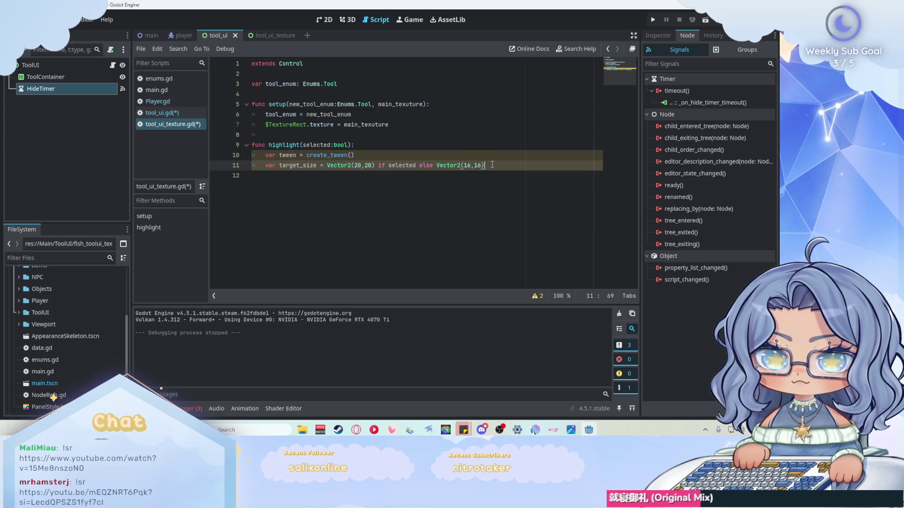
{"action": "key", "text": "Return"}
{"action": "type", "text": "t"}
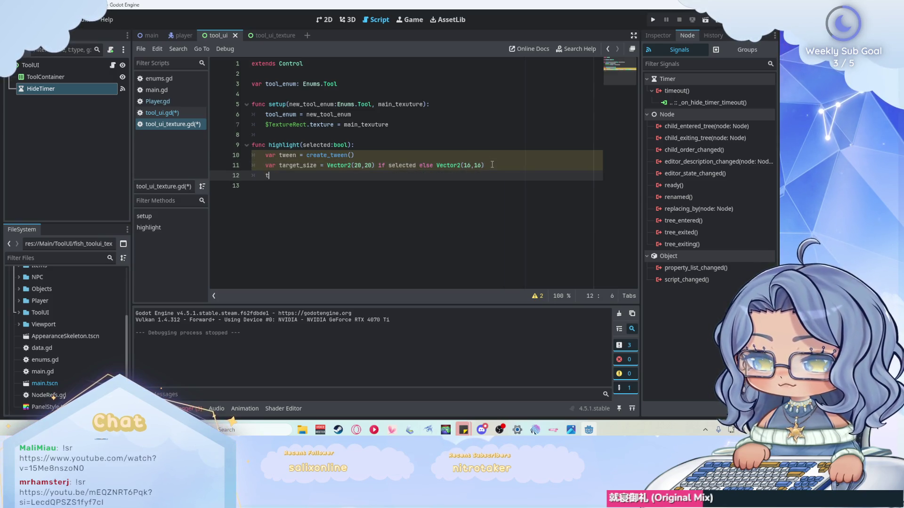
{"action": "type", "text": "ween.tween.t"}
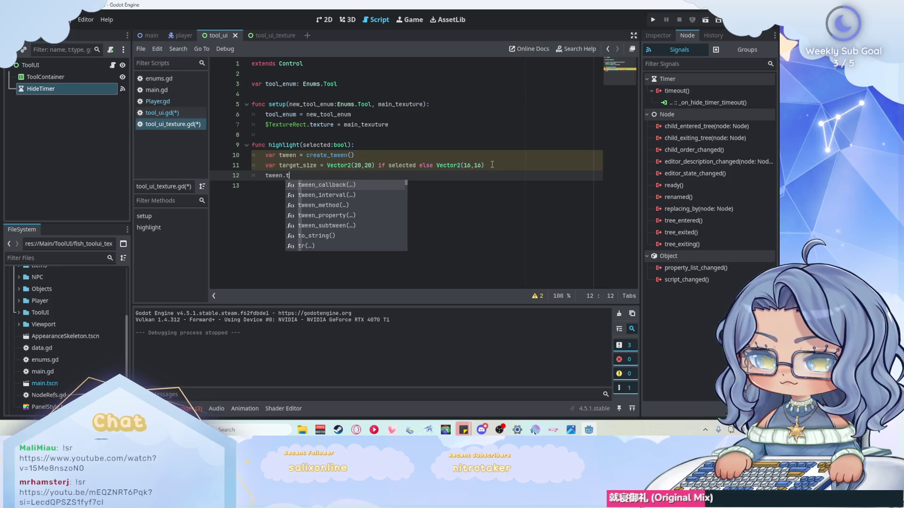
Step: Write tween.tween_property($TextureRect, "custom_minimum_size", target_size) by dragging in TextureRect
{"action": "key", "text": "Down"}
{"action": "key", "text": "Down"}
{"action": "key", "text": "Down"}
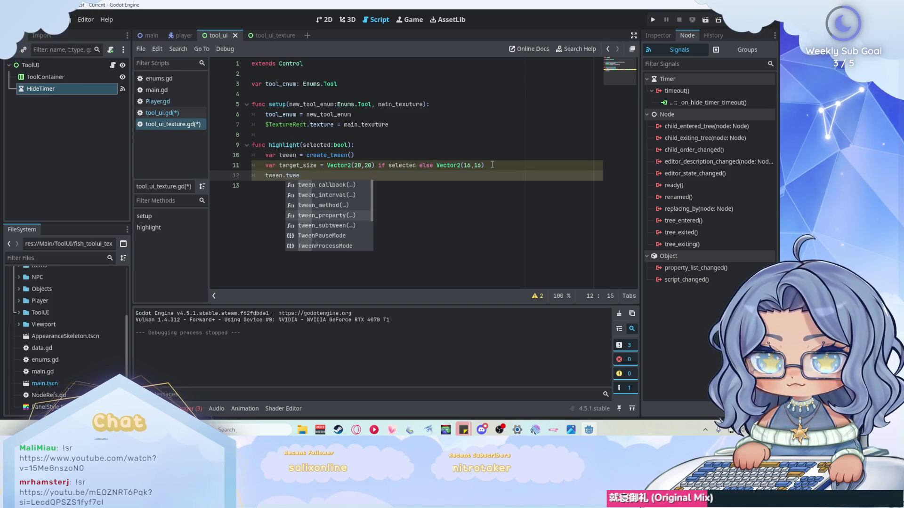
{"action": "key", "text": "Return"}
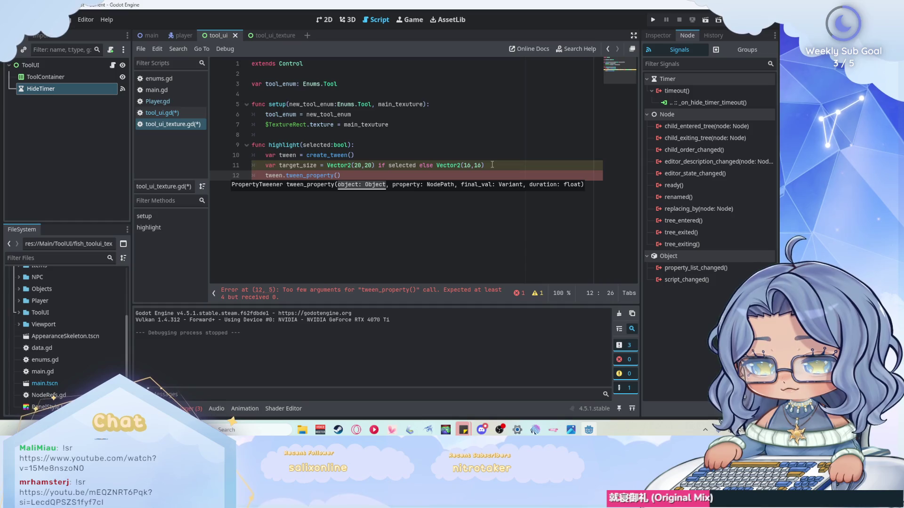
{"action": "left_click", "coordinate": [264, 35]}
{"action": "left_click", "coordinate": [74, 83]}
{"action": "mouse_move", "coordinate": [74, 84]}
{"action": "left_mouse_down"}
{"action": "mouse_move", "coordinate": [345, 178]}
{"action": "mouse_move", "coordinate": [338, 176]}
{"action": "left_mouse_up"}
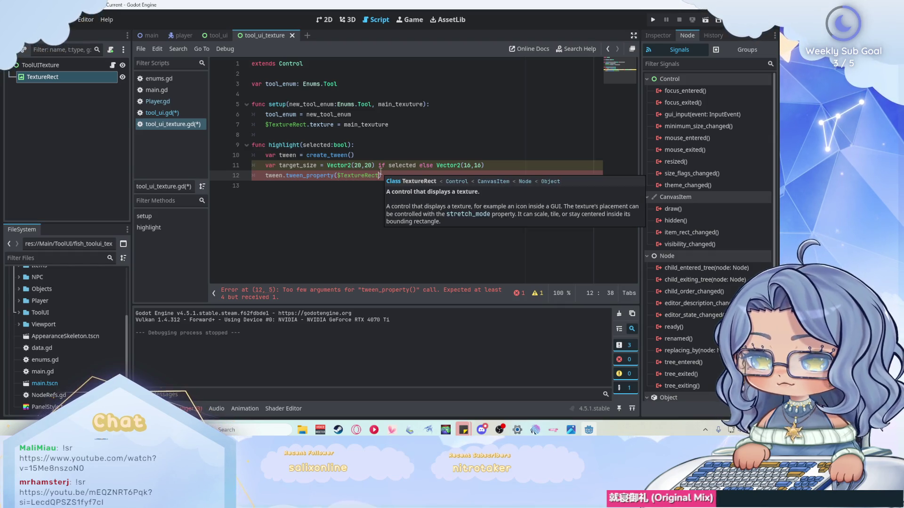
{"action": "type", "text": ",\"custo"}
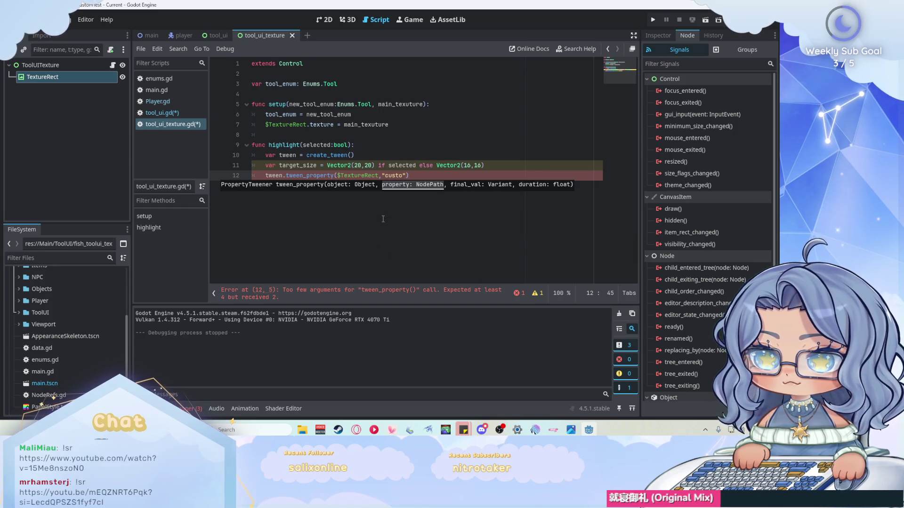
{"action": "type", "text": "m_minimum"}
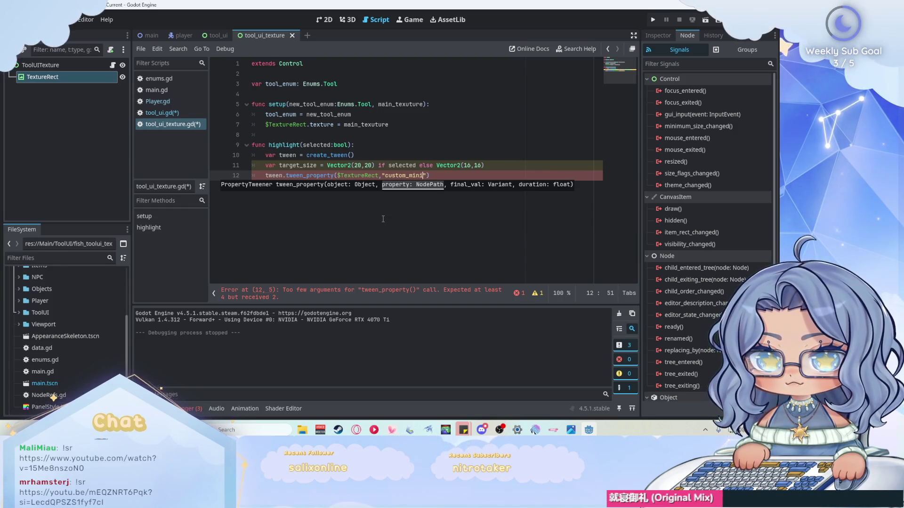
{"action": "type", "text": "_size"}
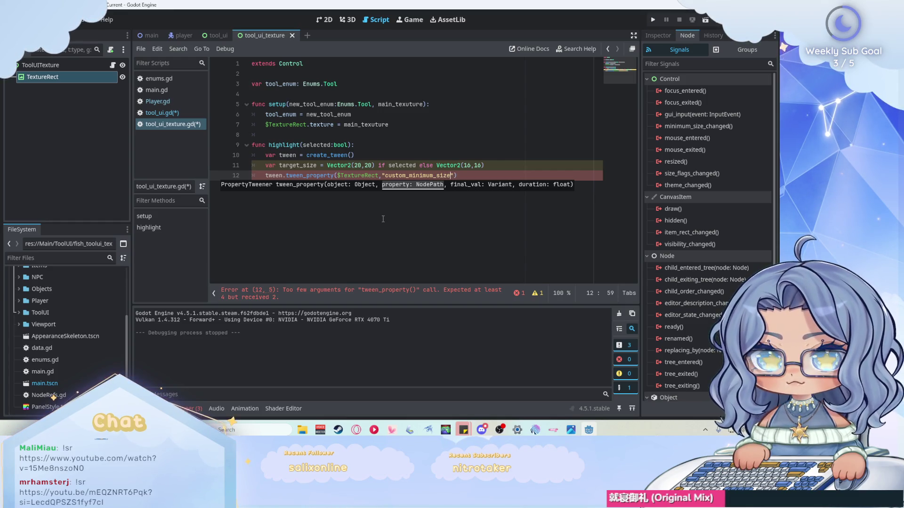
{"action": "left_click", "coordinate": [455, 175]}
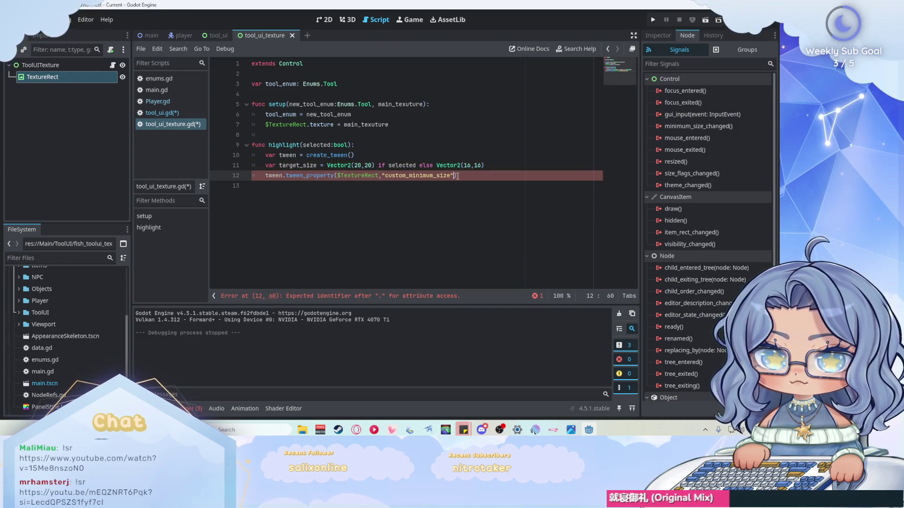
{"action": "type", "text": ", target_size"}
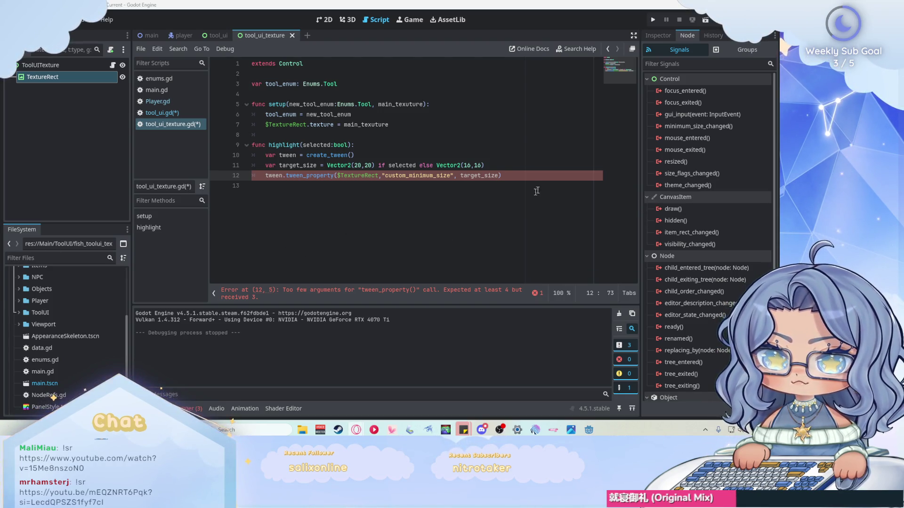
{"action": "type", "text": ")"}
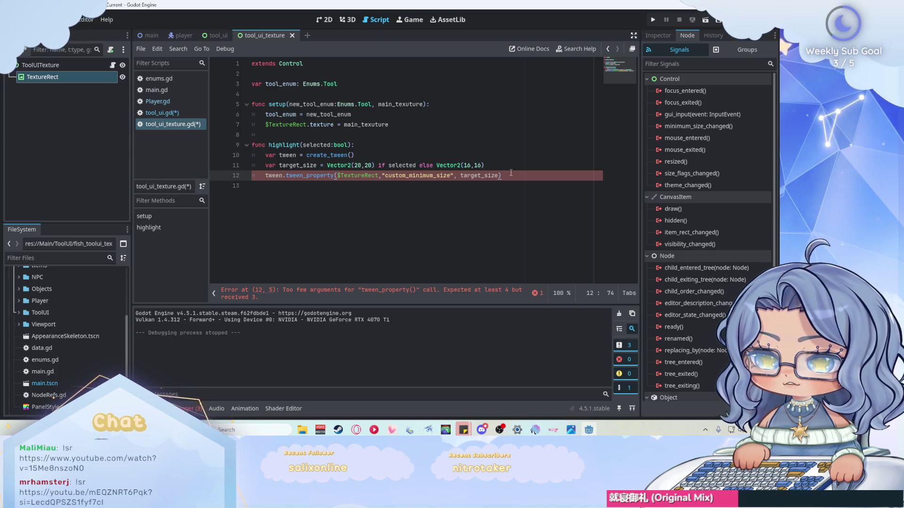
Step: Add a 0.1-second duration to the tween, save the script and run the game
{"action": "key", "text": "Left"}
{"action": "type", "text": ", "}
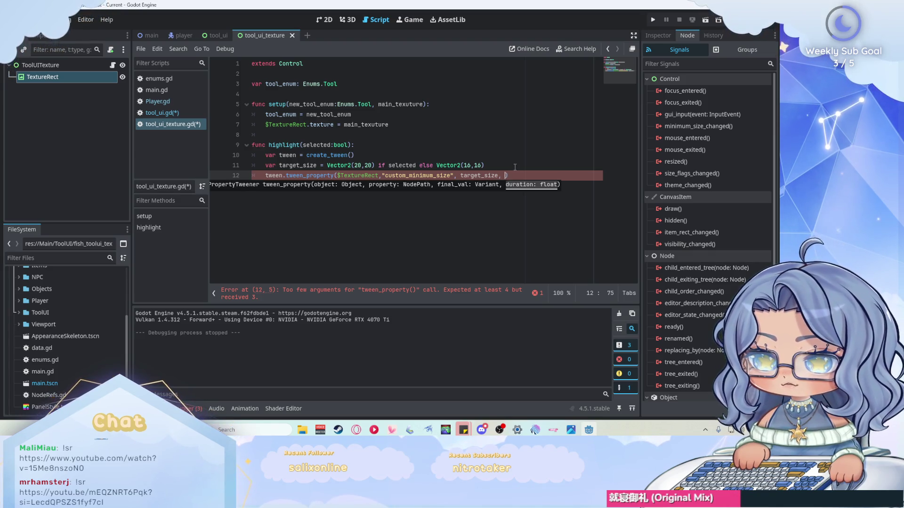
{"action": "type", "text": "0.1"}
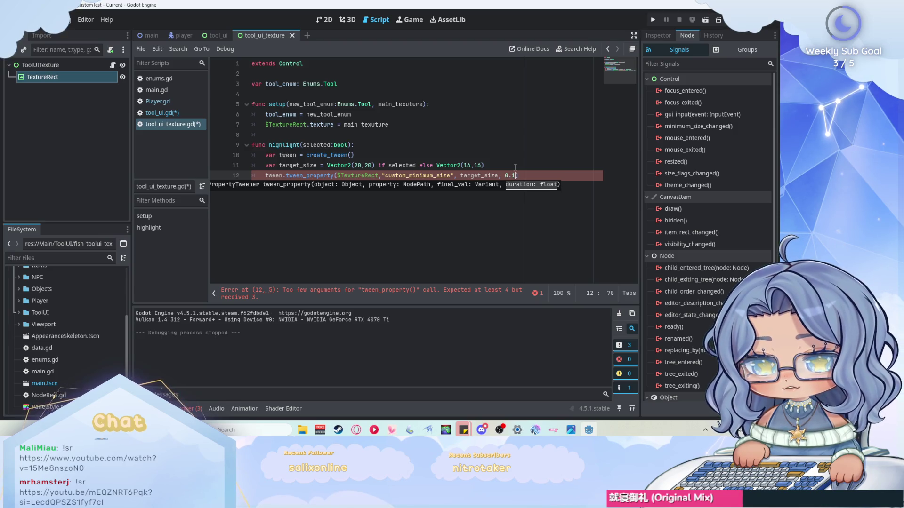
{"action": "left_click", "coordinate": [526, 175]}
{"action": "key", "text": "ctrl+s"}
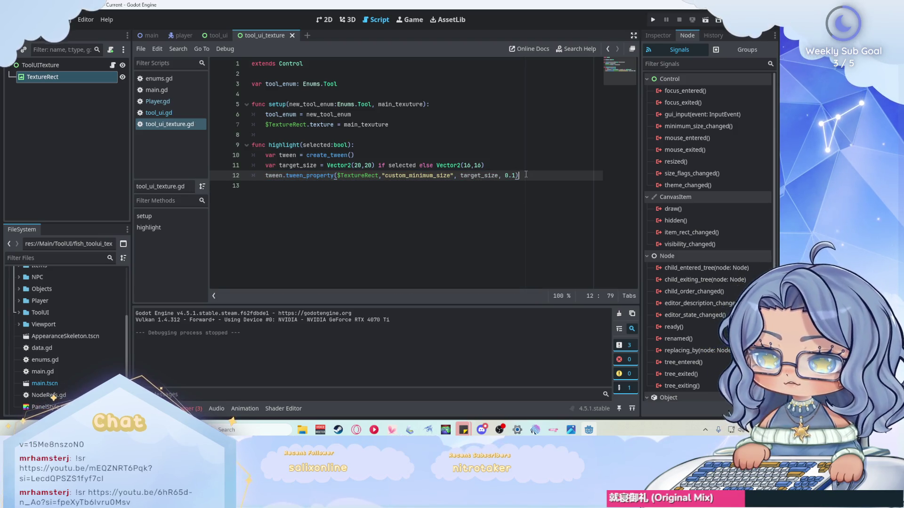
{"action": "key", "text": "F5"}
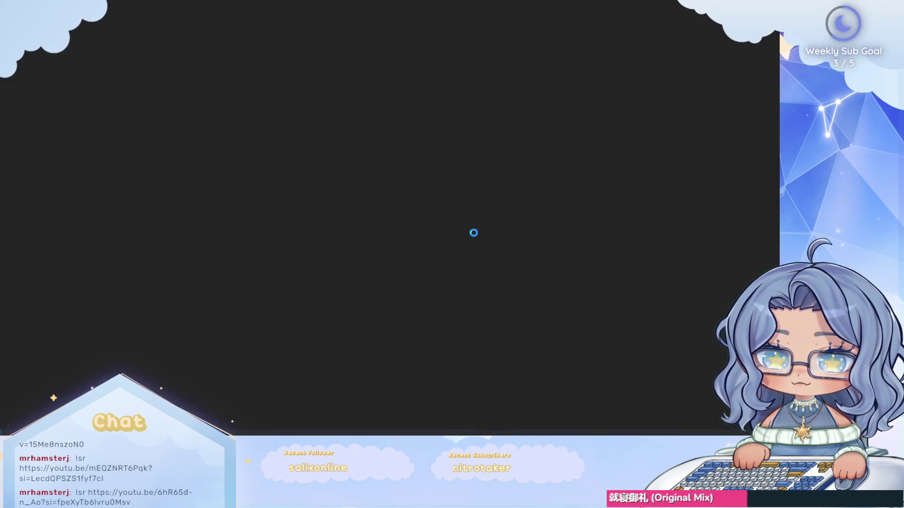
Step: Walk the character up and left to bring up the tool hotbar, then stop the game
{"action": "key", "text": "Up"}
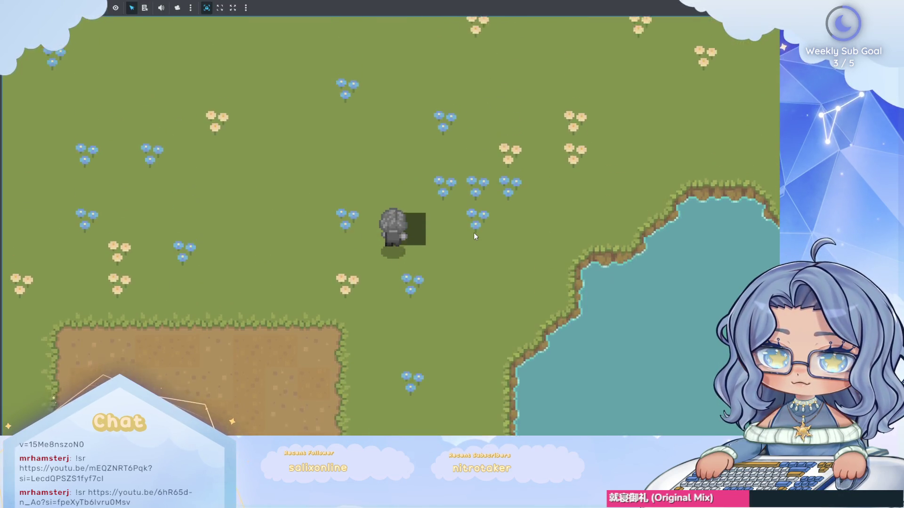
{"action": "key", "text": "Left"}
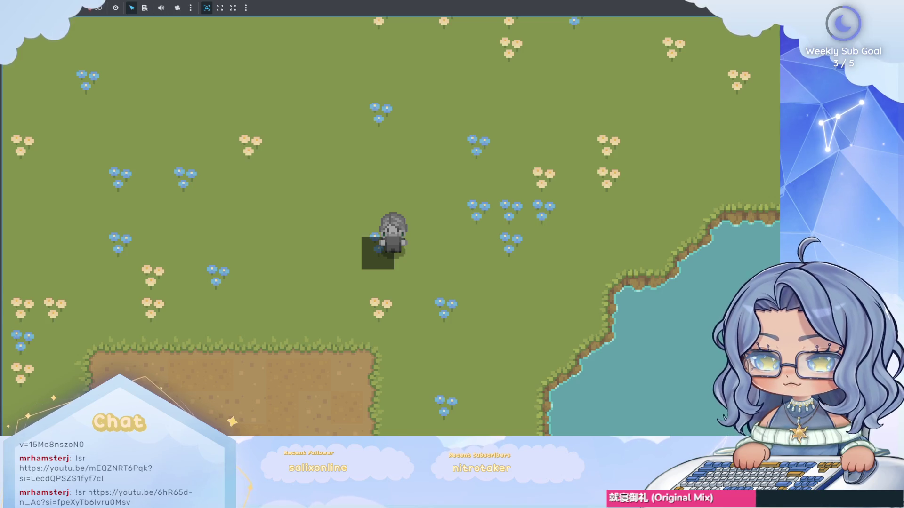
{"action": "key", "text": "F8"}
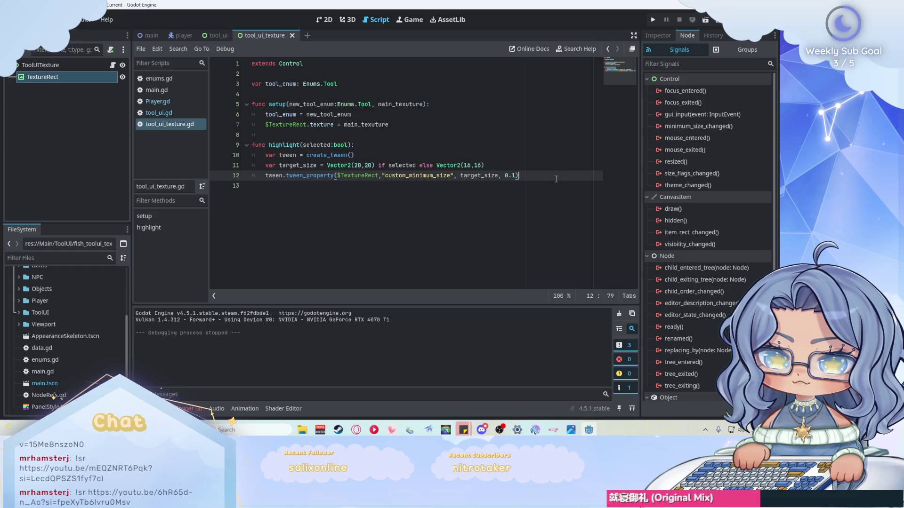
Step: Change the selected highlight size to Vector2(30,30), save, and run the game again
{"action": "left_click", "coordinate": [355, 166]}
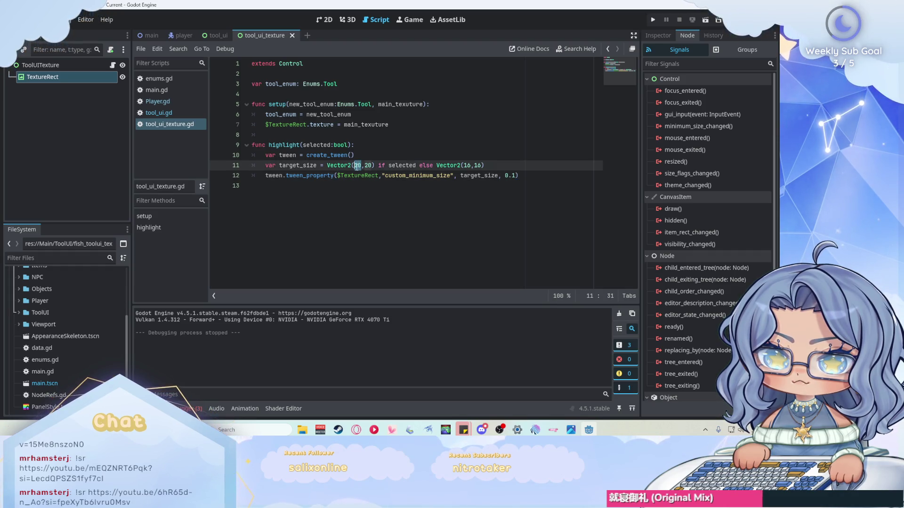
{"action": "type", "text": "3"}
{"action": "left_click", "coordinate": [369, 166]}
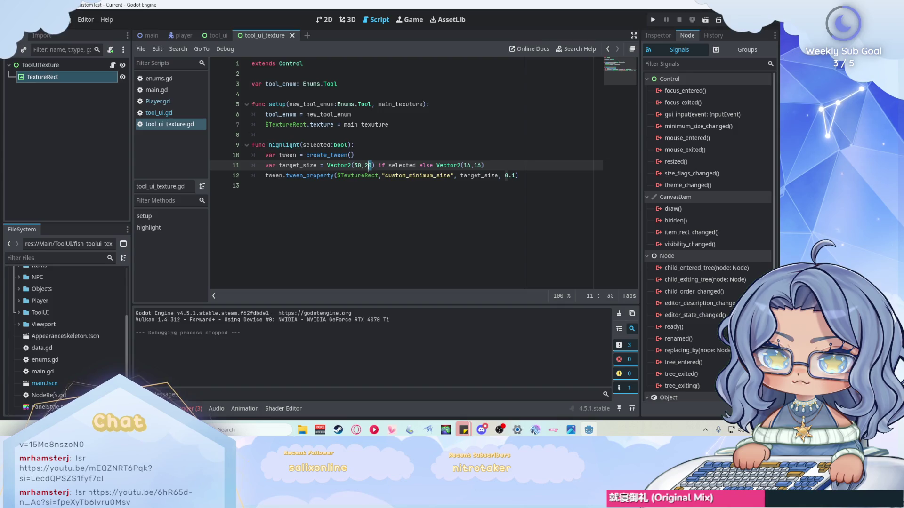
{"action": "type", "text": "3"}
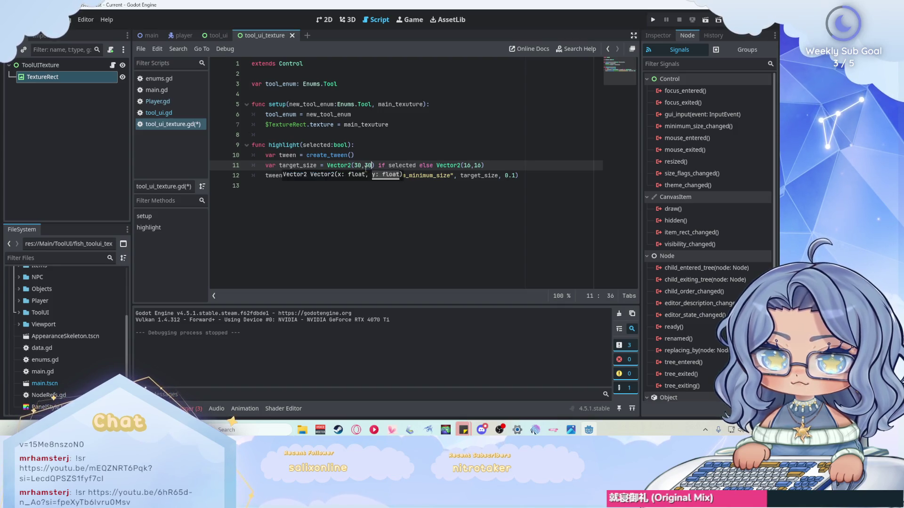
{"action": "key", "text": "Down"}
{"action": "key", "text": "Down"}
{"action": "key", "text": "ctrl+s"}
{"action": "left_click", "coordinate": [651, 19]}
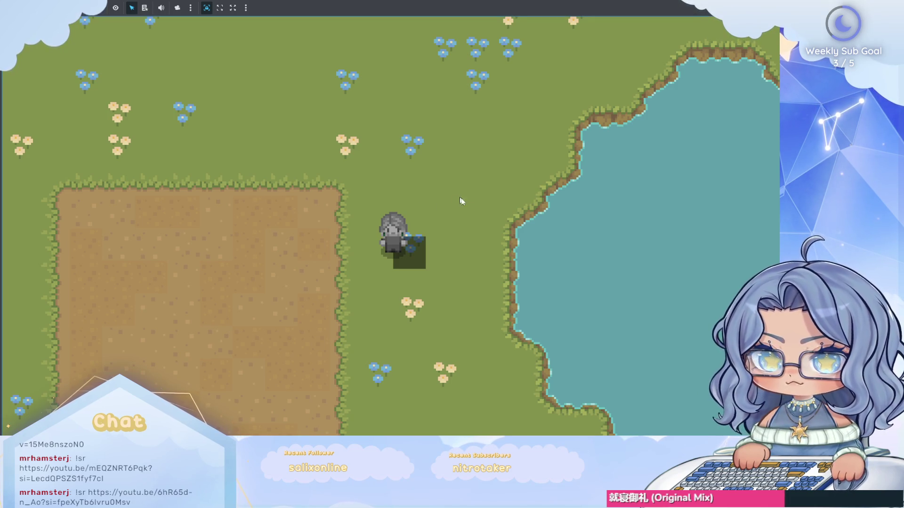
Step: Walk the character up and back down in the test run, then stop the game
{"action": "key", "text": "Up"}
{"action": "key", "text": "Down"}
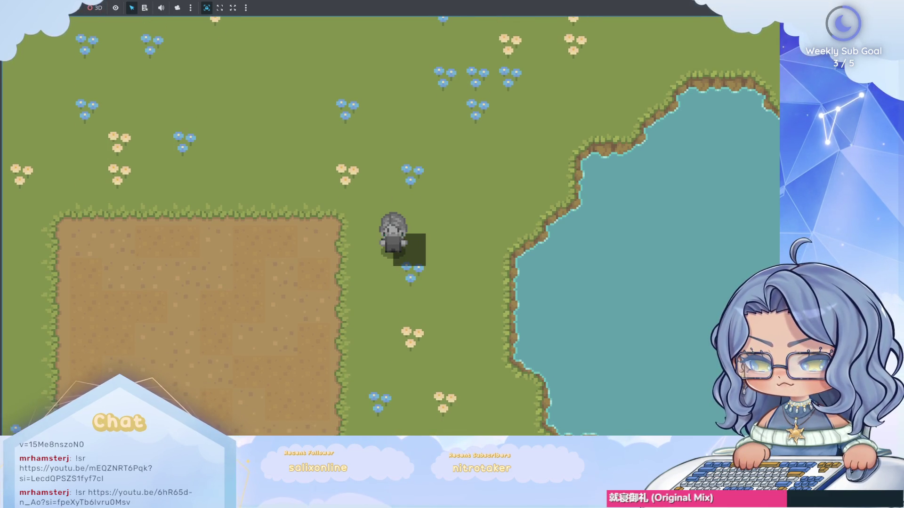
{"action": "key", "text": "F8"}
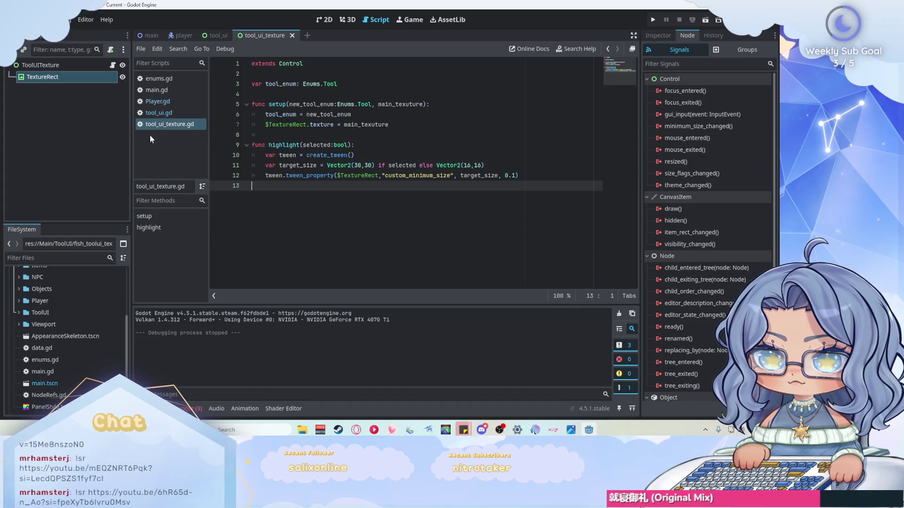
Step: Open tool_ui.gd and fold the TOOL_TEXTURES dictionary
{"action": "left_click", "coordinate": [156, 101]}
{"action": "left_click", "coordinate": [160, 113]}
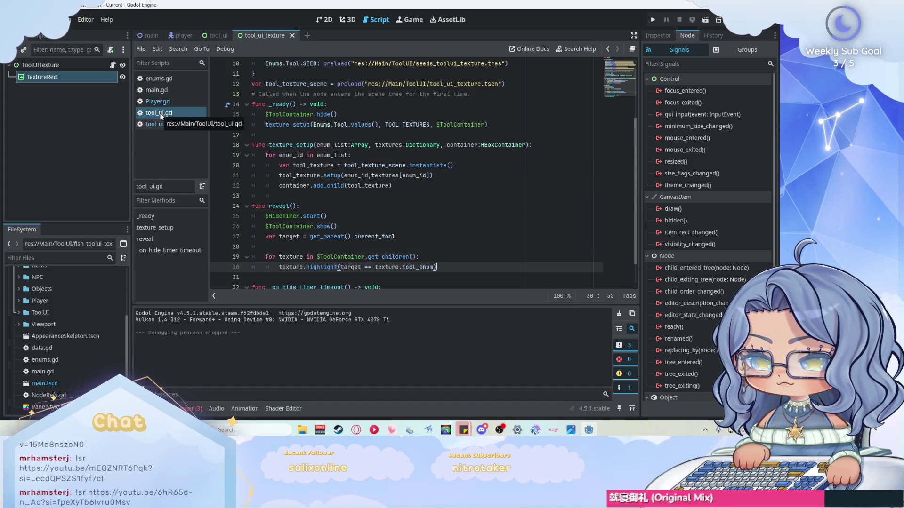
{"action": "scroll", "coordinate": [471, 152], "scroll_direction": "down", "scroll_amount": 1}
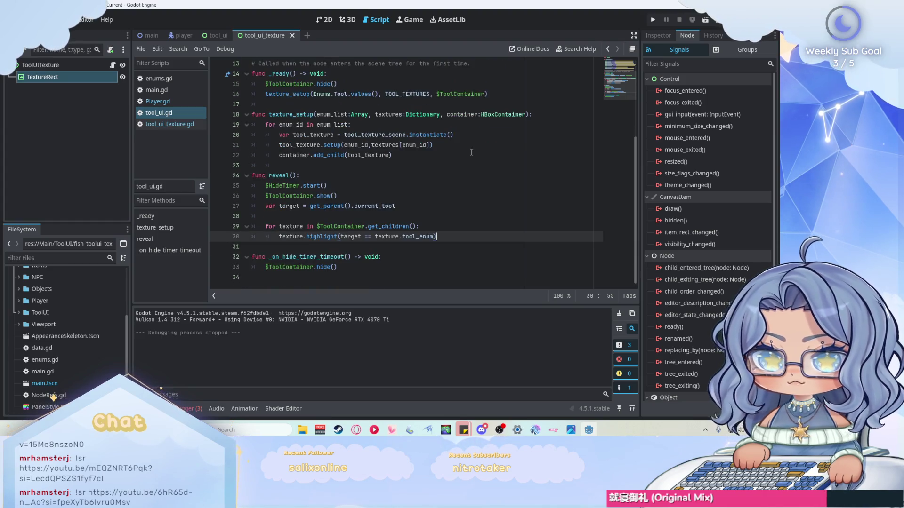
{"action": "scroll", "coordinate": [469, 151], "scroll_direction": "up", "scroll_amount": 4}
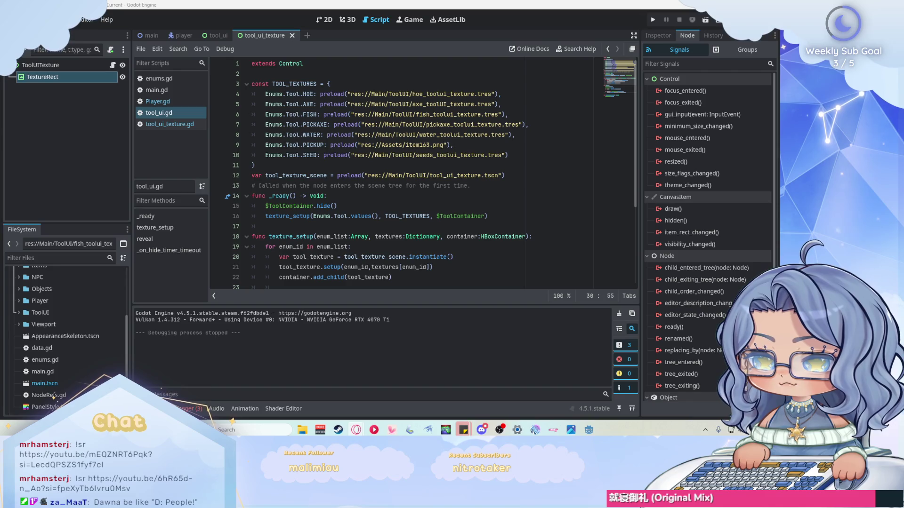
{"action": "left_click", "coordinate": [541, 154]}
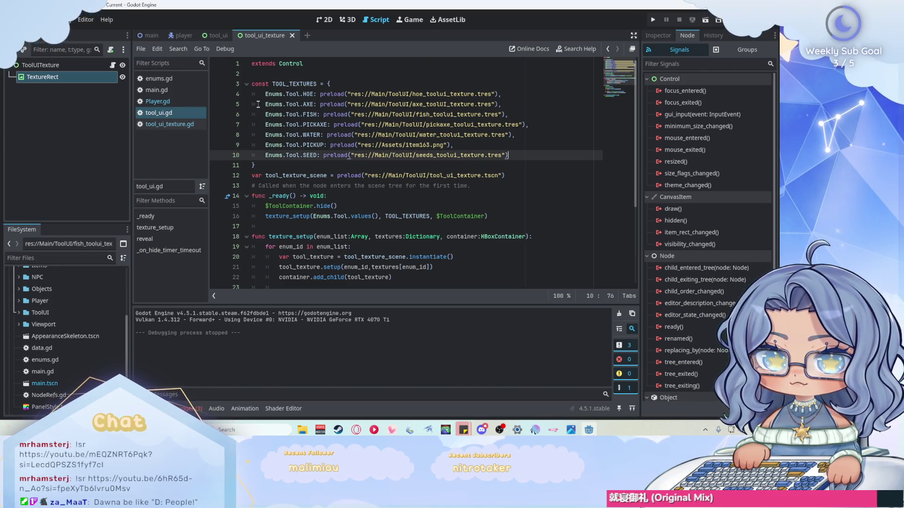
{"action": "left_click", "coordinate": [246, 84]}
Step: Add blank lines below the TOOL_TEXTURES constant, then switch to enums.gd
{"action": "left_click", "coordinate": [283, 94]}
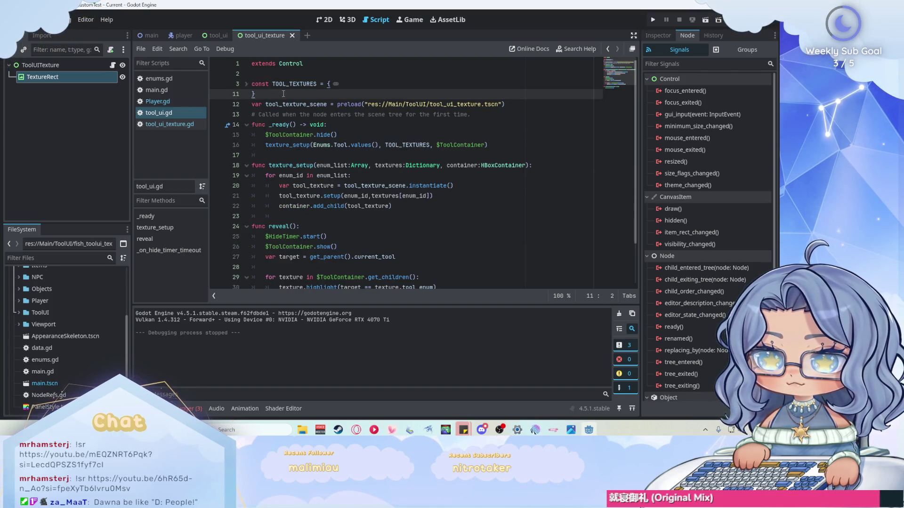
{"action": "key", "text": "Return"}
{"action": "key", "text": "Return"}
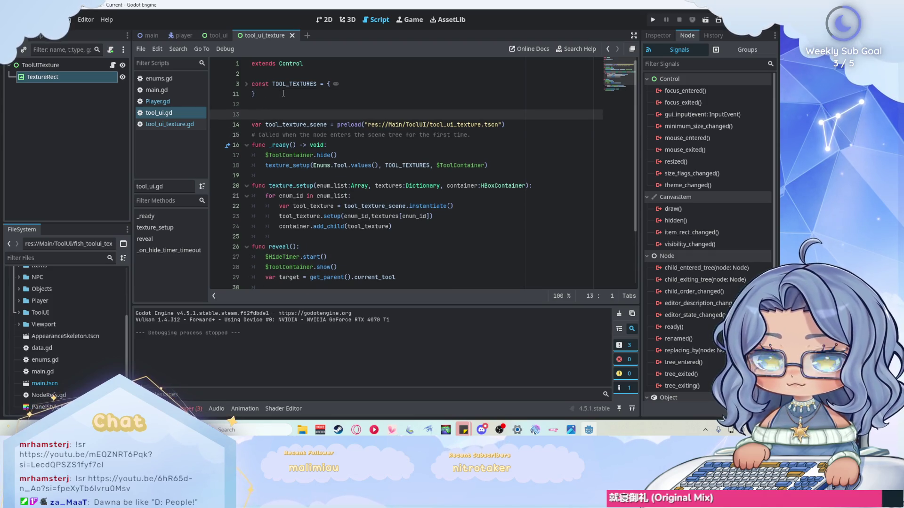
{"action": "key", "text": "Return"}
{"action": "key", "text": "Up"}
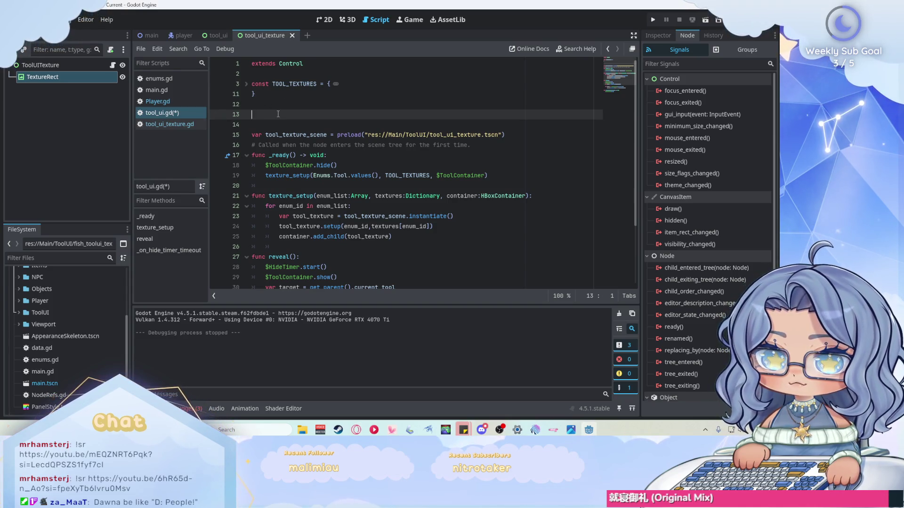
{"action": "left_click", "coordinate": [195, 83]}
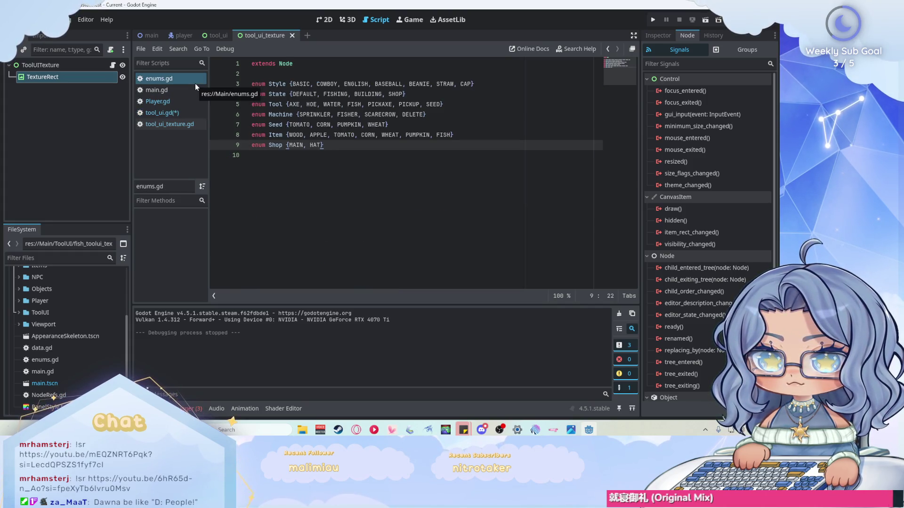
Step: Replace the Seed enum values with CARROT, TOMATO, RASPBERRY, PUMPKIN, CORN, POTATO … WHEAT, EGGPLANT
{"action": "scroll", "coordinate": [80, 311], "scroll_direction": "up", "scroll_amount": 5}
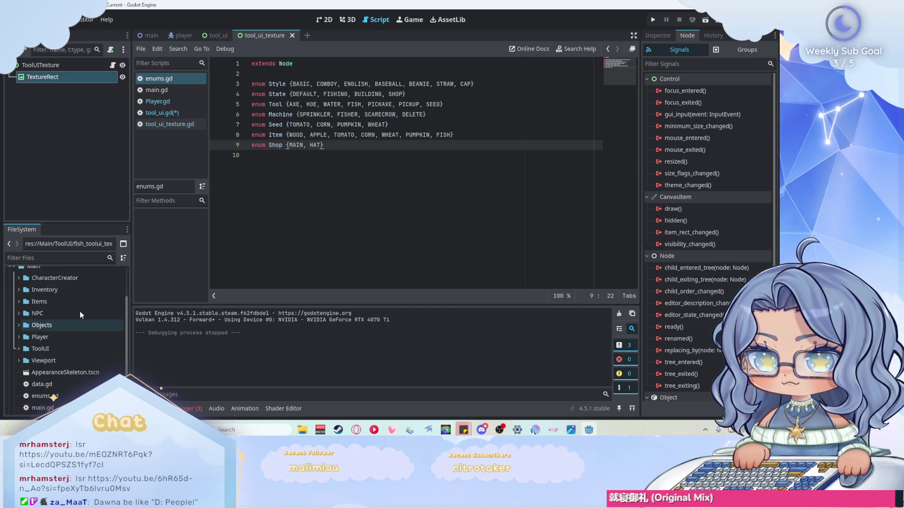
{"action": "scroll", "coordinate": [78, 315], "scroll_direction": "up", "scroll_amount": 2}
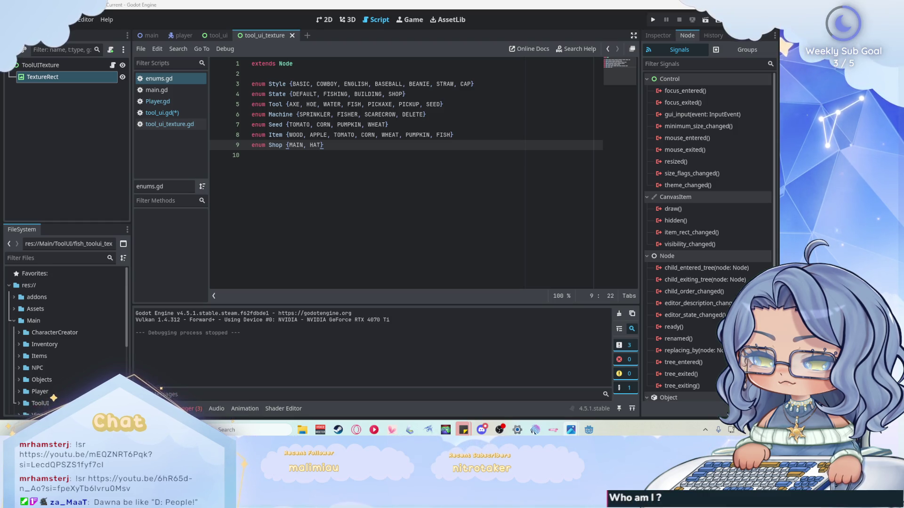
{"action": "left_click", "coordinate": [333, 125]}
{"action": "left_click_drag", "start_coordinate": [384, 125], "coordinate": [290, 125]}
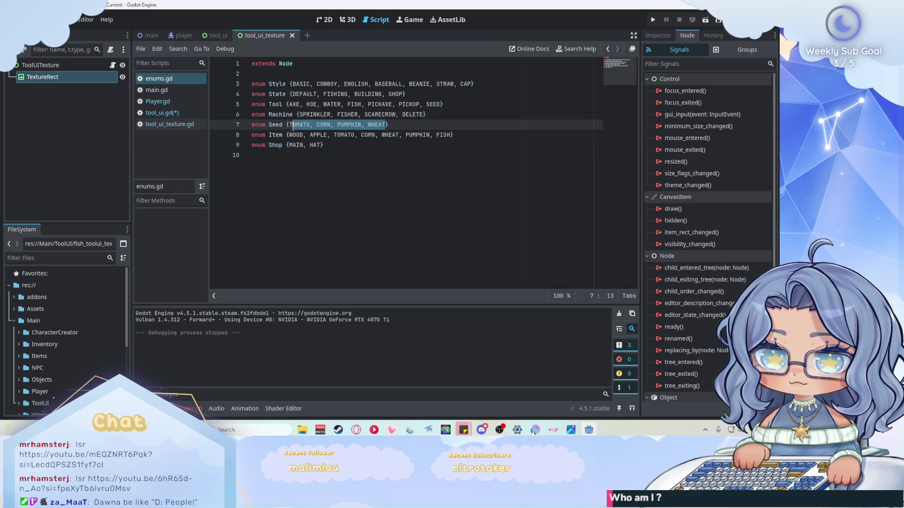
{"action": "type", "text": "CARROT,"}
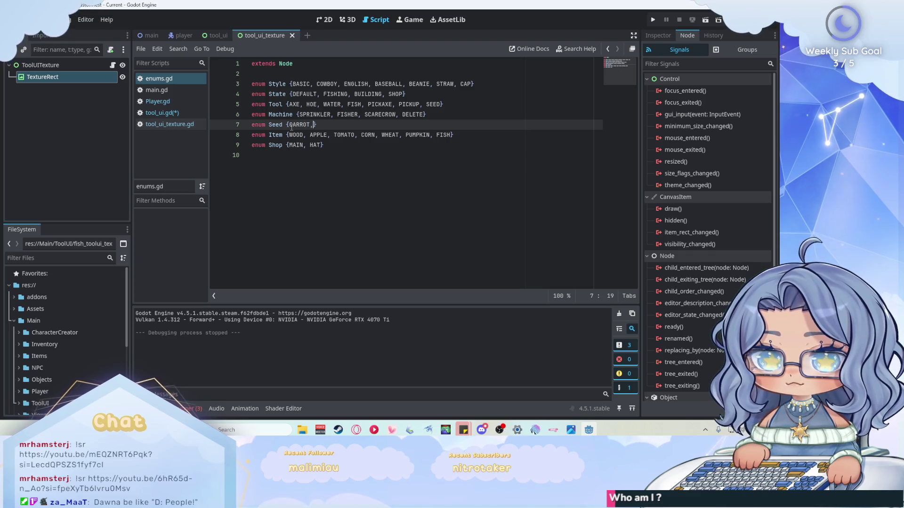
{"action": "type", "text": " To"}
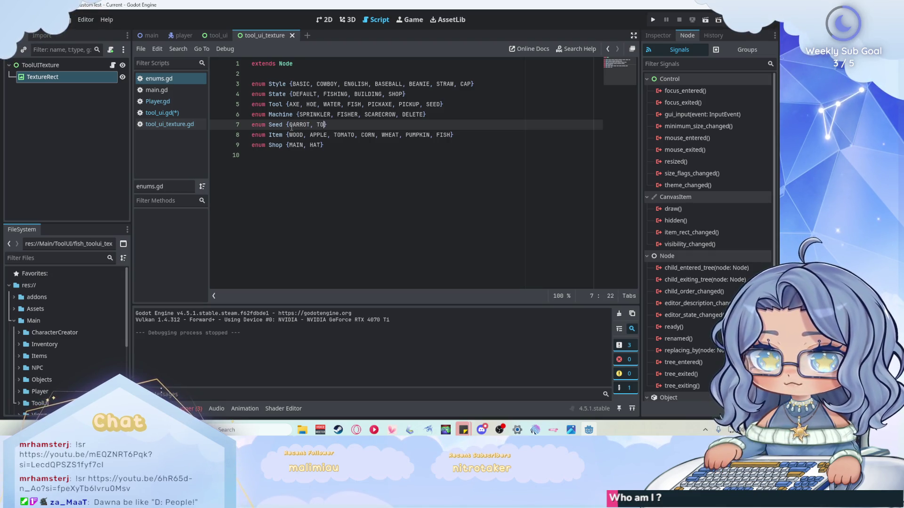
{"action": "type", "text": ", RE"}
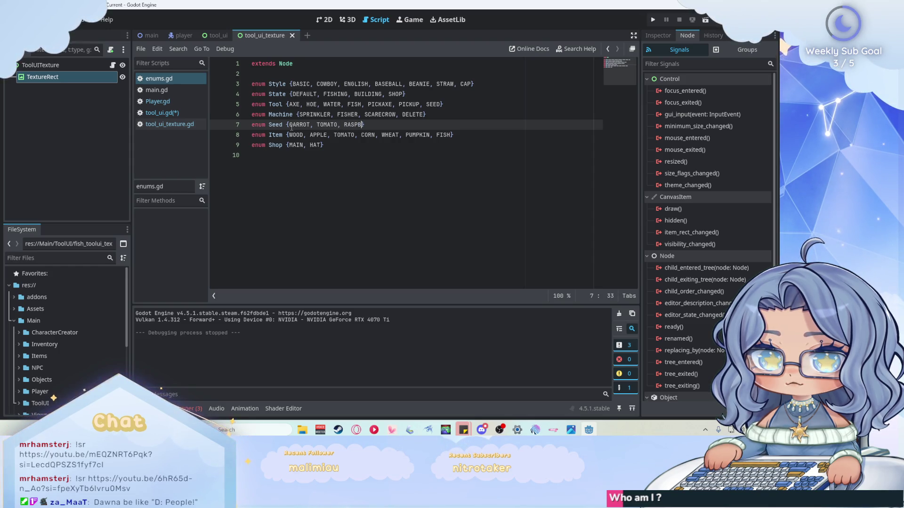
{"action": "type", "text": "ERRY"}
{"action": "type", "text": ", PUMP"}
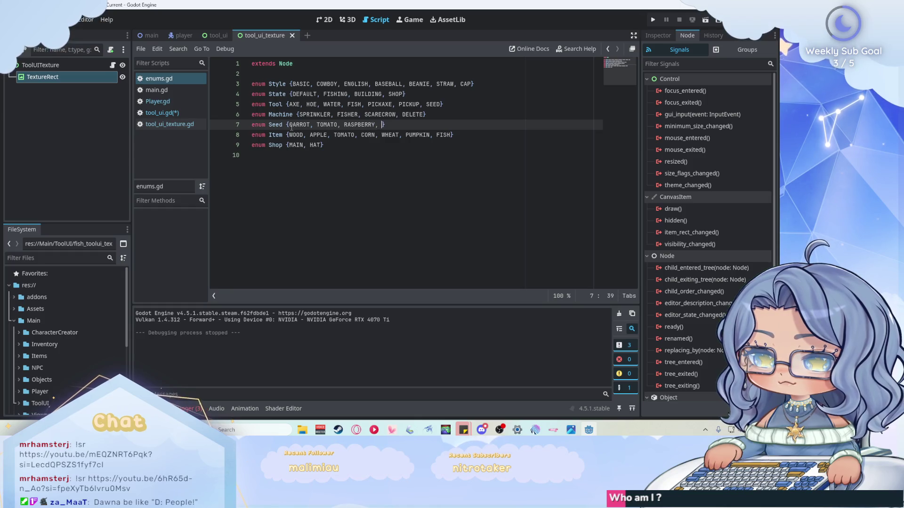
{"action": "type", "text": "KIN,CO"}
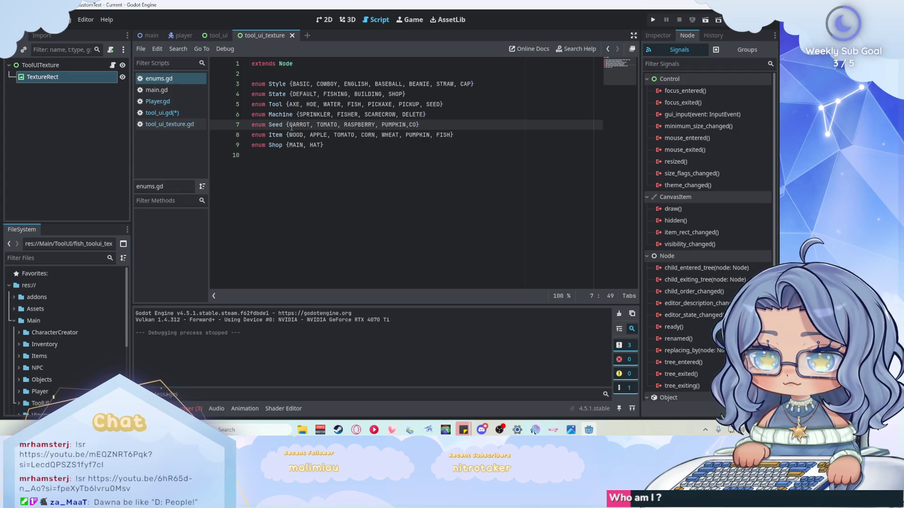
{"action": "key", "text": "BackSpace"}
{"action": "type", "text": "CORN"}
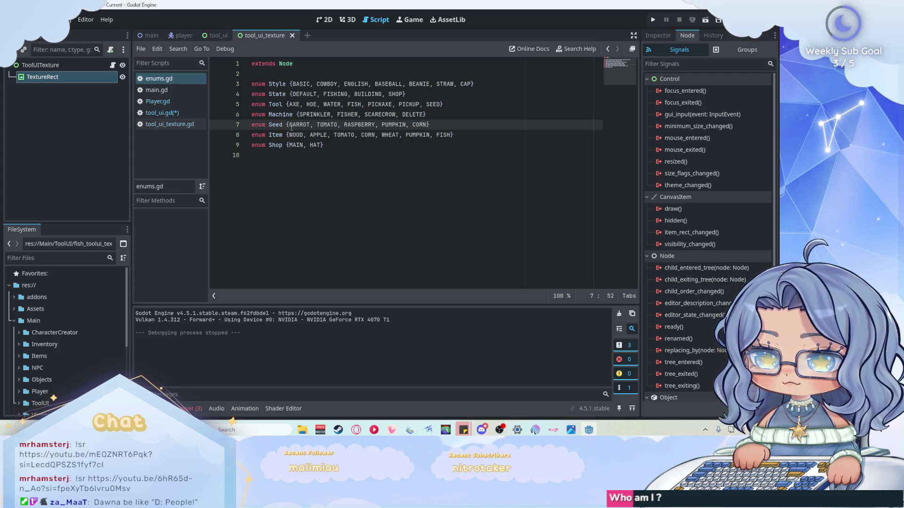
{"action": "type", "text": ", POTATO"}
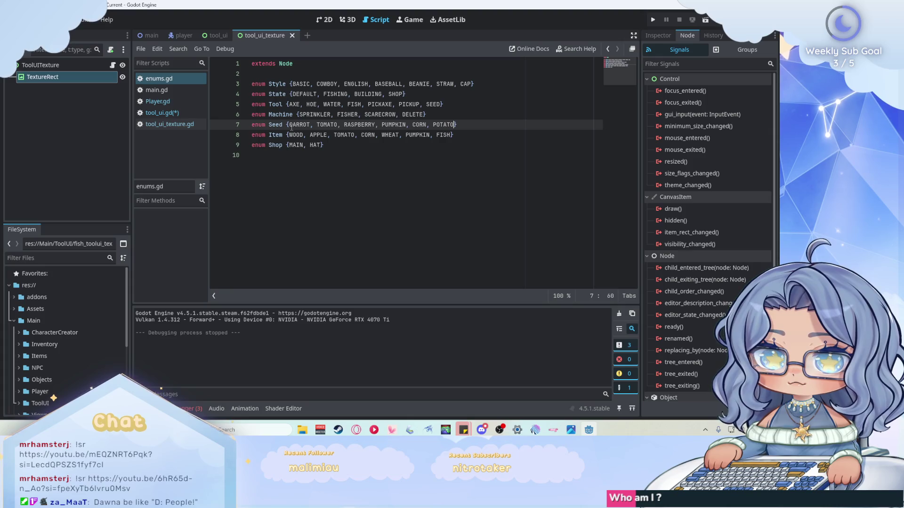
{"action": "type", "text": ", "}
{"action": "type", "text": "WATERMELON, TURNI"}
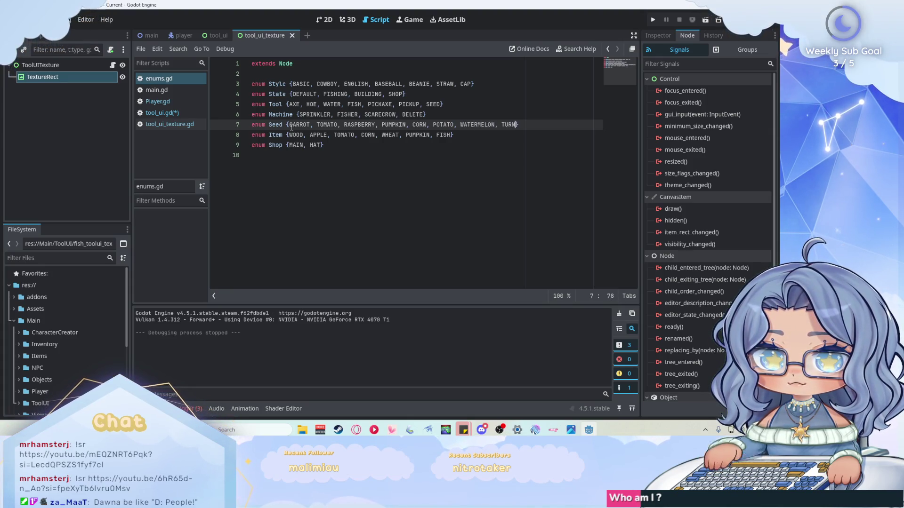
{"action": "type", "text": "P, LETTUC"}
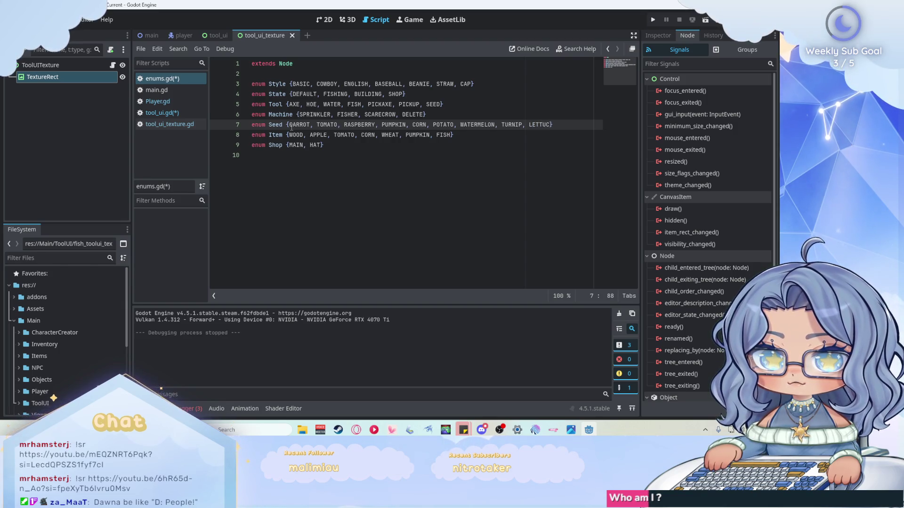
{"action": "type", "text": "E, WHEAT"}
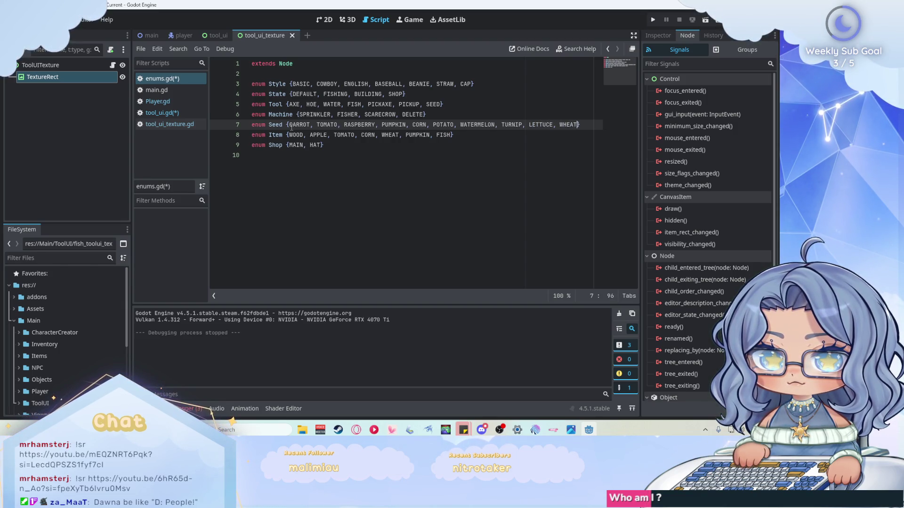
{"action": "type", "text": ", EGGPLANT"}
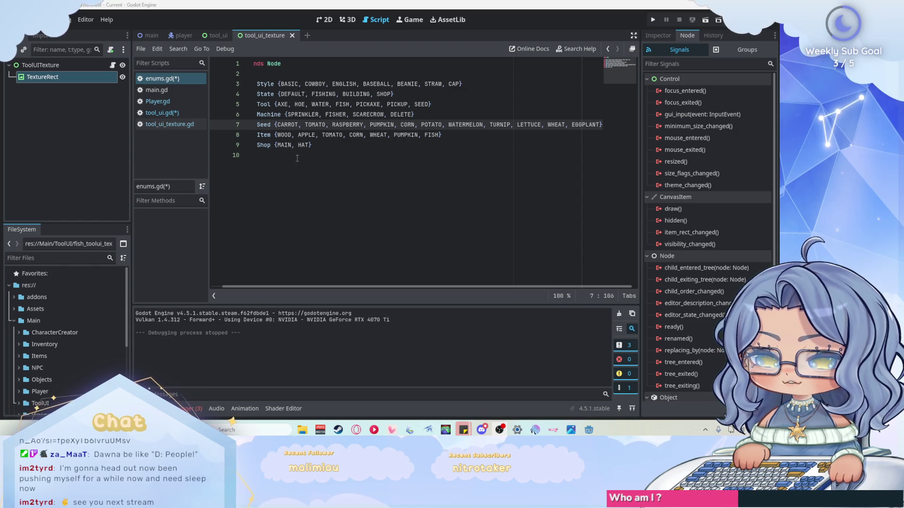
Step: Select the full list of Seed enum names on line 7 to copy them
{"action": "left_click", "coordinate": [356, 148]}
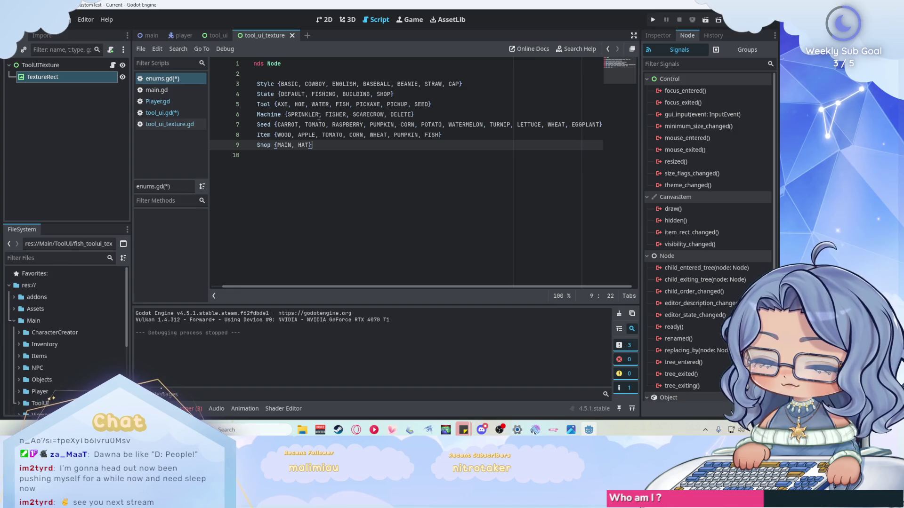
{"action": "left_click", "coordinate": [276, 124]}
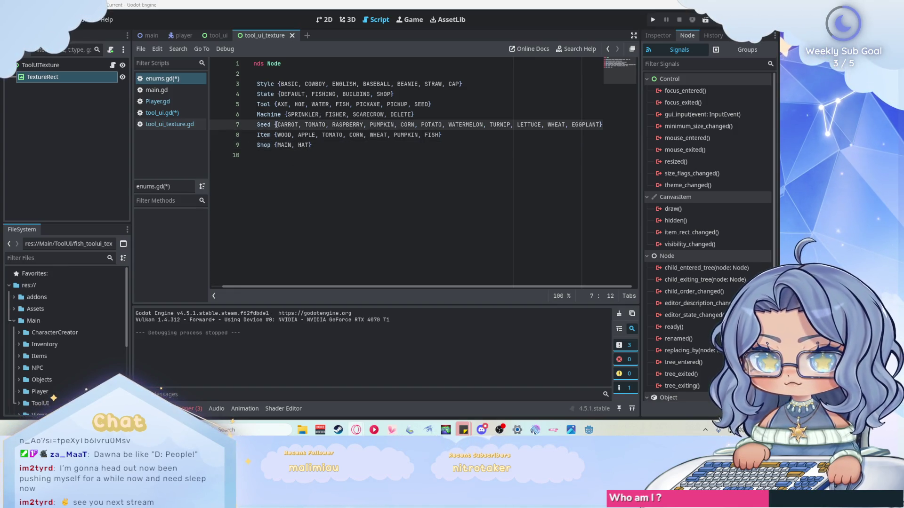
{"action": "left_click_drag", "start_coordinate": [277, 124], "coordinate": [603, 124]}
{"action": "key", "text": "ctrl+c"}
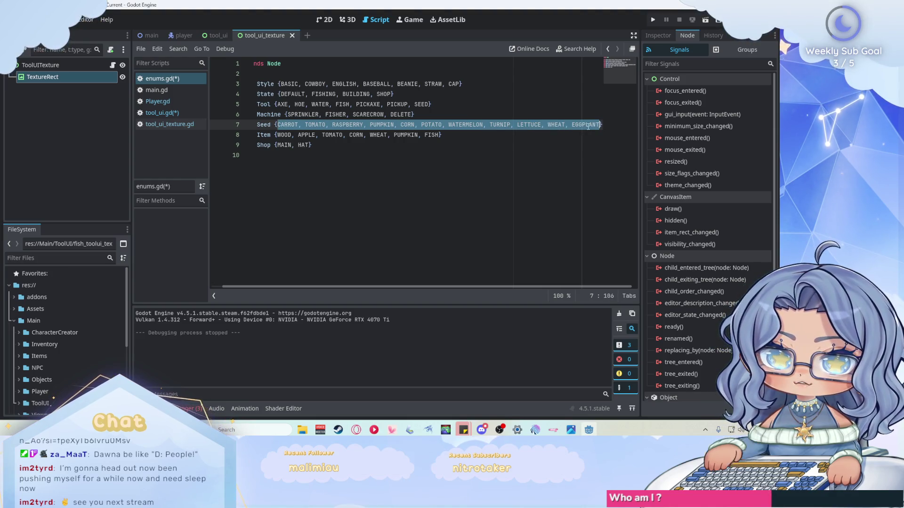
Step: In tool_ui.gd, start a const SEED_TEXTURES = { dictionary and paste the seed names into it
{"action": "key", "text": "Down"}
{"action": "key", "text": "Down"}
{"action": "left_click", "coordinate": [160, 90]}
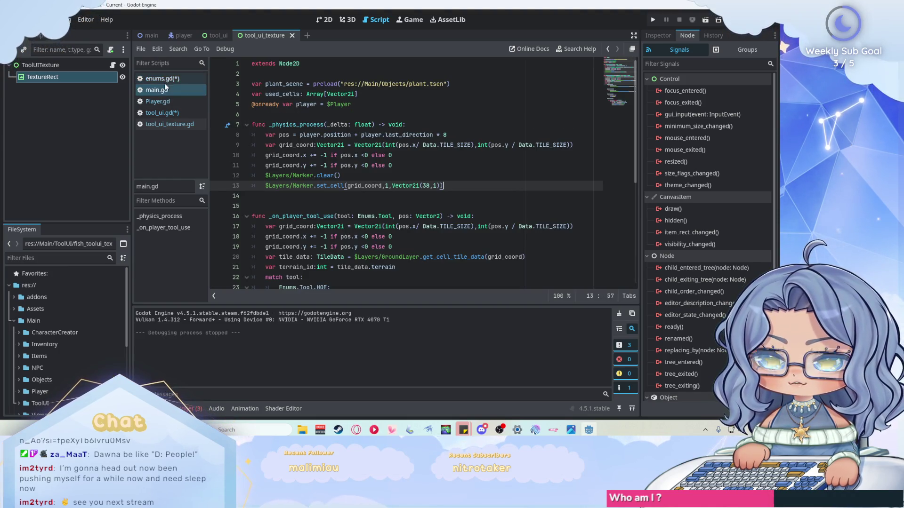
{"action": "left_click", "coordinate": [174, 114]}
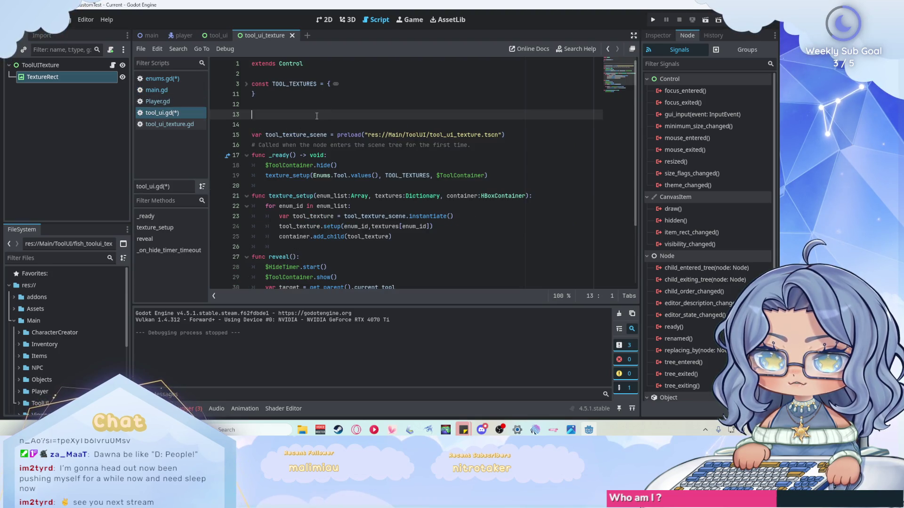
{"action": "type", "text": "const SEE"}
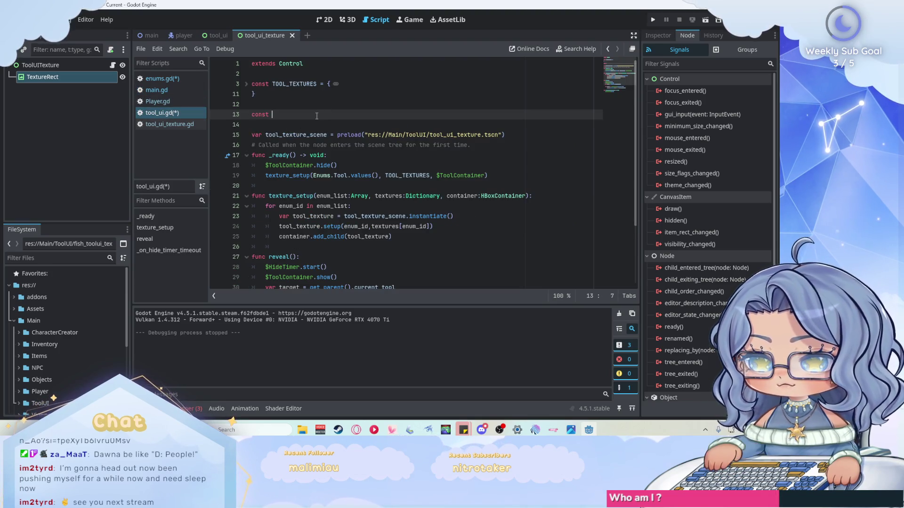
{"action": "type", "text": "D-TE"}
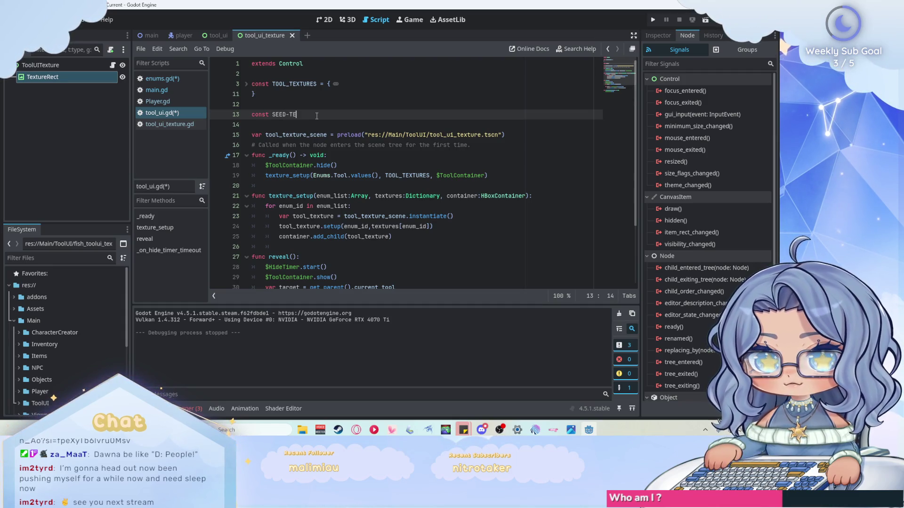
{"action": "key", "text": "BackSpace"}
{"action": "type", "text": "_"}
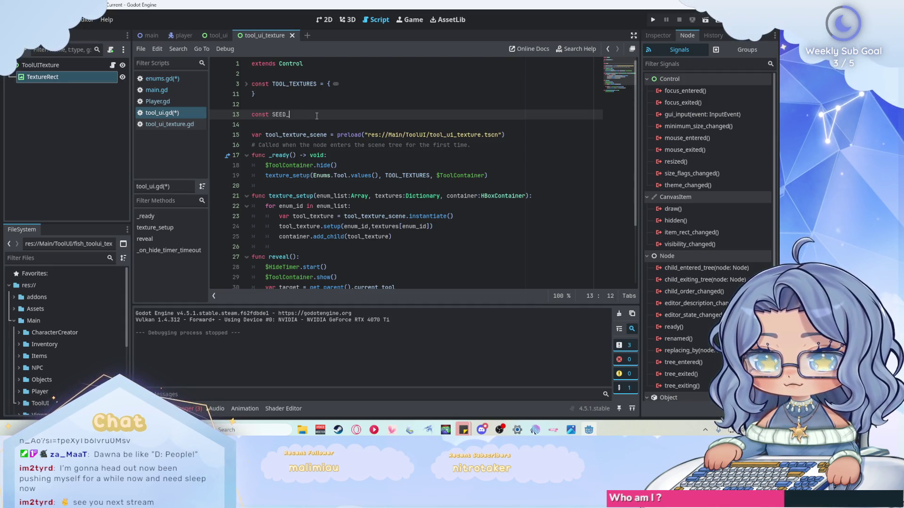
{"action": "type", "text": "TEXTURES"}
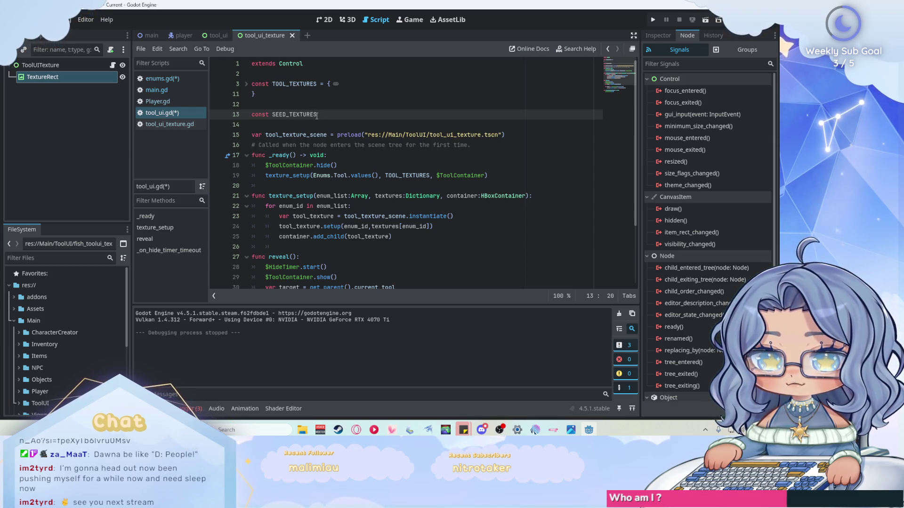
{"action": "type", "text": " = {"}
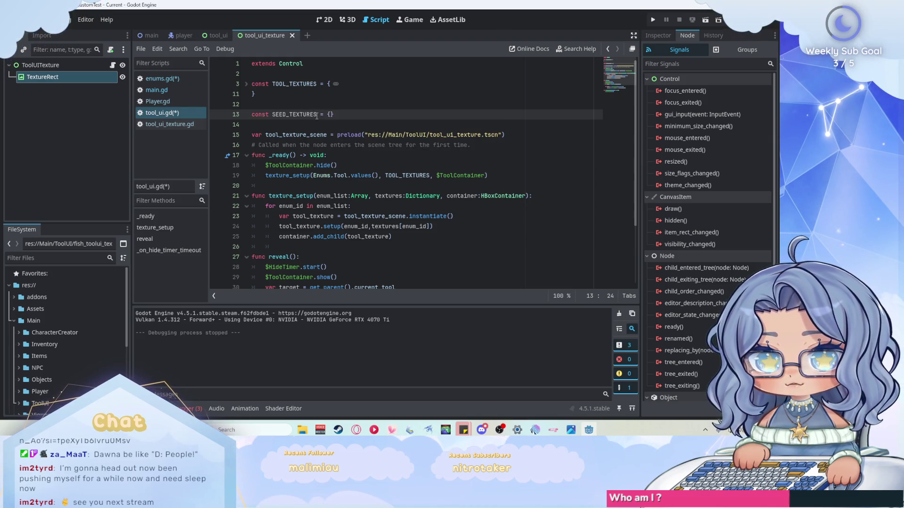
{"action": "key", "text": "Return"}
{"action": "key", "text": "ctrl+v"}
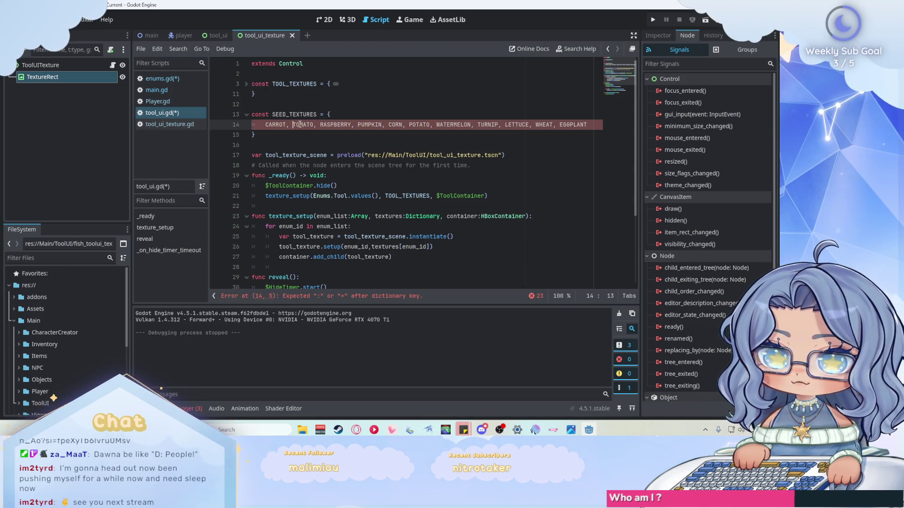
Step: Put each seed, CARROT through EGGPLANT, on its own line, then change CARROT to Enums.Seed.CARROT
{"action": "key", "text": "Return"}
{"action": "left_click", "coordinate": [293, 134]}
{"action": "key", "text": "Return"}
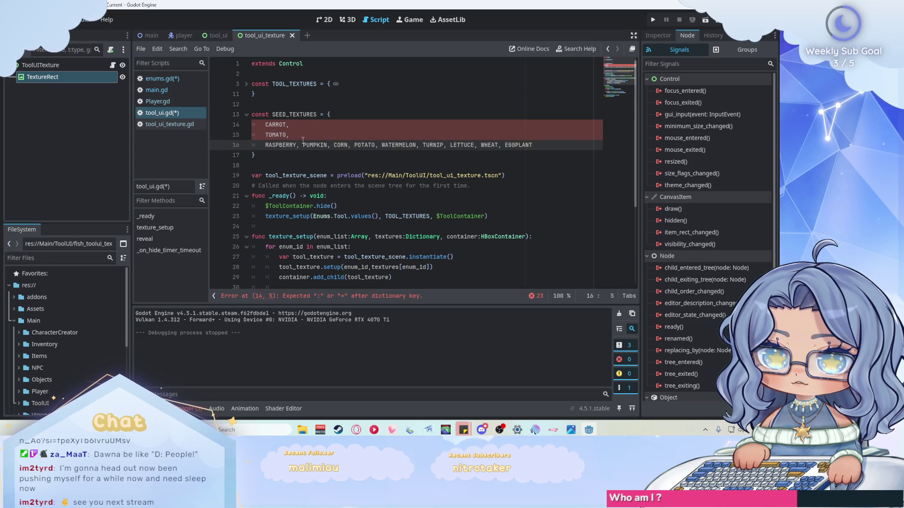
{"action": "left_click", "coordinate": [303, 144]}
{"action": "key", "text": "Return"}
{"action": "left_click", "coordinate": [296, 155]}
{"action": "key", "text": "Return"}
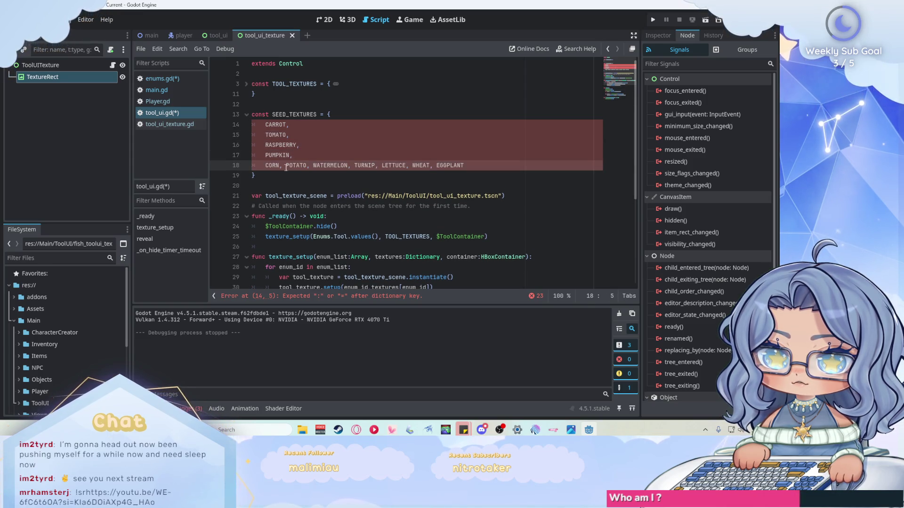
{"action": "left_click", "coordinate": [286, 166]}
{"action": "key", "text": "Return"}
{"action": "left_click", "coordinate": [291, 175]}
{"action": "key", "text": "Return"}
{"action": "left_click", "coordinate": [307, 186]}
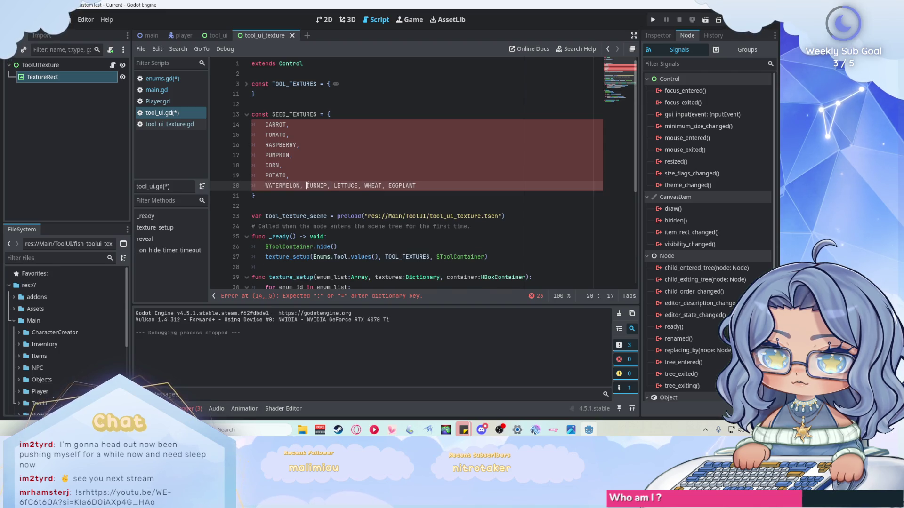
{"action": "key", "text": "Return"}
{"action": "left_click", "coordinate": [292, 196]}
{"action": "key", "text": "Return"}
{"action": "left_click", "coordinate": [295, 206]}
{"action": "key", "text": "Return"}
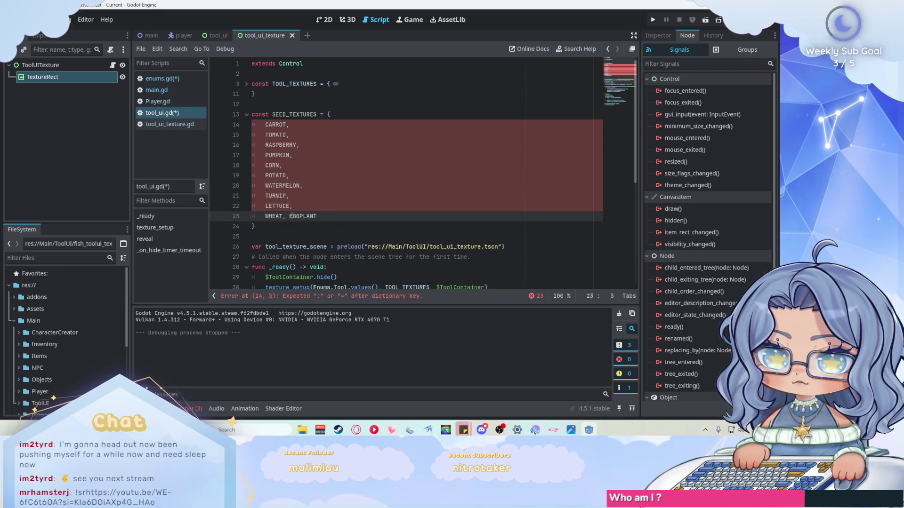
{"action": "left_click", "coordinate": [291, 216]}
{"action": "key", "text": "Return"}
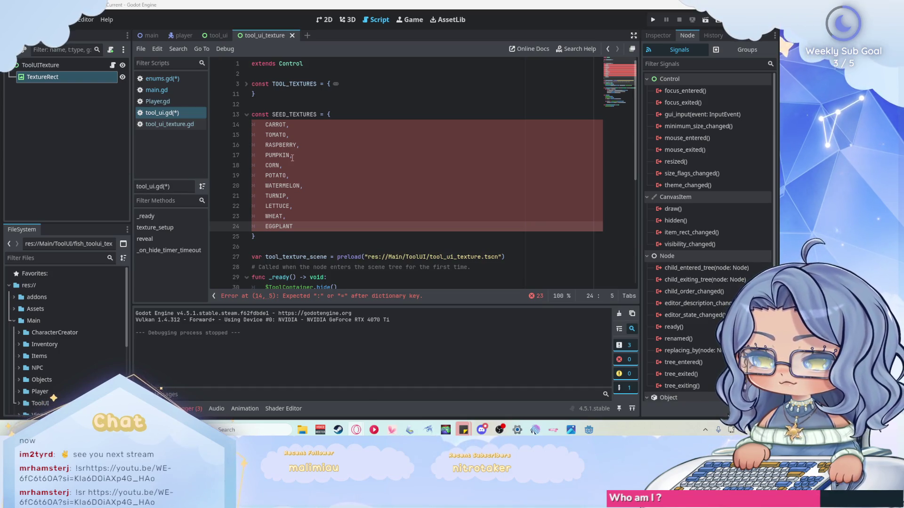
{"action": "mouse_move", "coordinate": [294, 226]}
{"action": "left_mouse_down"}
{"action": "mouse_move", "coordinate": [288, 125]}
{"action": "mouse_move", "coordinate": [265, 125]}
{"action": "left_mouse_up"}
{"action": "type", "text": "Enum,"}
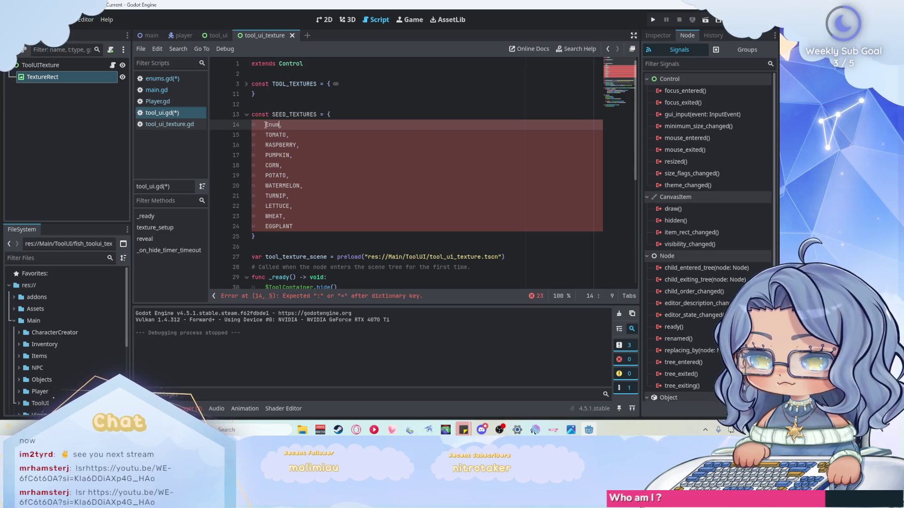
{"action": "type", "text": "s.Se"}
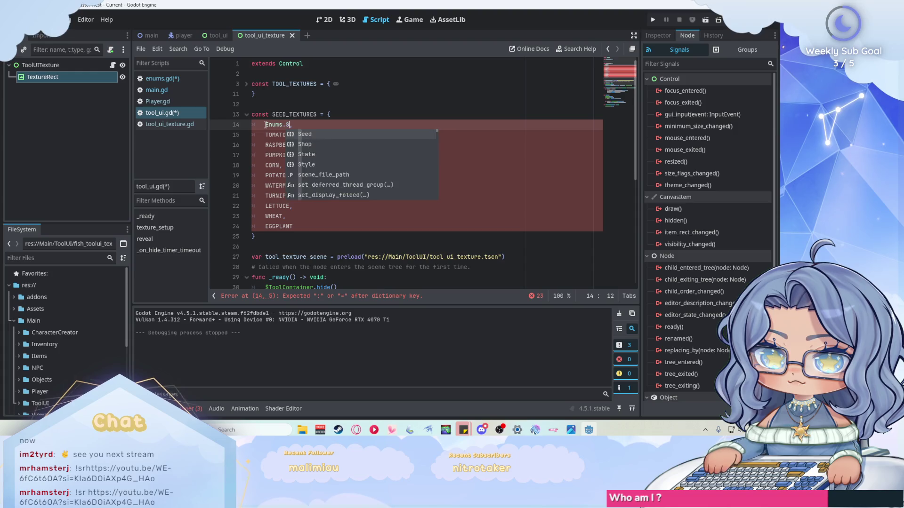
{"action": "type", "text": "ed.CA"}
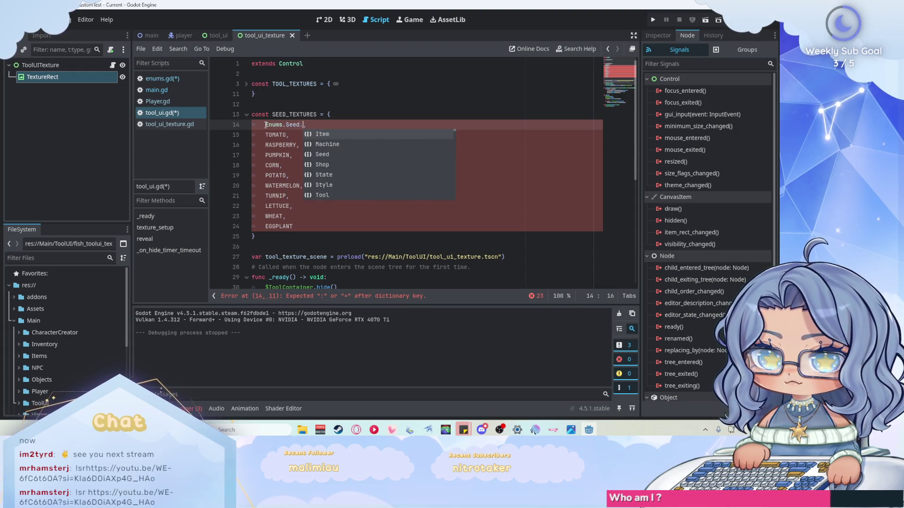
{"action": "type", "text": "RROT"}
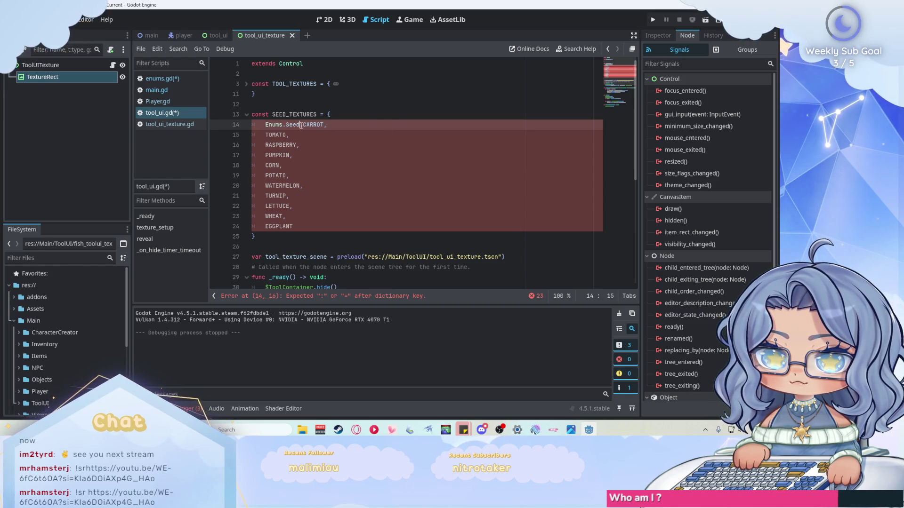
Step: Copy the Enums.Seed. prefix and add it before TOMATO, RASPBERRY, PUMPKIN and CORN
{"action": "left_click_drag", "start_coordinate": [300, 126], "coordinate": [265, 126]}
{"action": "key", "text": "ctrl+c"}
{"action": "left_click", "coordinate": [266, 134]}
{"action": "key", "text": "ctrl+v"}
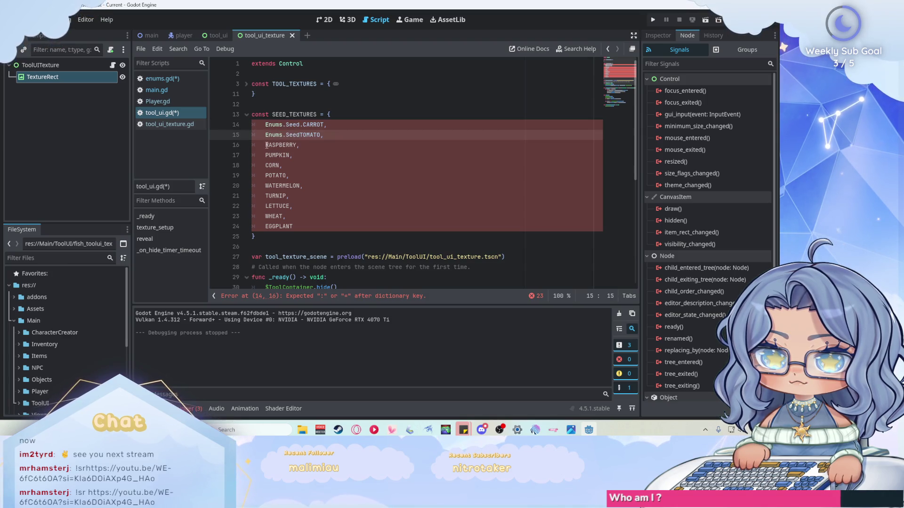
{"action": "type", "text": "."}
{"action": "key", "text": "shift+Home"}
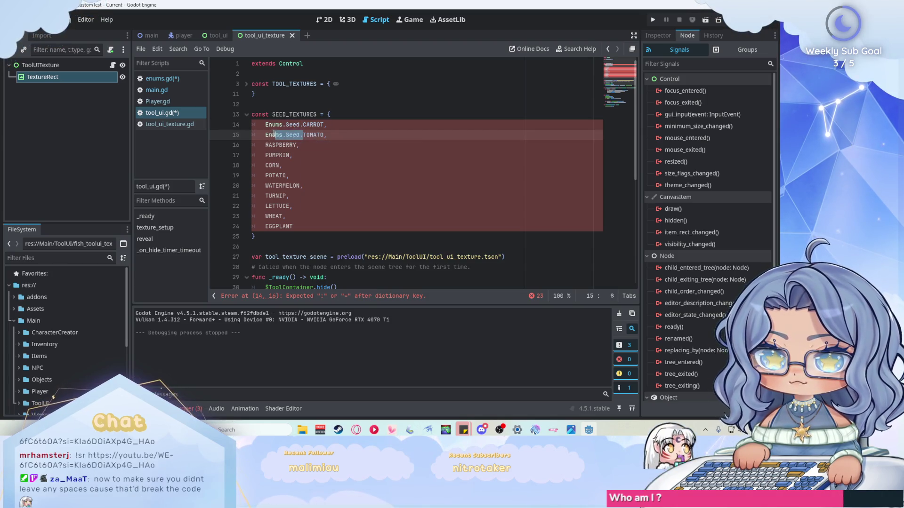
{"action": "key", "text": "ctrl+c"}
{"action": "left_click", "coordinate": [265, 145]}
{"action": "key", "text": "ctrl+v"}
{"action": "left_click", "coordinate": [265, 155]}
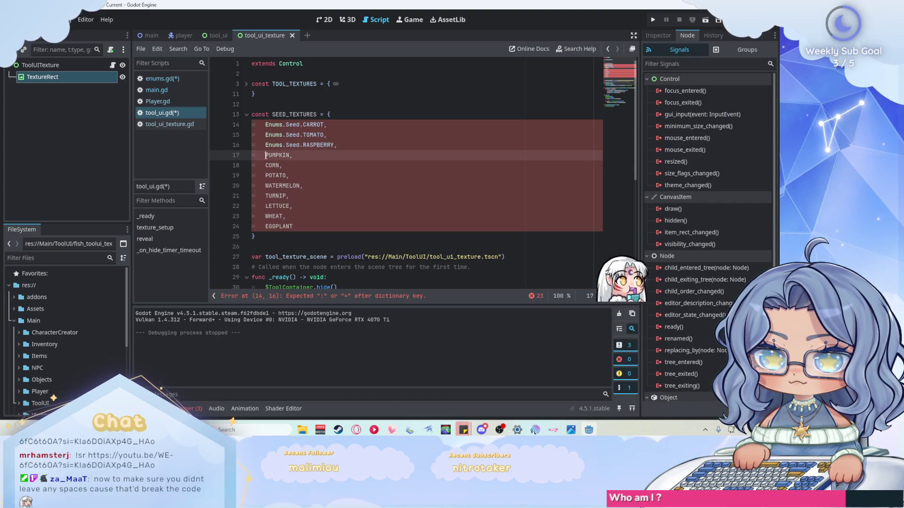
{"action": "key", "text": "ctrl+v"}
{"action": "double_click", "coordinate": [261, 165]}
{"action": "key", "text": "ctrl+v"}
{"action": "left_click", "coordinate": [266, 176]}
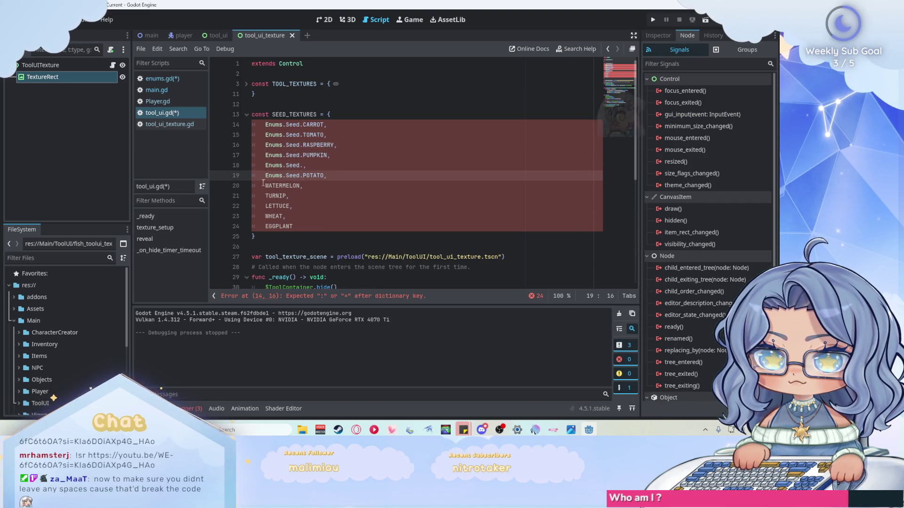
{"action": "key", "text": "ctrl+z"}
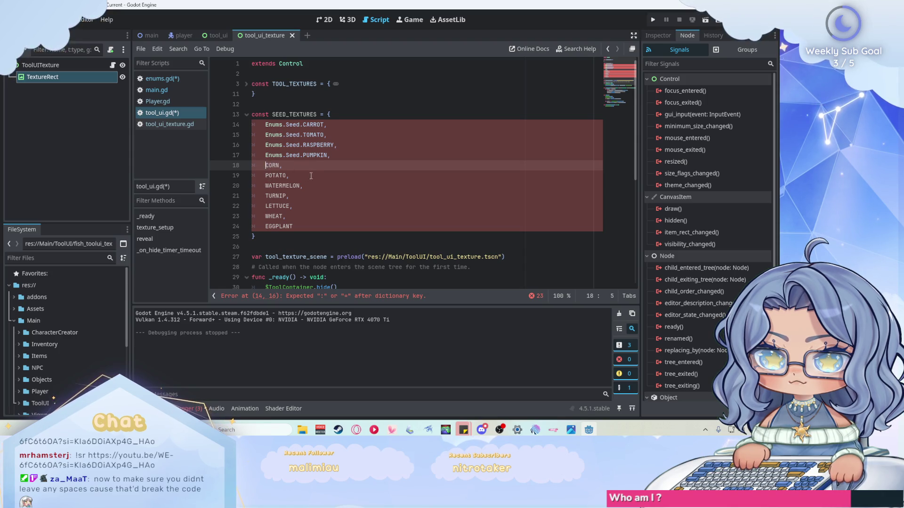
{"action": "key", "text": "ctrl+v"}
Step: Add the Enums.Seed. prefix before POTATO, WATERMELON, TURNIP, LETTUCE, WHEAT and EGGPLANT
{"action": "left_click", "coordinate": [266, 175]}
{"action": "key", "text": "ctrl+v"}
{"action": "left_click", "coordinate": [266, 185]}
{"action": "key", "text": "ctrl+v"}
{"action": "left_click", "coordinate": [266, 196]}
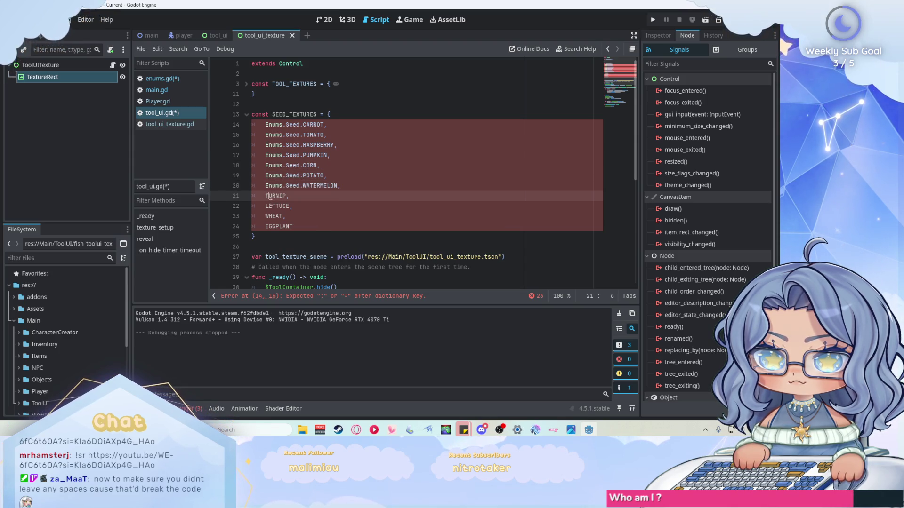
{"action": "key", "text": "ctrl+v"}
{"action": "left_click", "coordinate": [266, 206]}
{"action": "key", "text": "ctrl+v"}
{"action": "left_click", "coordinate": [265, 216]}
{"action": "key", "text": "ctrl+v"}
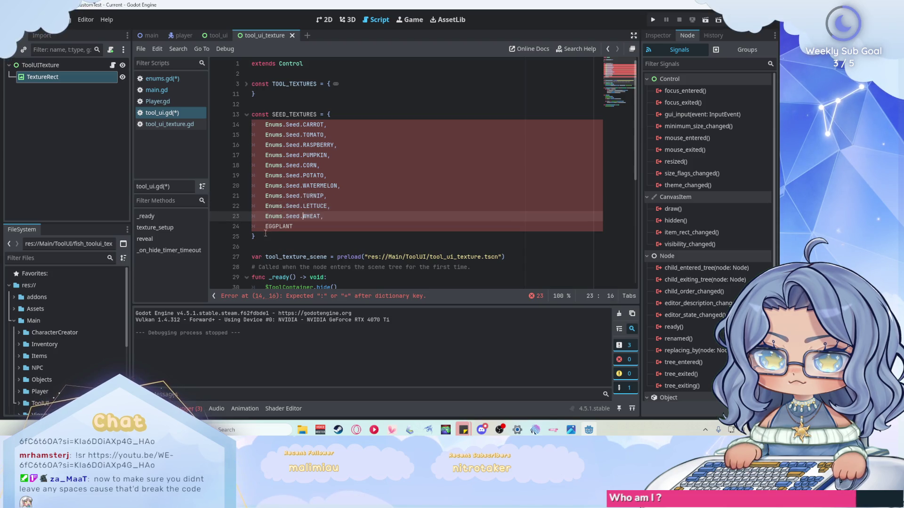
{"action": "left_click", "coordinate": [268, 226]}
{"action": "left_click", "coordinate": [266, 226]}
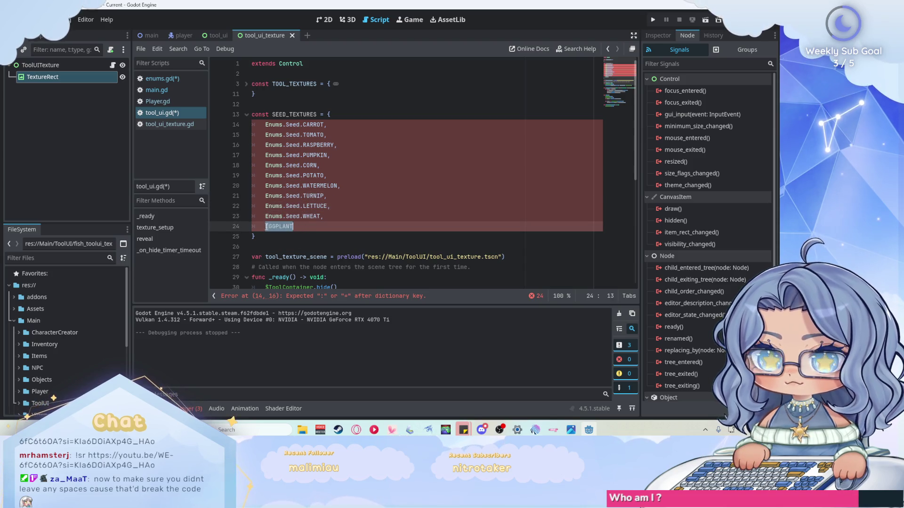
{"action": "key", "text": "ctrl+v"}
{"action": "left_click", "coordinate": [352, 227]}
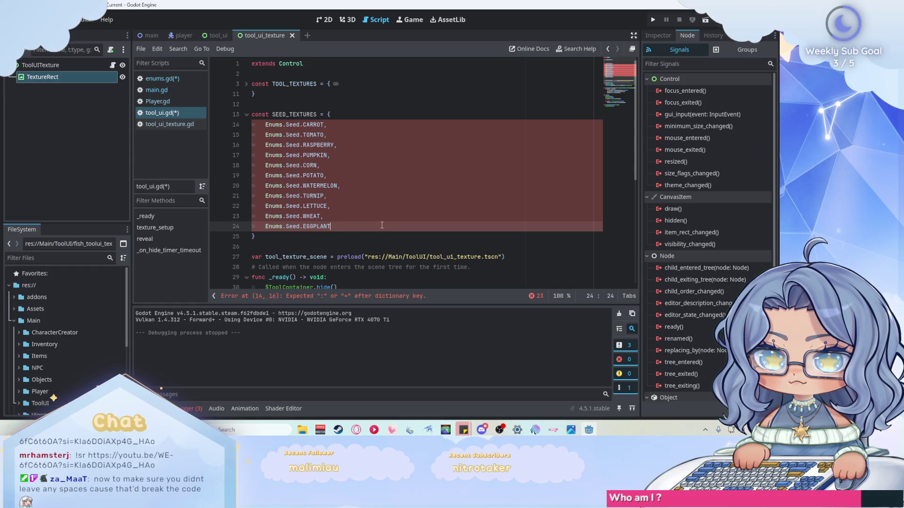
Step: Give the CARROT entry a preload() value and copy that value
{"action": "left_click", "coordinate": [328, 124]}
{"action": "type", "text": "preload"}
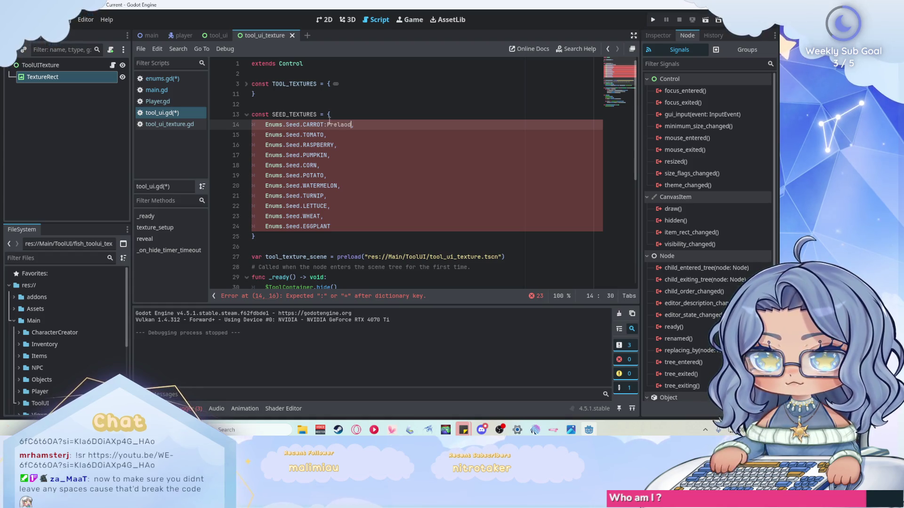
{"action": "key", "text": "BackSpace"}
{"action": "key", "text": "BackSpace"}
{"action": "key", "text": "BackSpace"}
{"action": "type", "text": "preload("}
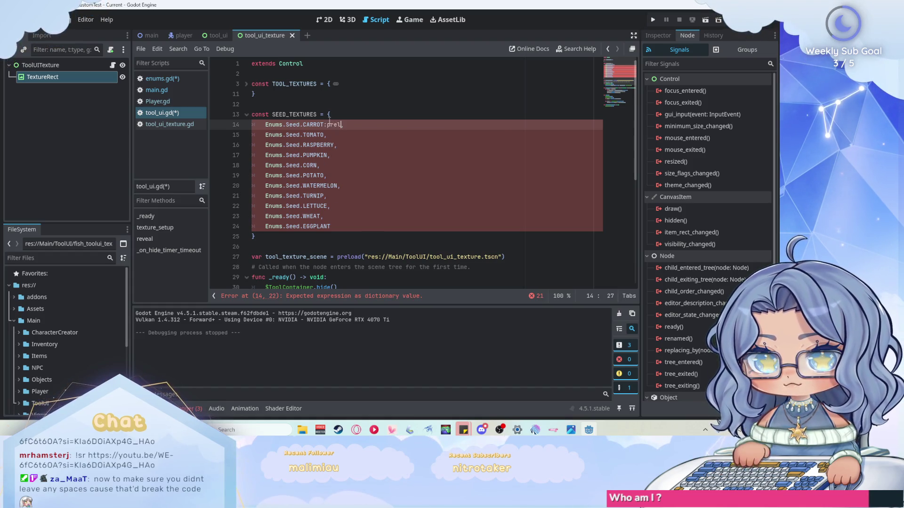
{"action": "key", "text": "Escape"}
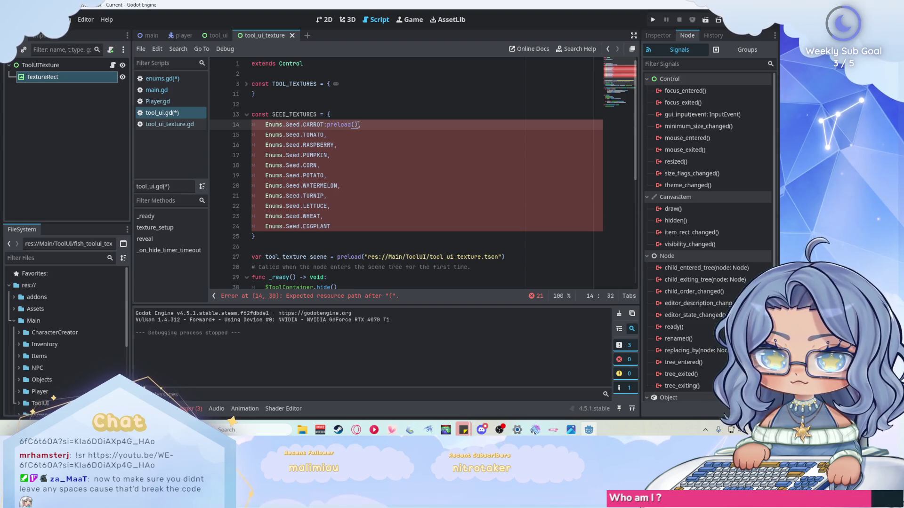
{"action": "left_click_drag", "start_coordinate": [358, 124], "coordinate": [327, 125]}
{"action": "left_click", "coordinate": [323, 135]}
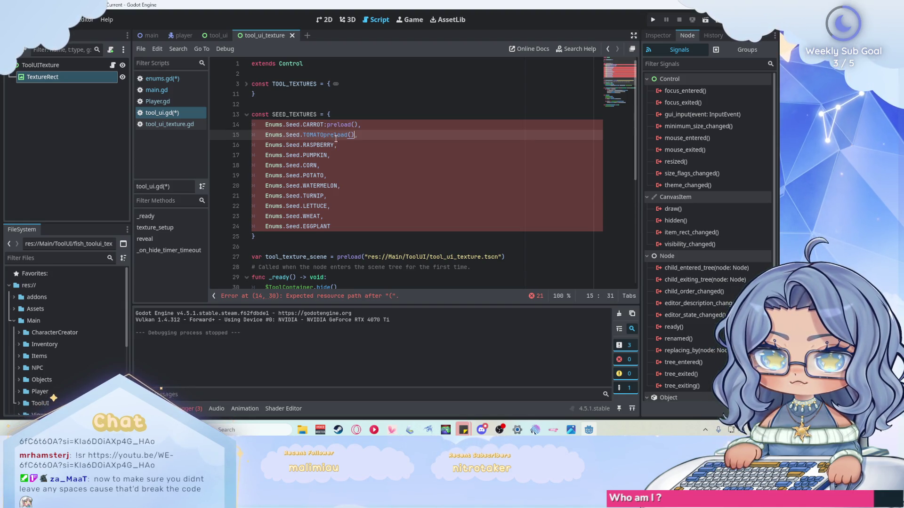
{"action": "left_click_drag", "start_coordinate": [326, 125], "coordinate": [359, 125]}
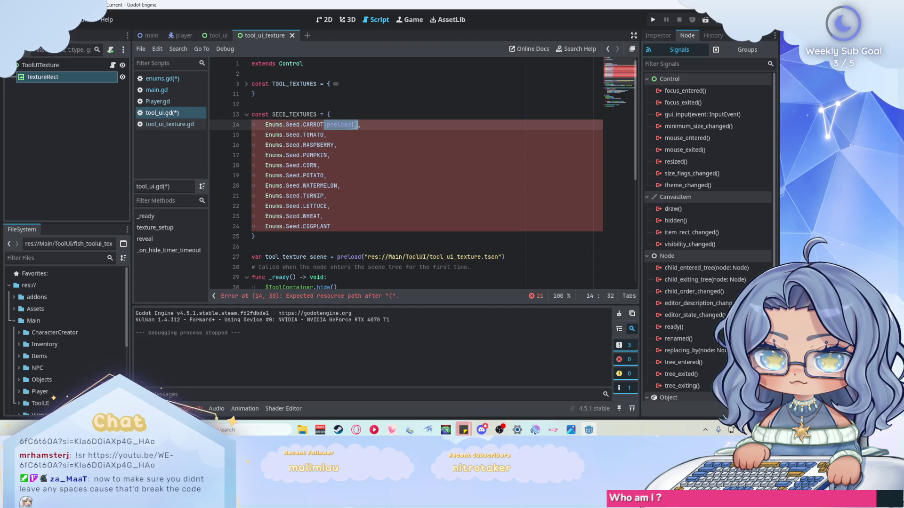
Step: Add preload() after each remaining seed, TOMATO through EGGPLANT, and save the scripts
{"action": "left_click", "coordinate": [328, 135]}
{"action": "key", "text": "ctrl+v"}
{"action": "left_click", "coordinate": [334, 145]}
{"action": "key", "text": "ctrl+v"}
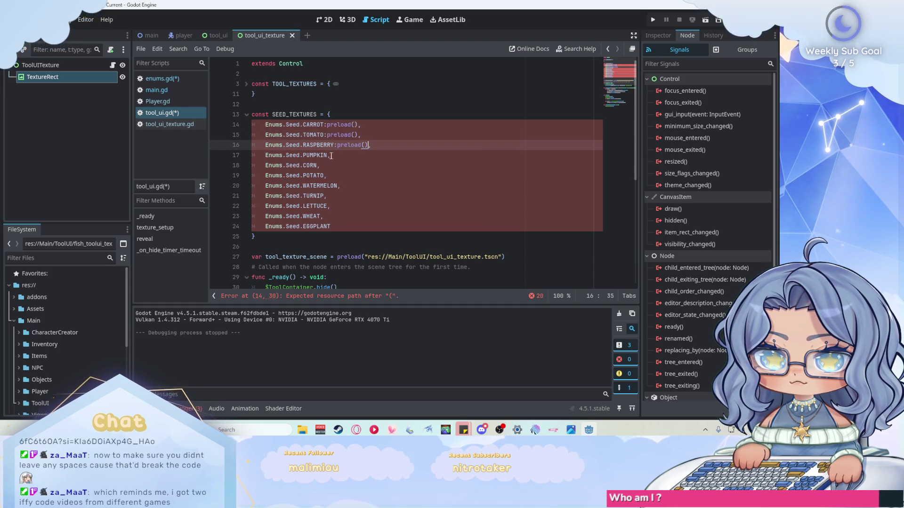
{"action": "left_click", "coordinate": [327, 155]}
{"action": "key", "text": "ctrl+v"}
{"action": "left_click", "coordinate": [318, 165]}
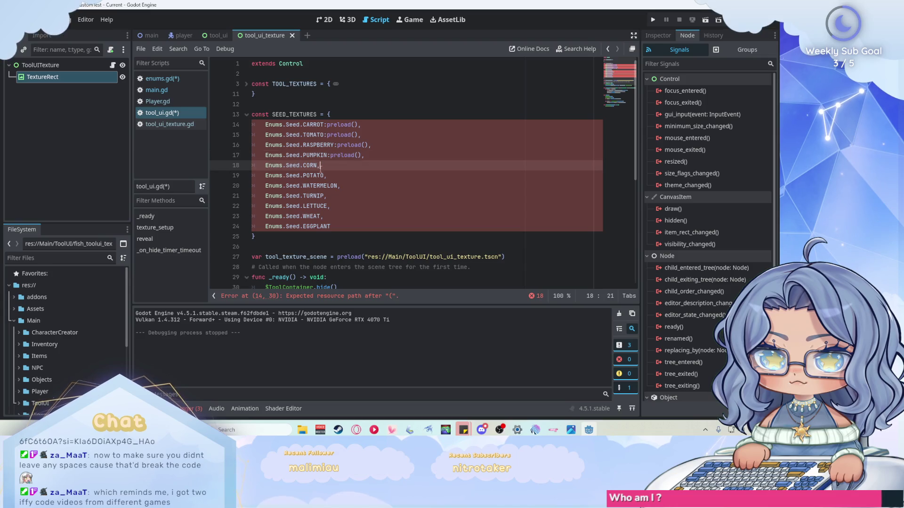
{"action": "key", "text": "ctrl+v"}
{"action": "left_click", "coordinate": [324, 175]}
{"action": "key", "text": "ctrl+v"}
{"action": "left_click", "coordinate": [341, 186]}
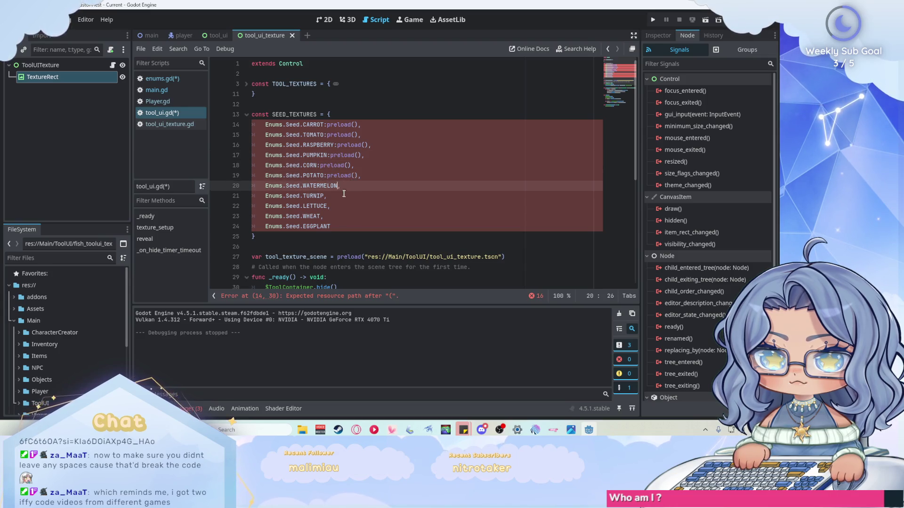
{"action": "key", "text": "ctrl+v"}
{"action": "left_click", "coordinate": [327, 196]}
{"action": "key", "text": "ctrl+v"}
{"action": "left_click", "coordinate": [329, 206]}
{"action": "key", "text": "ctrl+v"}
{"action": "left_click", "coordinate": [322, 216]}
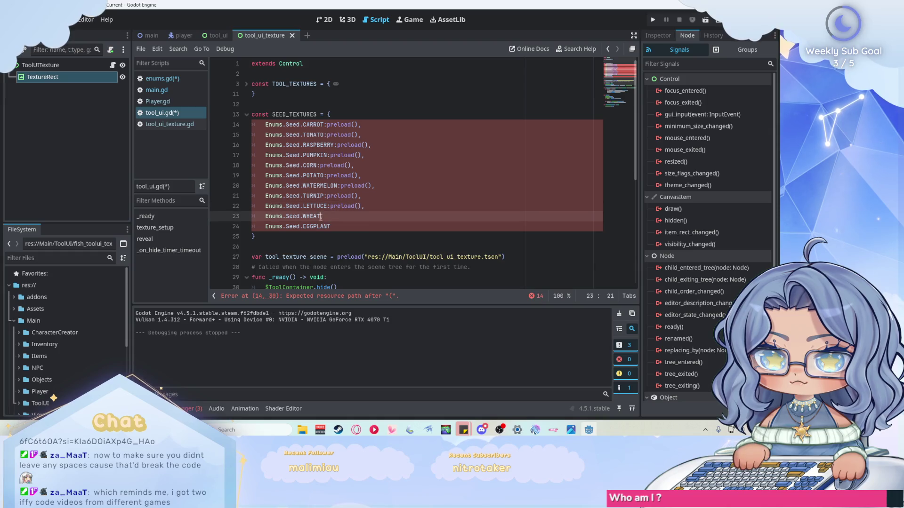
{"action": "key", "text": "ctrl+v"}
{"action": "left_click", "coordinate": [341, 226]}
{"action": "key", "text": "ctrl+v"}
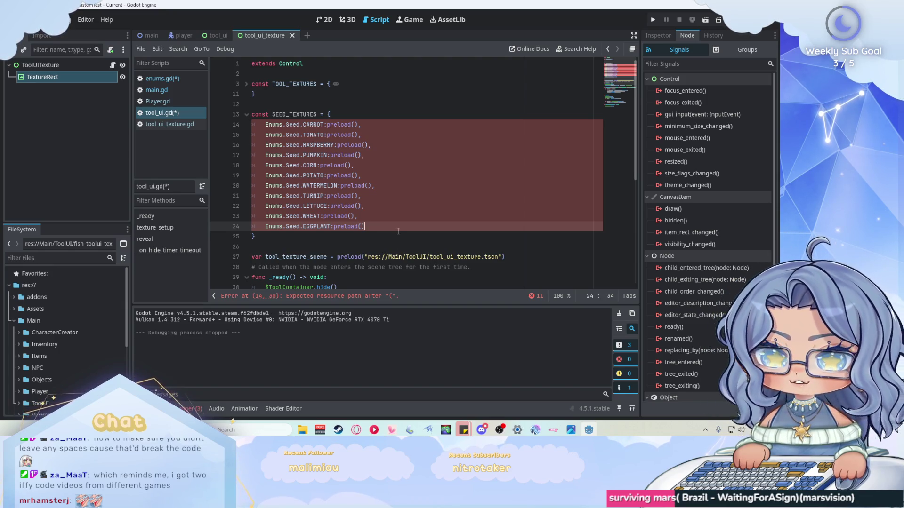
{"action": "key", "text": "ctrl+s"}
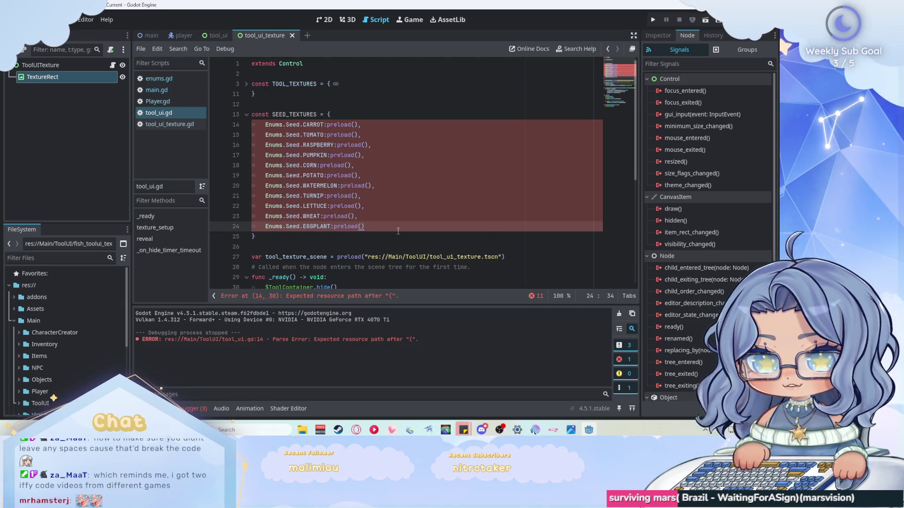
Step: Expand the Assets folder in the FileSystem dock, collapsing tools_colored and Character
{"action": "left_click", "coordinate": [40, 320]}
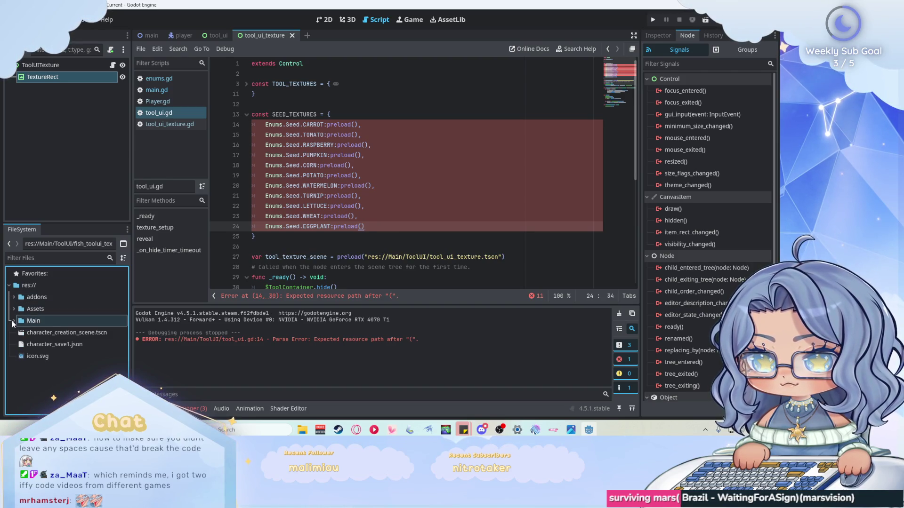
{"action": "scroll", "coordinate": [52, 305], "scroll_direction": "down", "scroll_amount": 2}
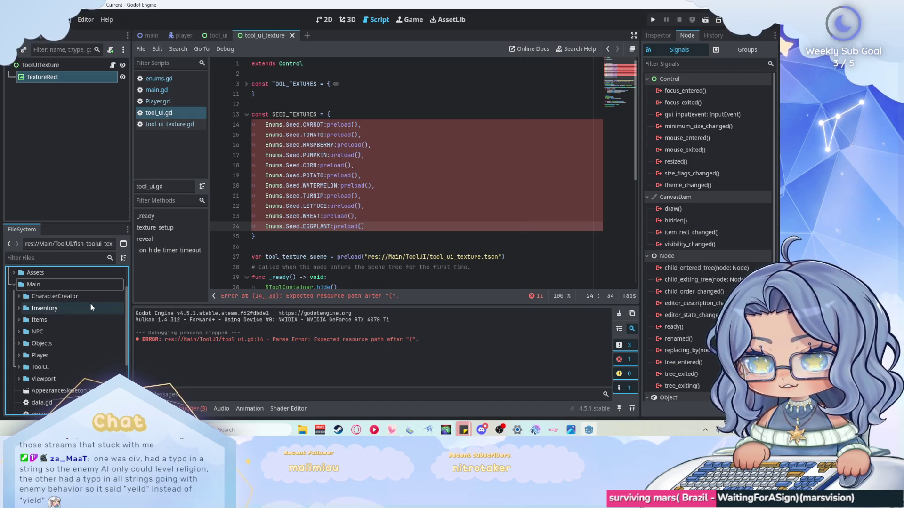
{"action": "scroll", "coordinate": [91, 304], "scroll_direction": "up", "scroll_amount": 3}
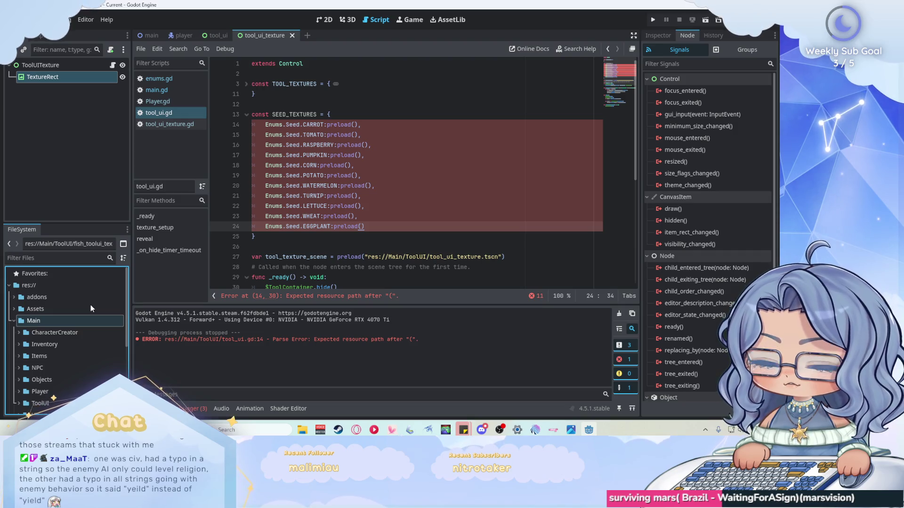
{"action": "mouse_move", "coordinate": [343, 135]}
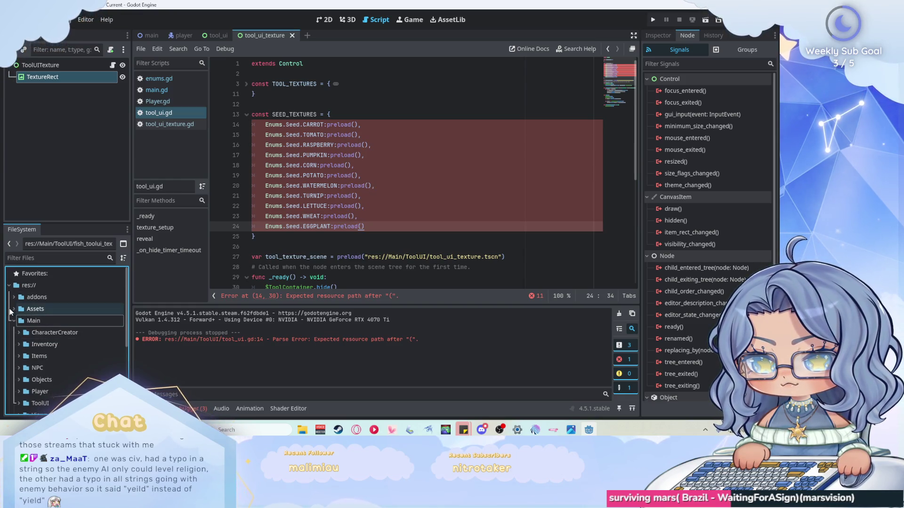
{"action": "double_click", "coordinate": [71, 308]}
{"action": "scroll", "coordinate": [72, 303], "scroll_direction": "down", "scroll_amount": 3}
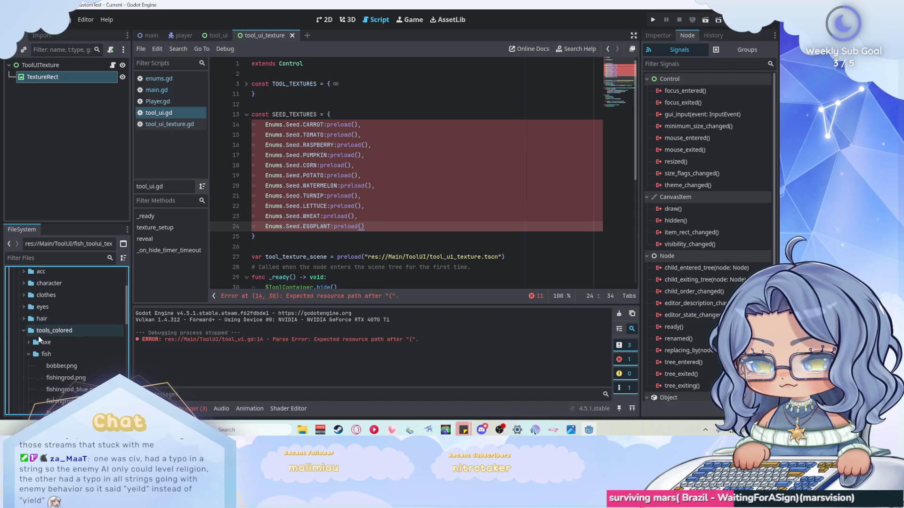
{"action": "left_click", "coordinate": [24, 329]}
{"action": "scroll", "coordinate": [23, 306], "scroll_direction": "up", "scroll_amount": 1}
{"action": "left_click", "coordinate": [19, 285]}
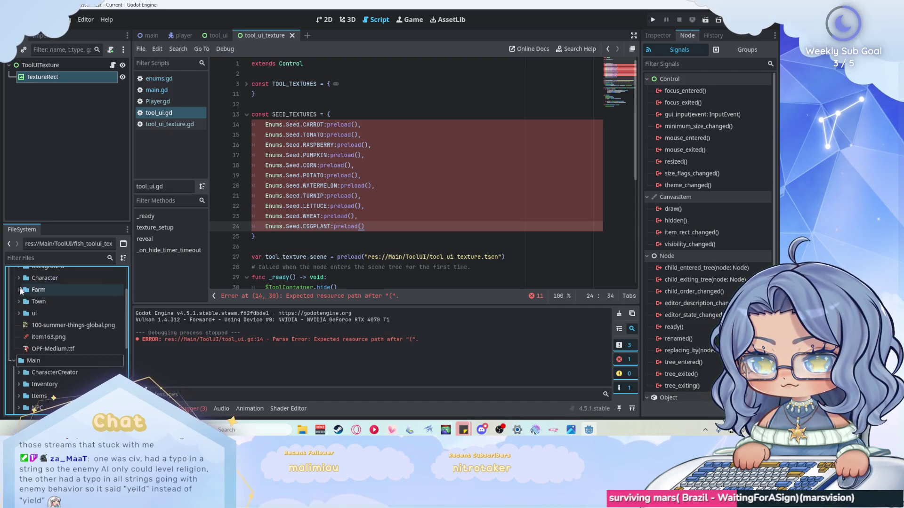
Step: Expand Farm > farming and select the seeds.png sprite sheet
{"action": "left_click", "coordinate": [17, 289]}
{"action": "left_click", "coordinate": [47, 337]}
{"action": "left_click", "coordinate": [24, 337]}
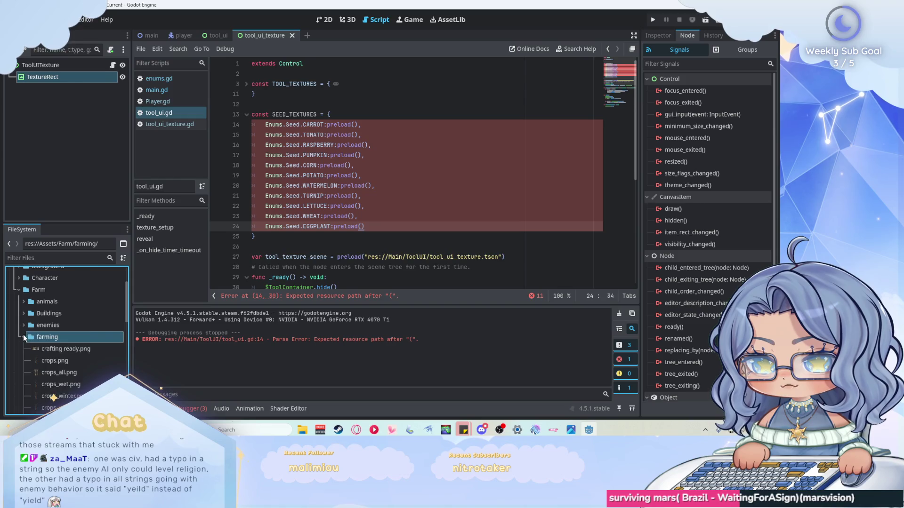
{"action": "scroll", "coordinate": [65, 328], "scroll_direction": "down", "scroll_amount": 1}
{"action": "scroll", "coordinate": [83, 355], "scroll_direction": "down", "scroll_amount": 1}
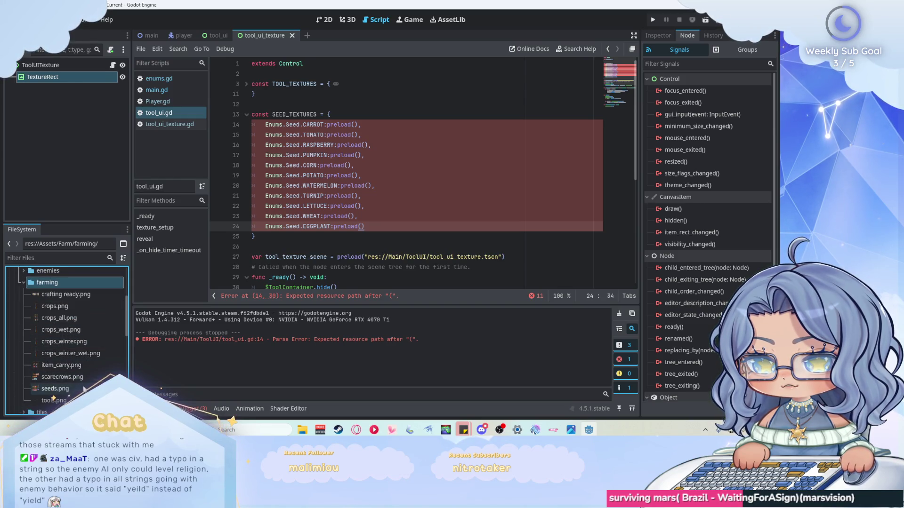
{"action": "left_click", "coordinate": [84, 388]}
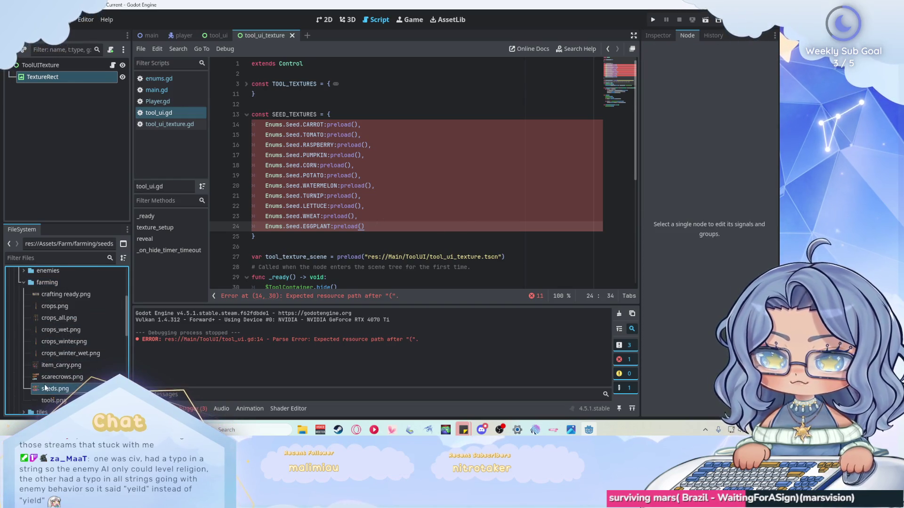
{"action": "mouse_move", "coordinate": [44, 388]}
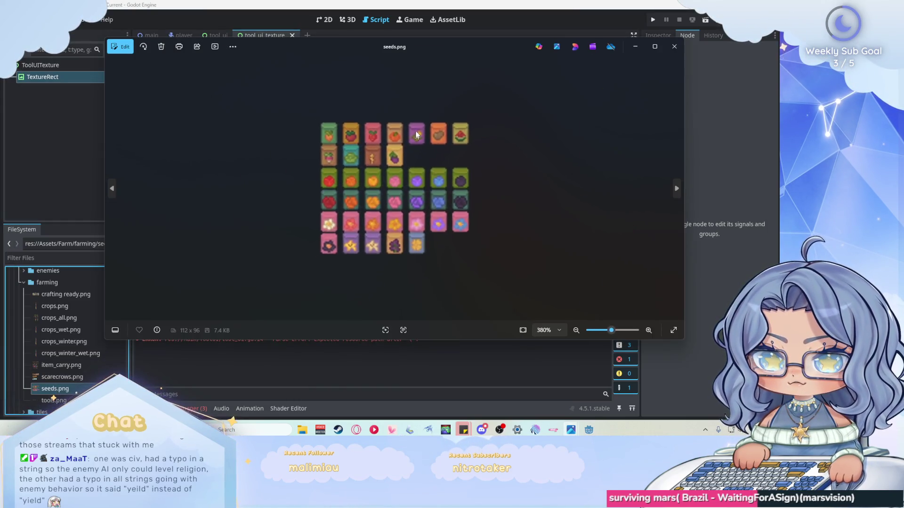
Step: Look over the 112 × 96 seeds.png sheet in Photos, then close the window
{"action": "scroll", "coordinate": [428, 91], "scroll_direction": "up", "scroll_amount": 2}
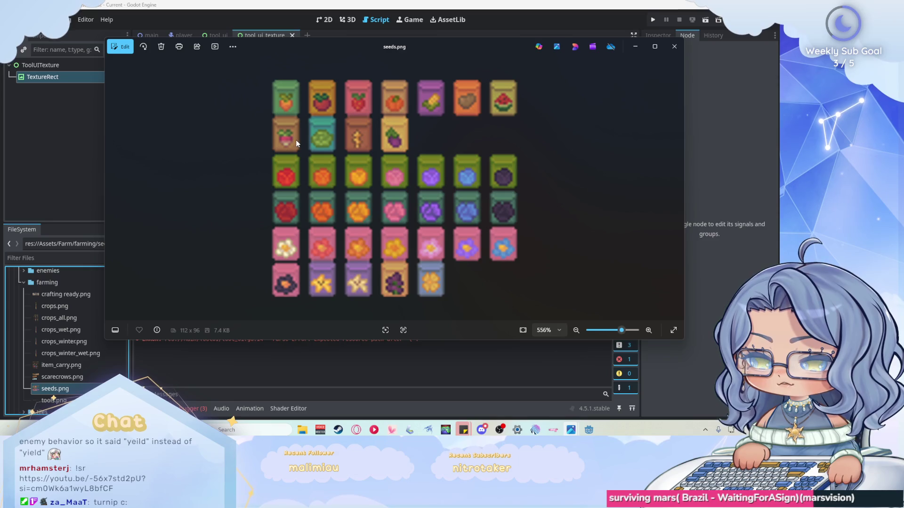
{"action": "left_click_drag", "start_coordinate": [444, 41], "coordinate": [449, 70]}
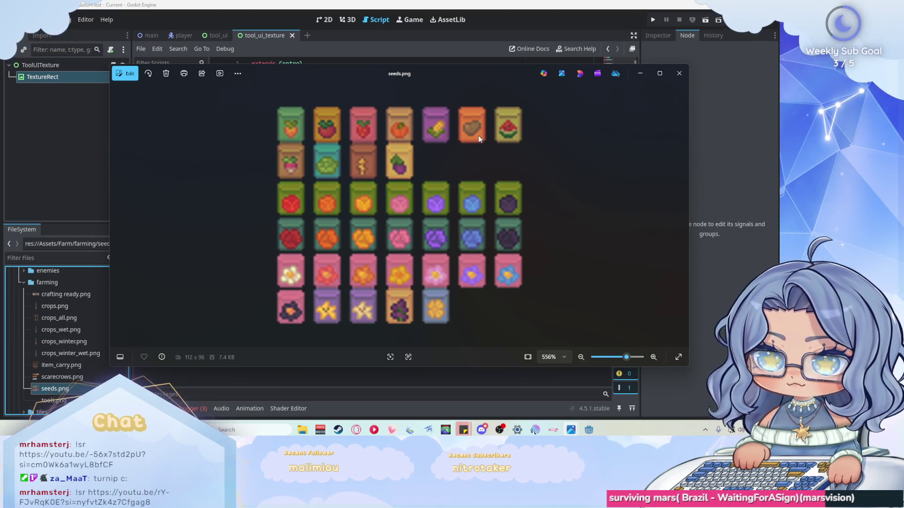
{"action": "left_click", "coordinate": [678, 74]}
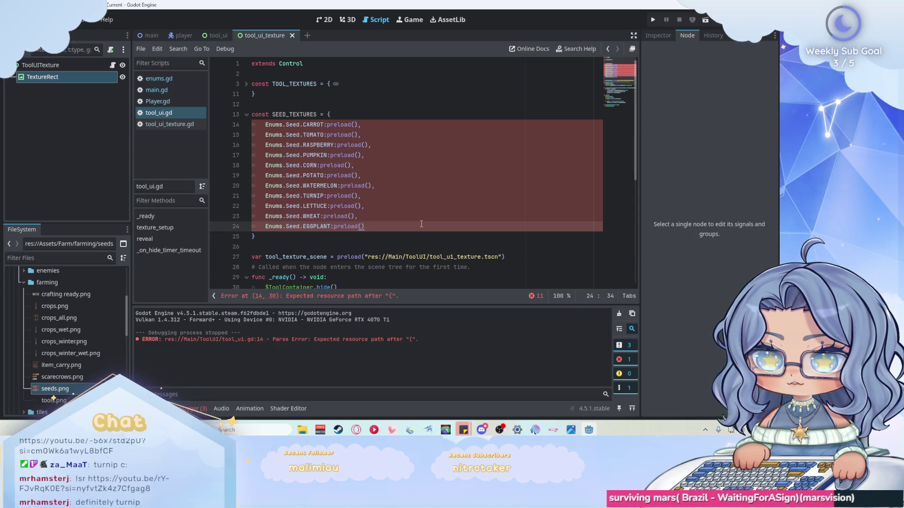
Step: Insert a new line above SEED_TEXTURES and begin the comment 'Look to add chance for'
{"action": "left_click", "coordinate": [313, 196]}
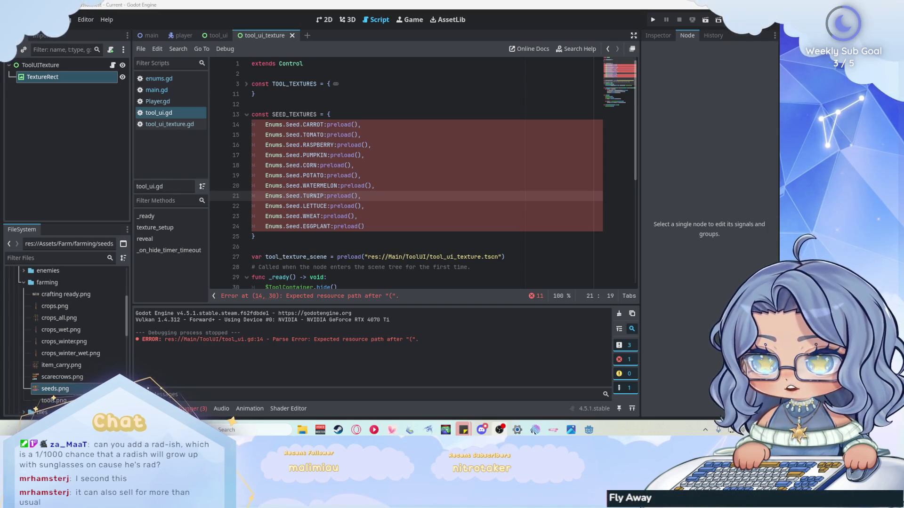
{"action": "left_click", "coordinate": [348, 101]}
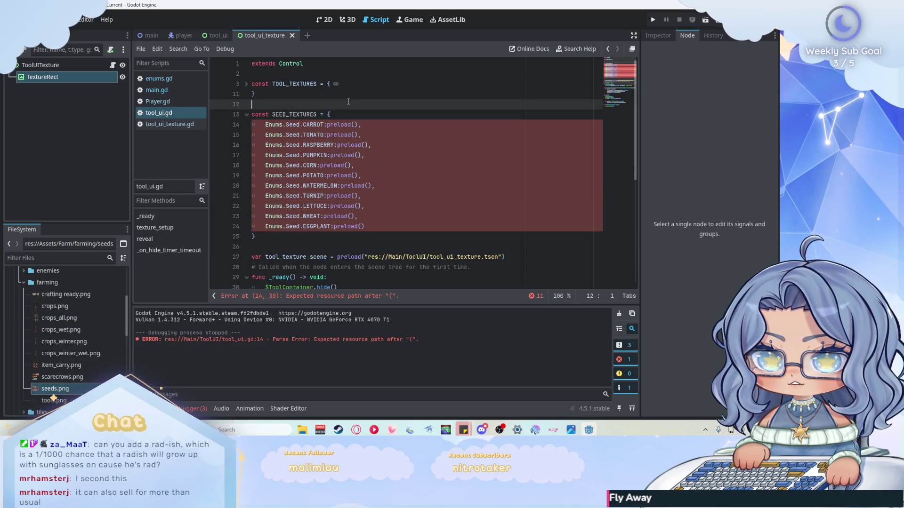
{"action": "key", "text": "Return"}
{"action": "type", "text": "#"}
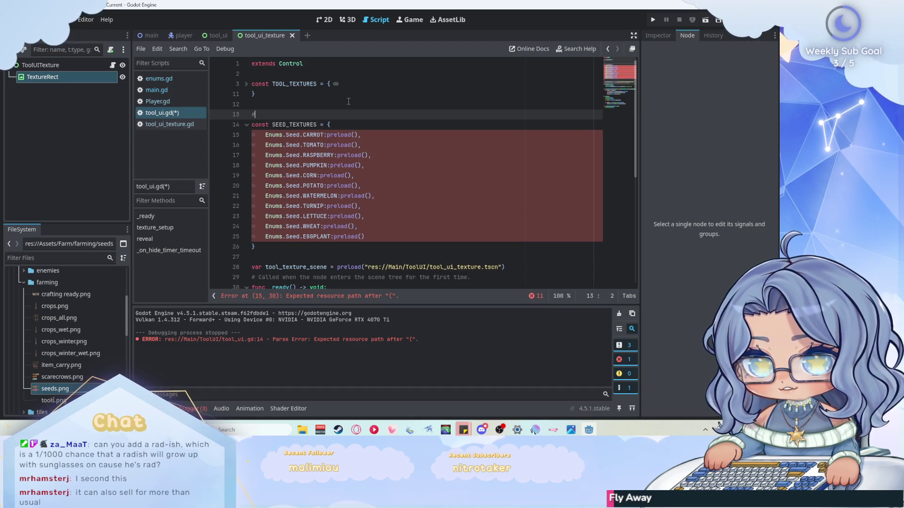
{"action": "type", "text": "Look to add "}
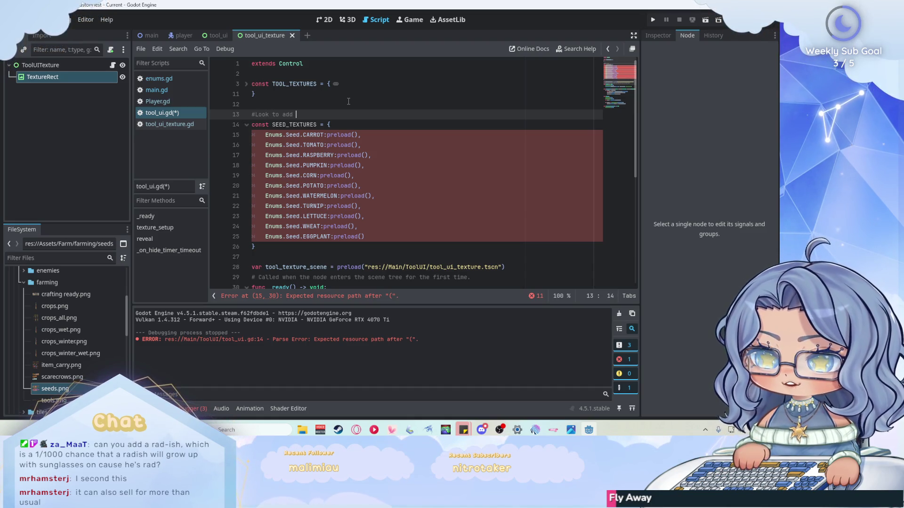
{"action": "type", "text": "chance for"}
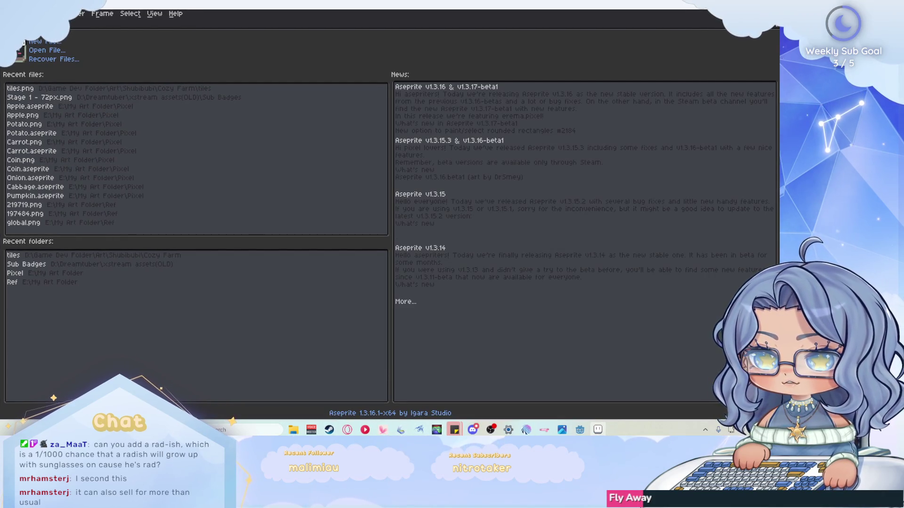
Step: Open seeds.png from the Cozy Farm > farming folder in Aseprite
{"action": "left_click", "coordinate": [12, 13]}
{"action": "key", "text": "Return"}
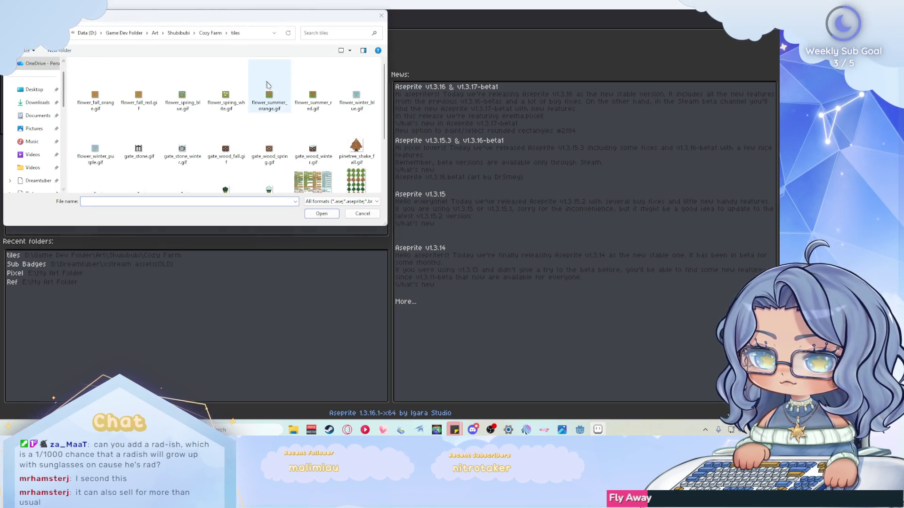
{"action": "left_click", "coordinate": [210, 33]}
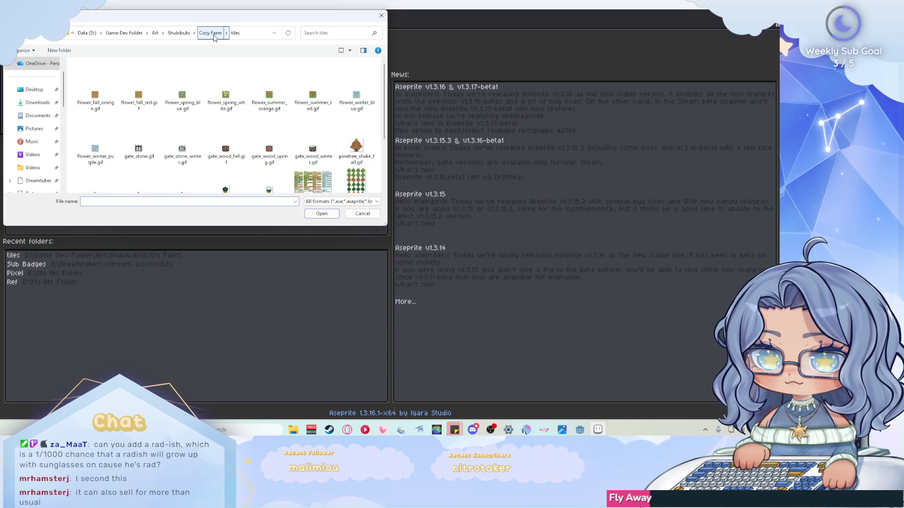
{"action": "double_click", "coordinate": [117, 103]}
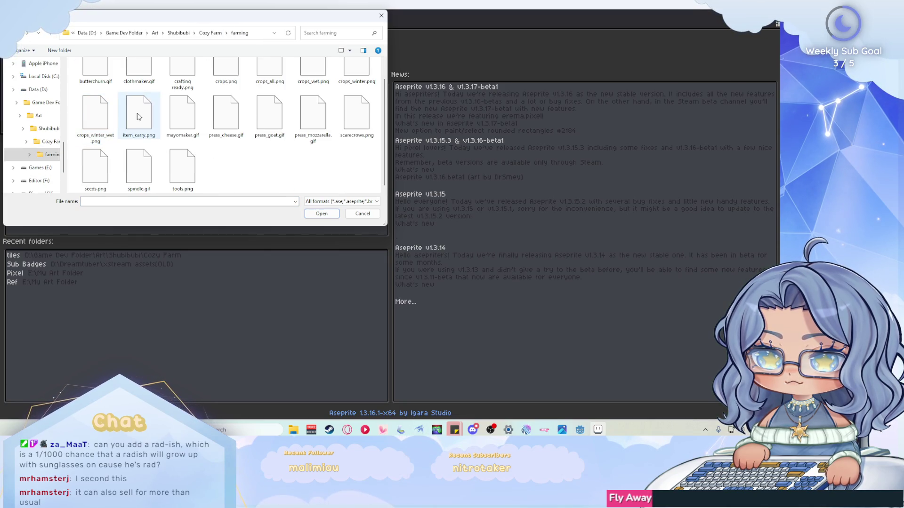
{"action": "double_click", "coordinate": [112, 169]}
{"action": "scroll", "coordinate": [585, 202], "scroll_direction": "up", "scroll_amount": 5}
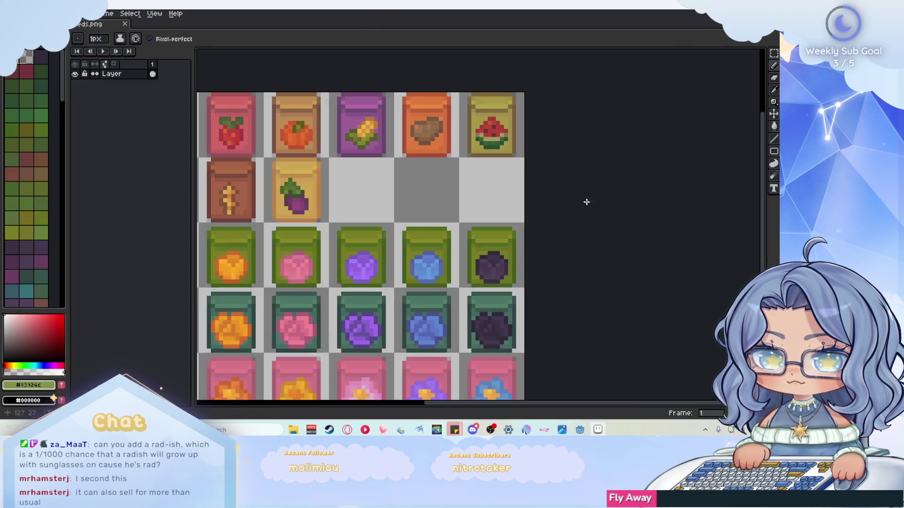
{"action": "scroll", "coordinate": [478, 177], "scroll_direction": "down", "scroll_amount": 1}
{"action": "scroll", "coordinate": [478, 178], "scroll_direction": "down", "scroll_amount": 2}
{"action": "scroll", "coordinate": [261, 172], "scroll_direction": "up", "scroll_amount": 1}
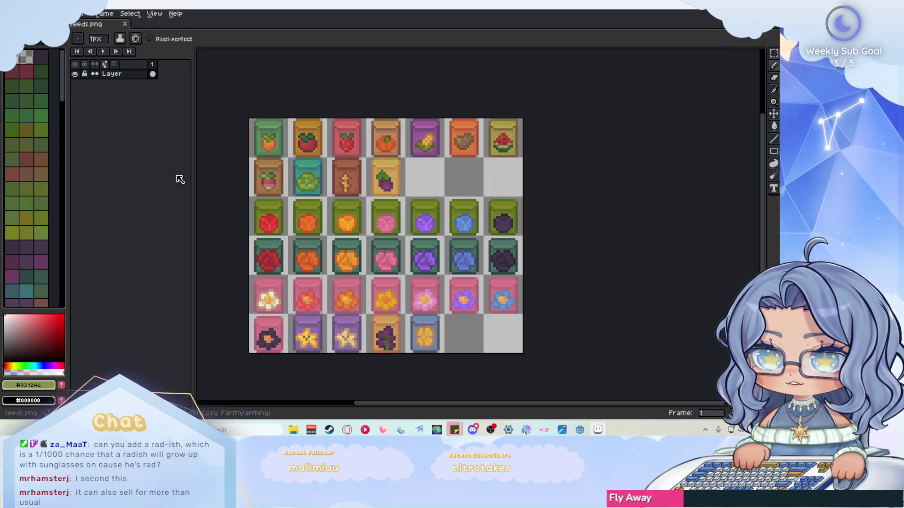
Step: Select the top-left carrot packet with the rectangular marquee and cut it out of the sheet
{"action": "left_click", "coordinate": [774, 52]}
{"action": "scroll", "coordinate": [399, 199], "scroll_direction": "up", "scroll_amount": 3}
{"action": "scroll", "coordinate": [399, 198], "scroll_direction": "down", "scroll_amount": 2}
{"action": "scroll", "coordinate": [243, 149], "scroll_direction": "up", "scroll_amount": 4}
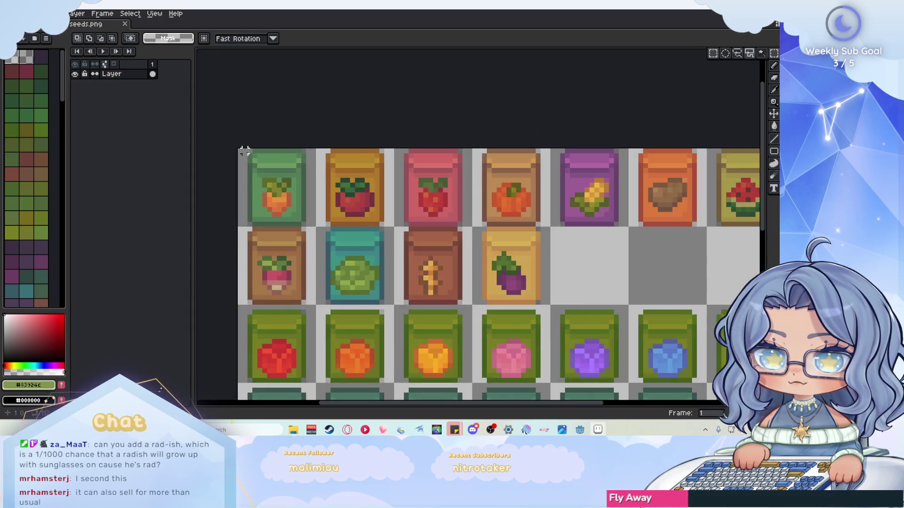
{"action": "mouse_move", "coordinate": [242, 149]}
{"action": "left_mouse_down"}
{"action": "mouse_move", "coordinate": [285, 220]}
{"action": "mouse_move", "coordinate": [370, 307]}
{"action": "mouse_move", "coordinate": [369, 295]}
{"action": "mouse_move", "coordinate": [376, 302]}
{"action": "left_mouse_up"}
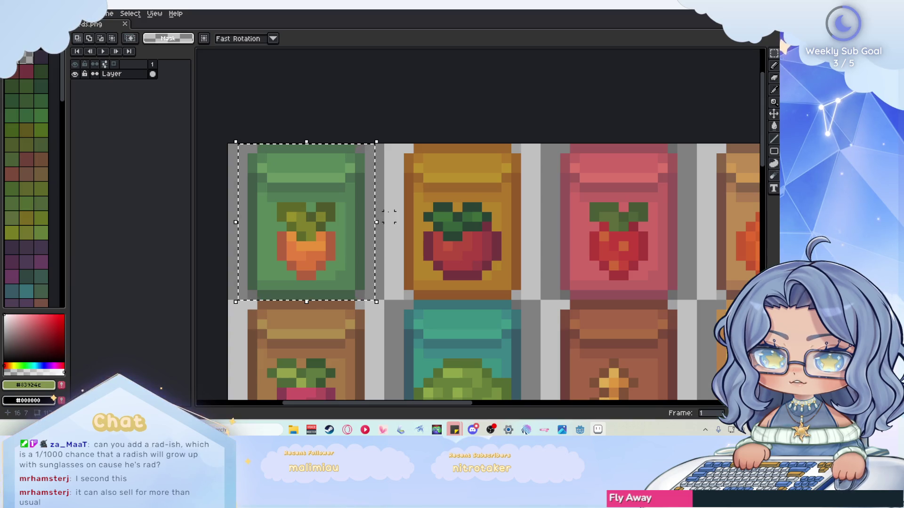
{"action": "key", "text": "Delete"}
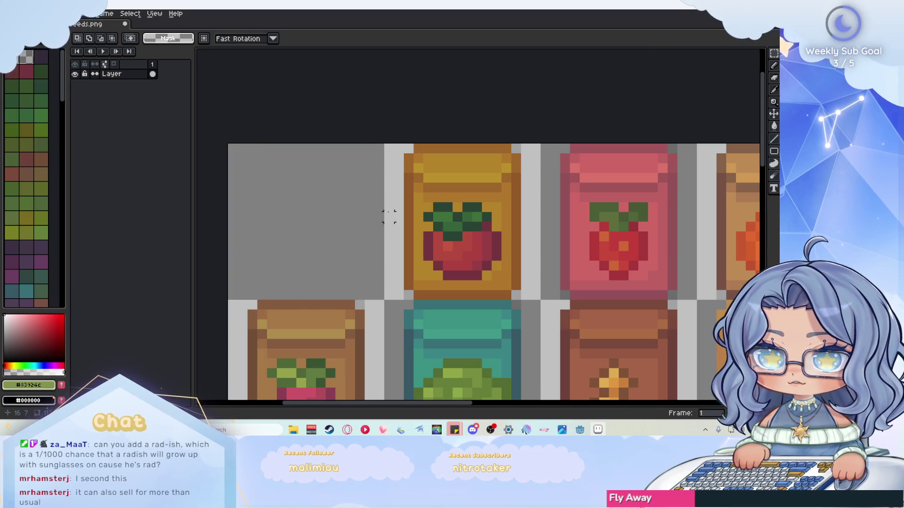
{"action": "key", "text": "ctrl+v"}
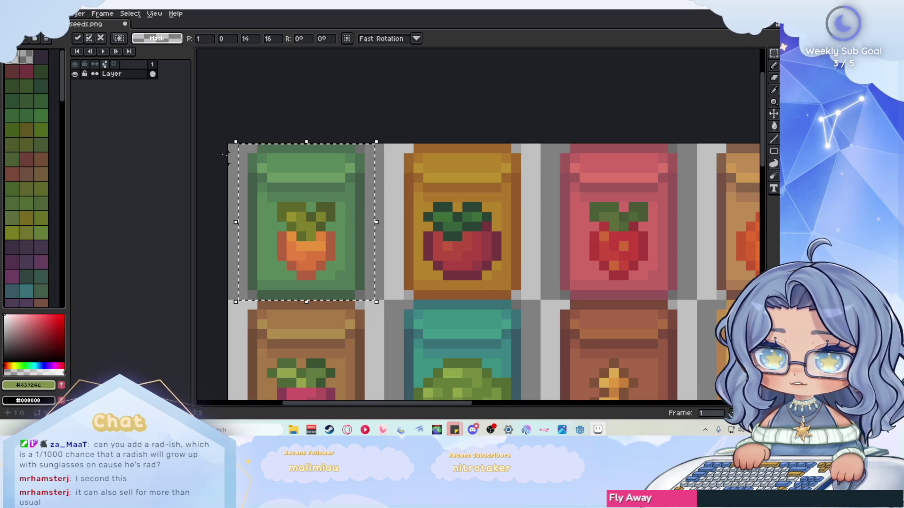
{"action": "left_click", "coordinate": [74, 74]}
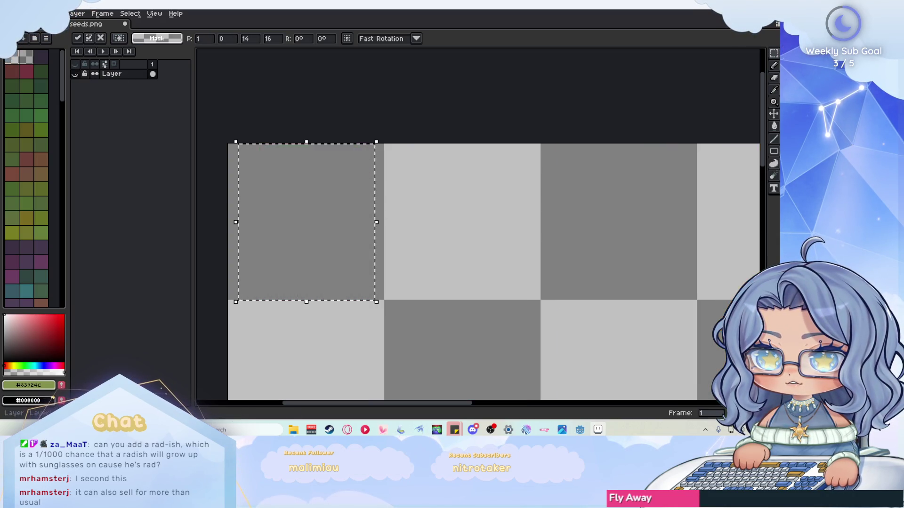
{"action": "left_click", "coordinate": [75, 74]}
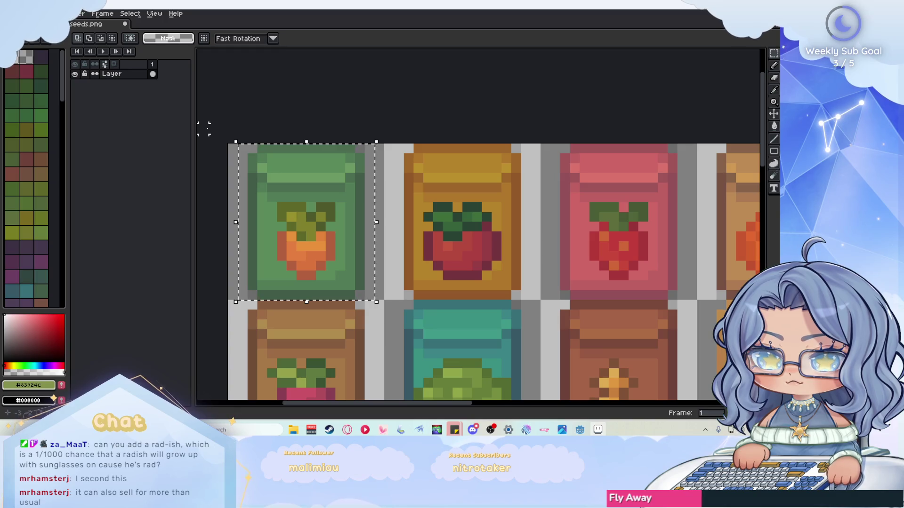
{"action": "key", "text": "Delete"}
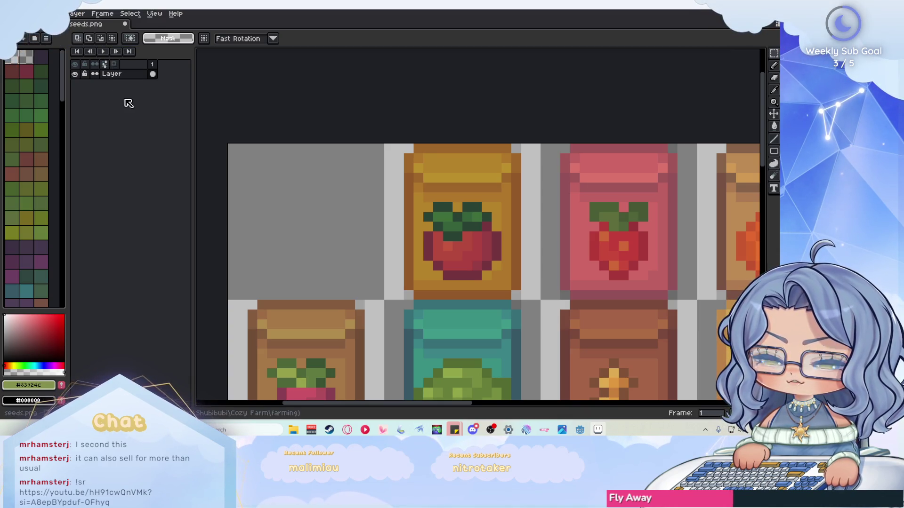
{"action": "right_click", "coordinate": [152, 103]}
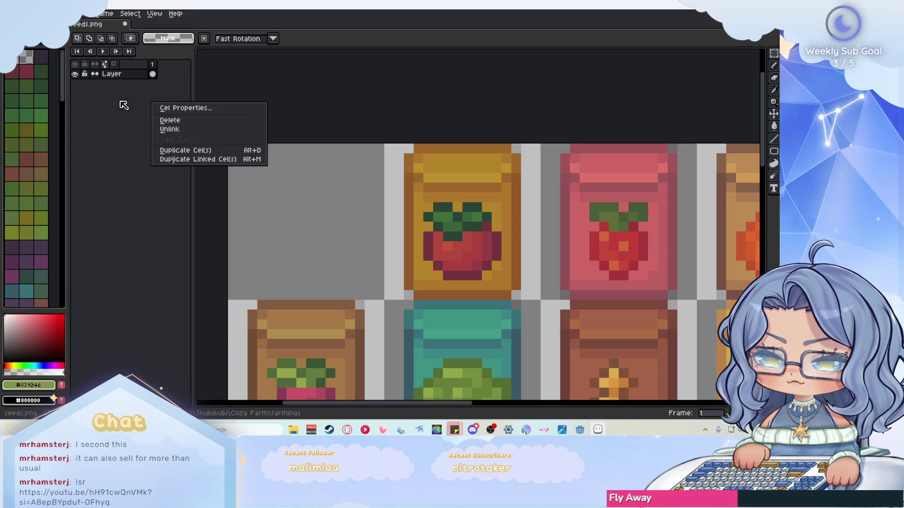
Step: Add a new empty layer to seeds.png and paste the carrot packet onto it
{"action": "key", "text": "alt+Tab"}
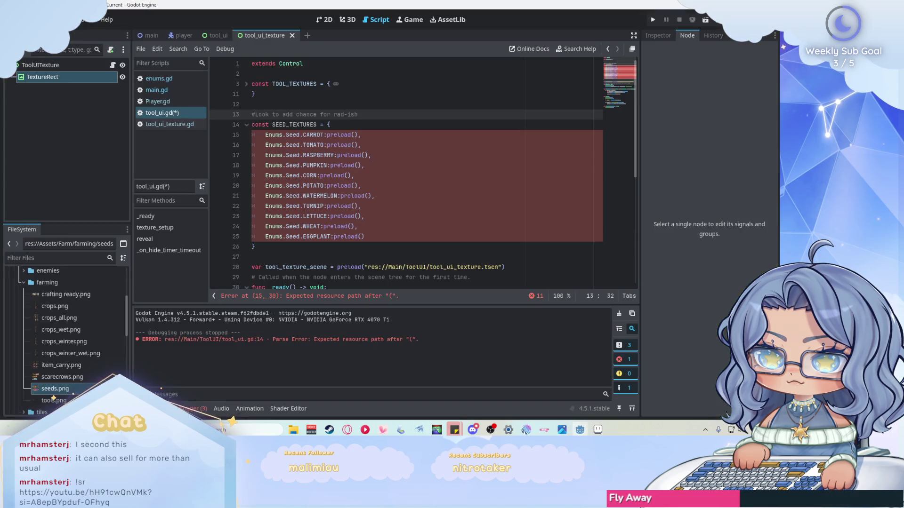
{"action": "key", "text": "alt+Tab"}
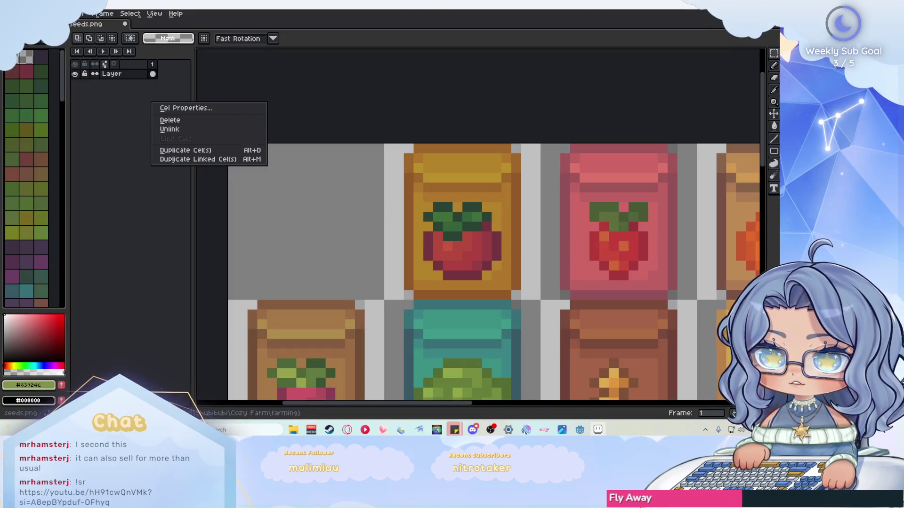
{"action": "key", "text": "alt+f"}
{"action": "key", "text": "Right"}
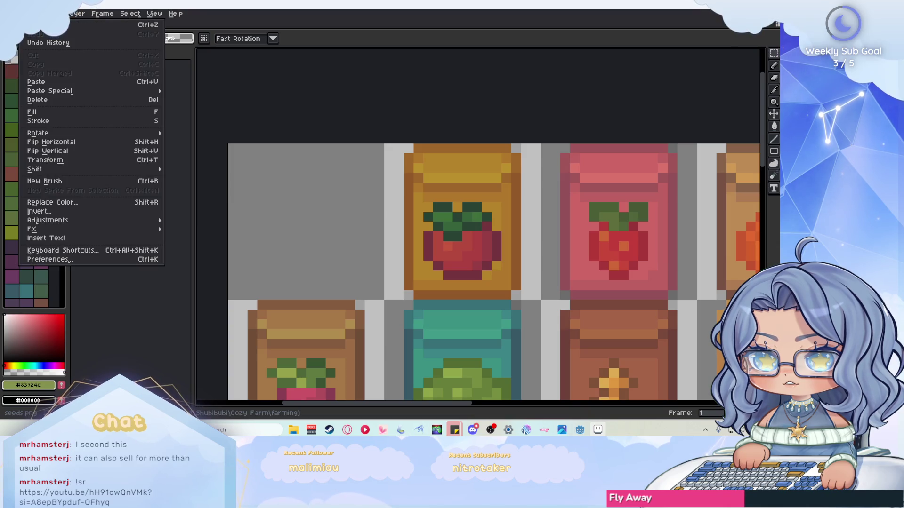
{"action": "left_click", "coordinate": [80, 16]}
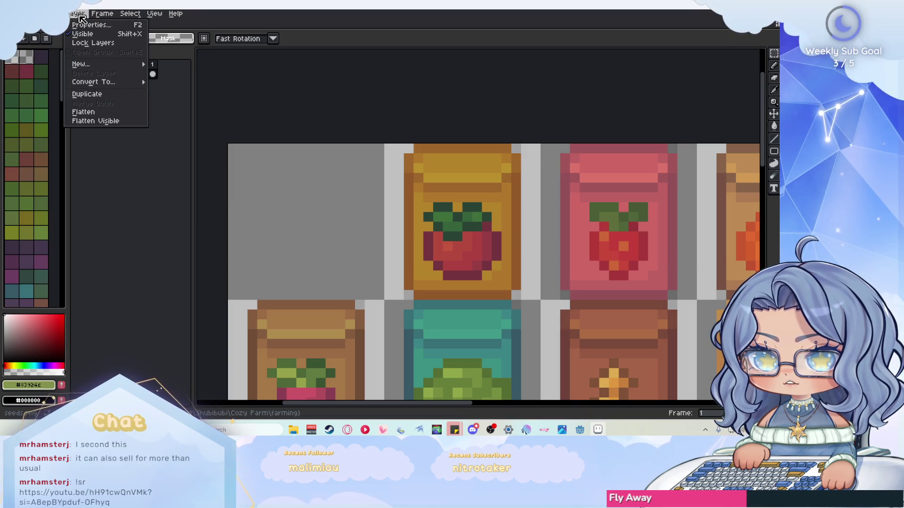
{"action": "mouse_move", "coordinate": [111, 66]}
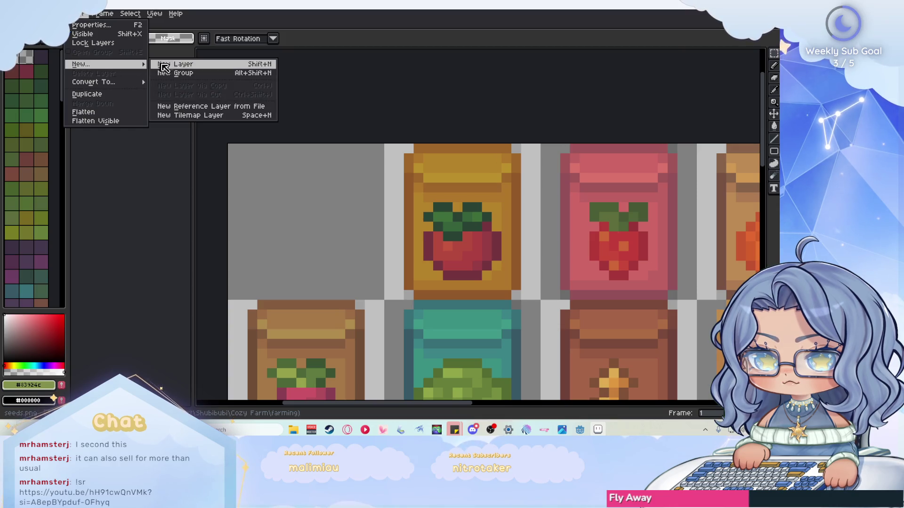
{"action": "left_click", "coordinate": [177, 65]}
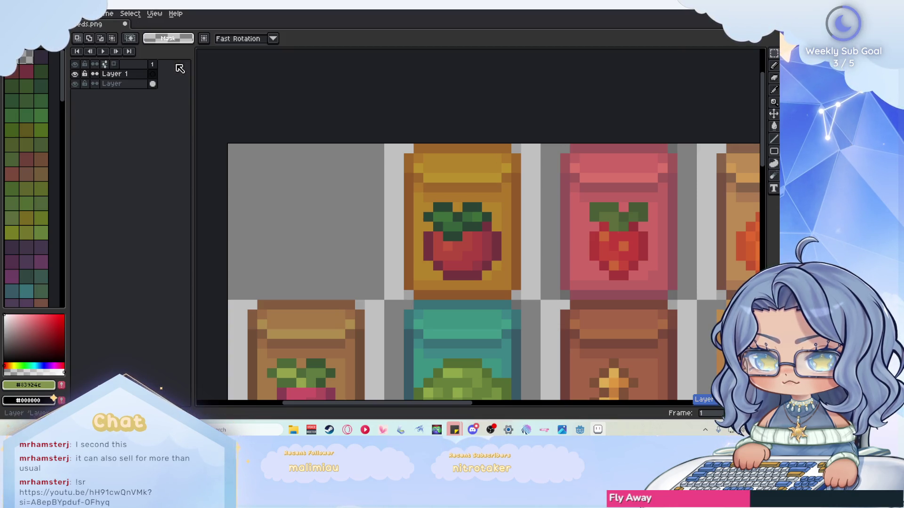
{"action": "left_click", "coordinate": [115, 83]}
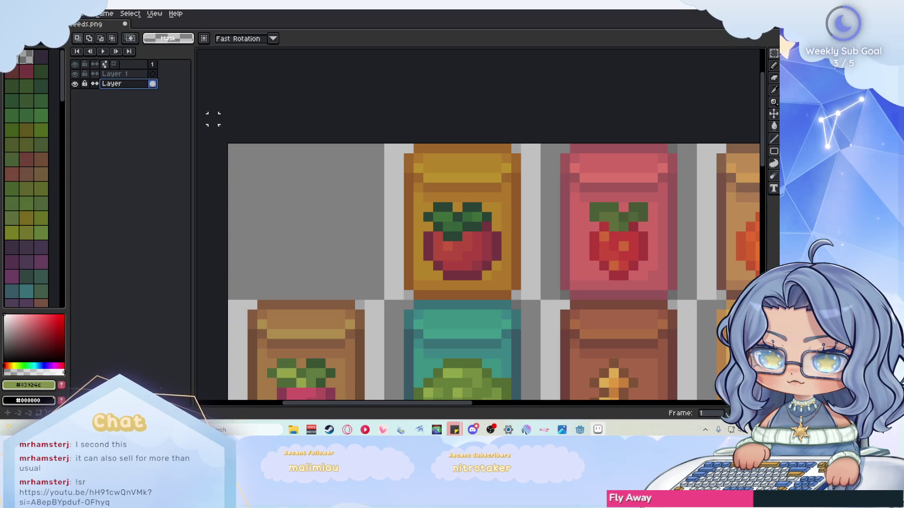
{"action": "key", "text": "ctrl+v"}
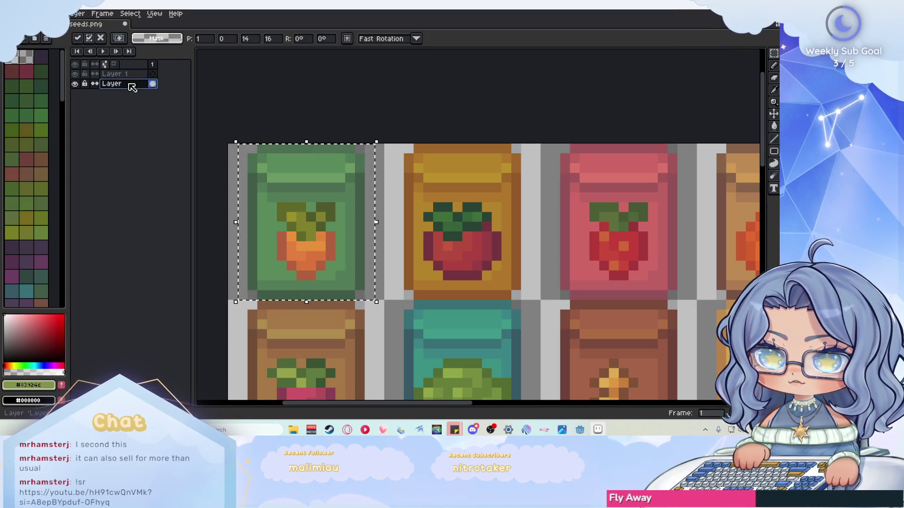
Step: Rename the new layer to Carrot and return to the original artwork layer
{"action": "double_click", "coordinate": [131, 84]}
{"action": "type", "text": "Carrot"}
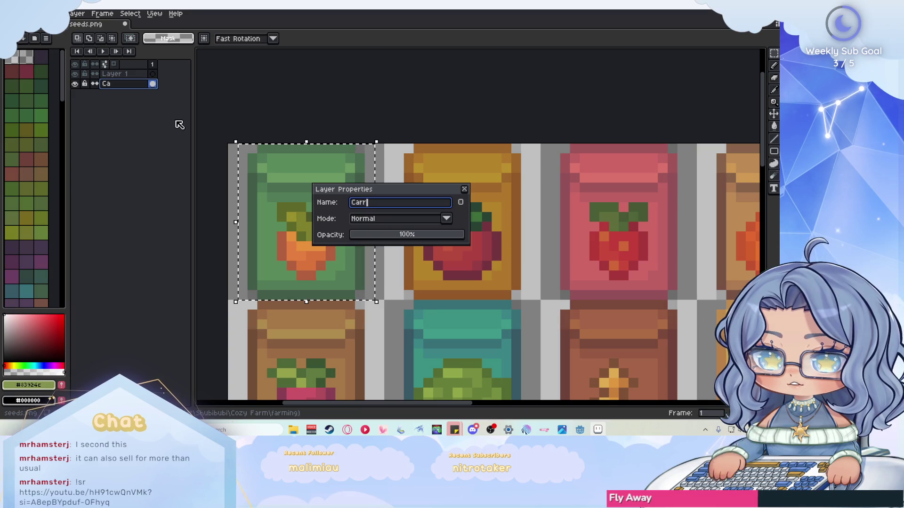
{"action": "key", "text": "Return"}
{"action": "left_click", "coordinate": [115, 74]}
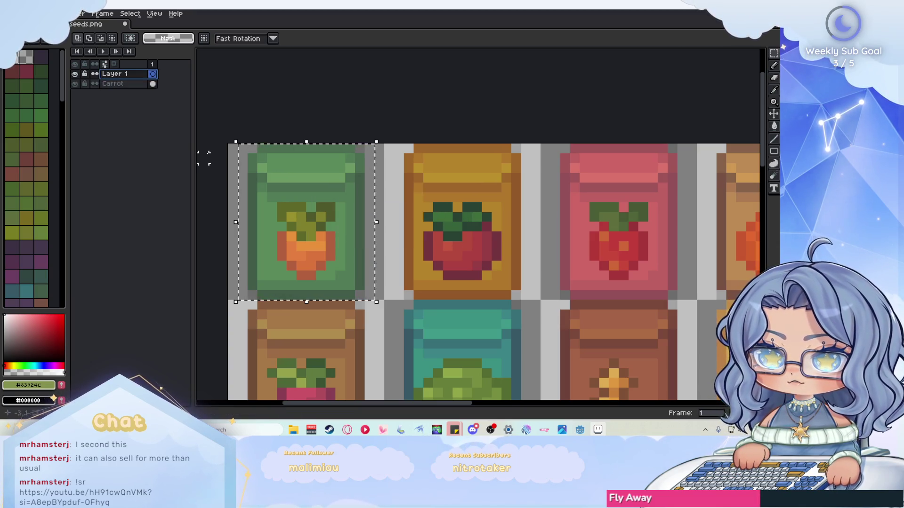
{"action": "scroll", "coordinate": [219, 174], "scroll_direction": "down", "scroll_amount": 3}
{"action": "scroll", "coordinate": [218, 174], "scroll_direction": "up", "scroll_amount": 3}
{"action": "scroll", "coordinate": [254, 160], "scroll_direction": "down", "scroll_amount": 2}
{"action": "scroll", "coordinate": [292, 153], "scroll_direction": "up", "scroll_amount": 2}
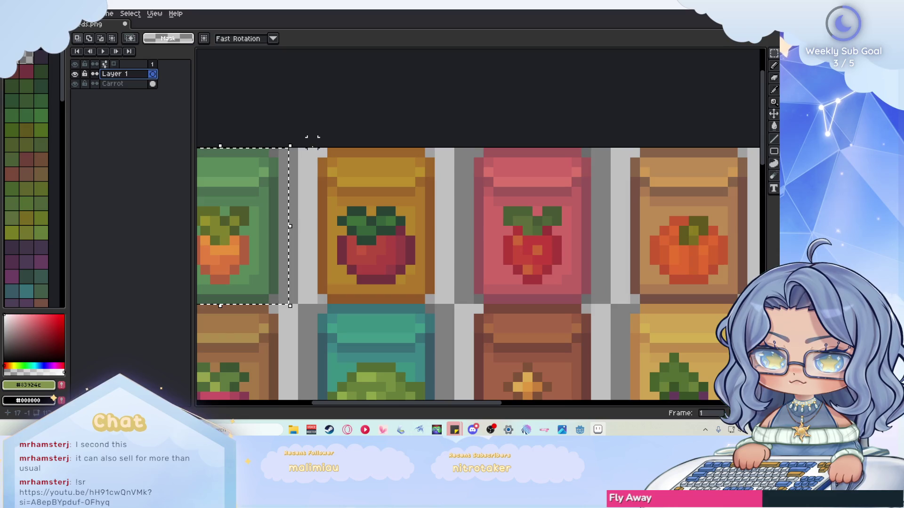
Step: Select the tomato seed packet, then bring up a File Explorer window
{"action": "mouse_move", "coordinate": [301, 151]}
{"action": "left_mouse_down"}
{"action": "mouse_move", "coordinate": [406, 238]}
{"action": "mouse_move", "coordinate": [454, 304]}
{"action": "left_mouse_up"}
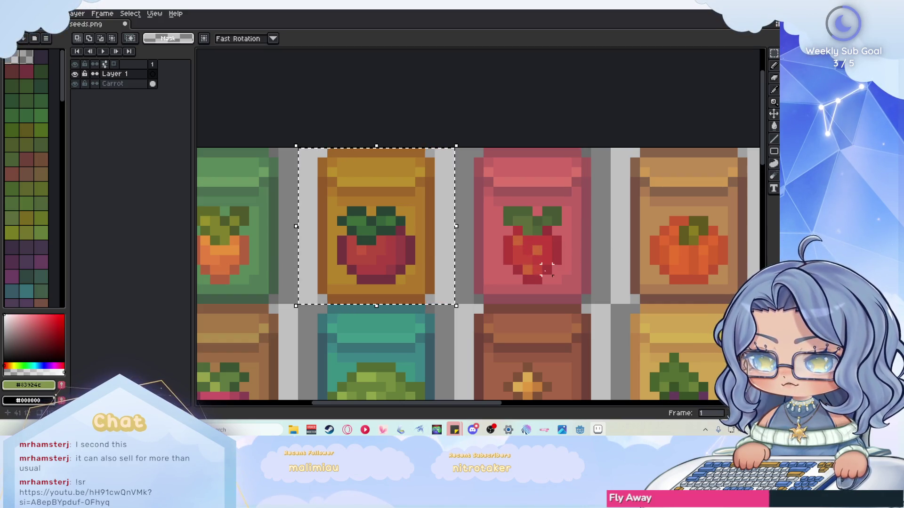
{"action": "scroll", "coordinate": [546, 269], "scroll_direction": "down", "scroll_amount": 1}
{"action": "scroll", "coordinate": [517, 243], "scroll_direction": "up", "scroll_amount": 1}
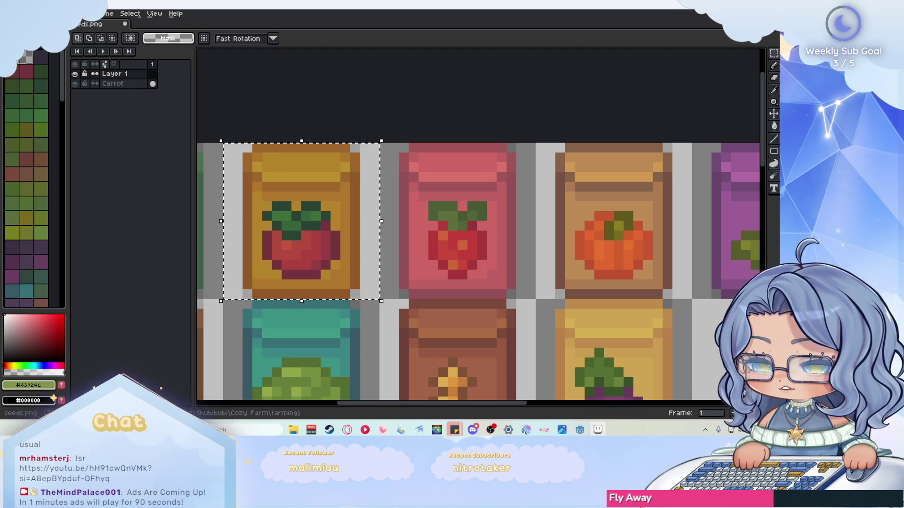
{"action": "key", "text": "super+e"}
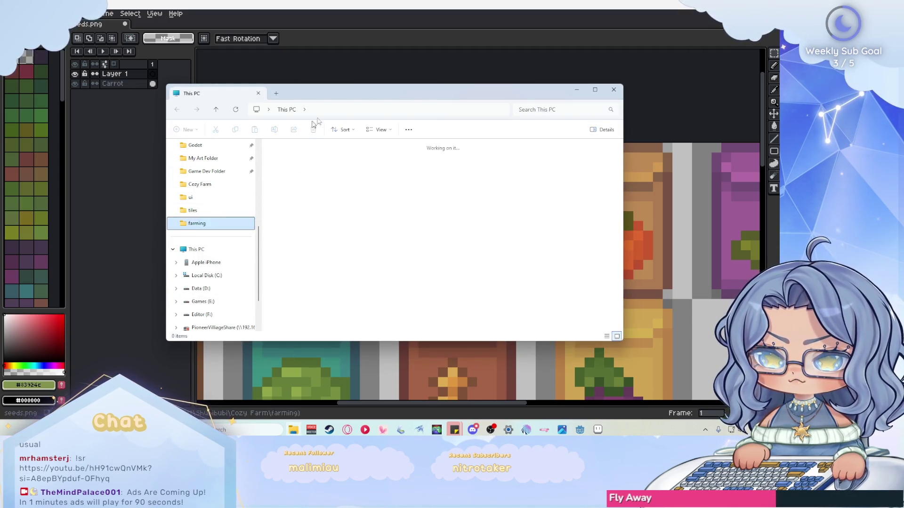
Step: View crops.png maximized and zoomed in Photos, then return to seeds.png in Aseprite
{"action": "double_click", "coordinate": [413, 161]}
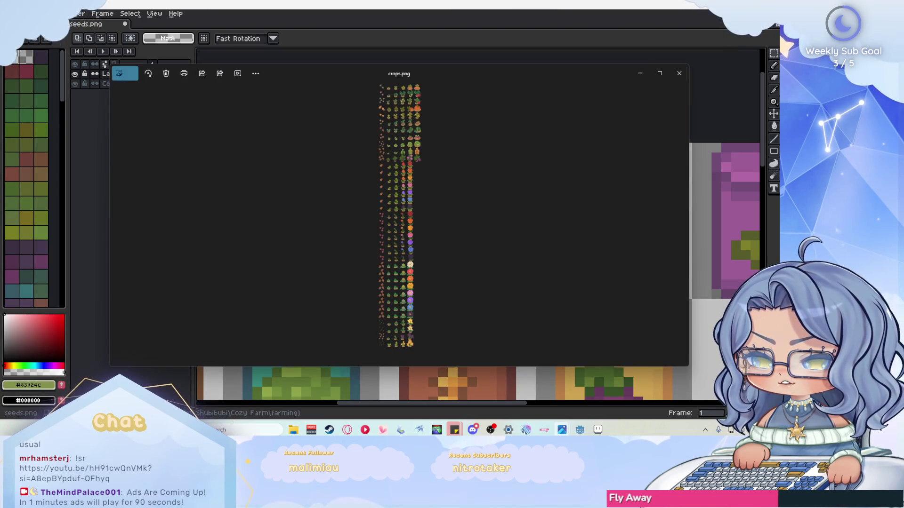
{"action": "left_click", "coordinate": [660, 73]}
{"action": "scroll", "coordinate": [395, 95], "scroll_direction": "up", "scroll_amount": 5}
{"action": "scroll", "coordinate": [394, 94], "scroll_direction": "up", "scroll_amount": 6}
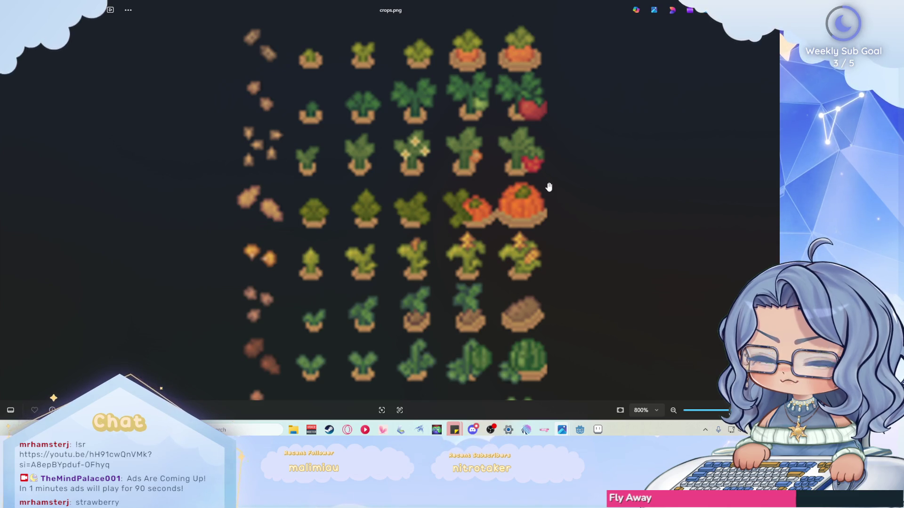
{"action": "key", "text": "alt+Tab"}
{"action": "scroll", "coordinate": [521, 176], "scroll_direction": "down", "scroll_amount": 2}
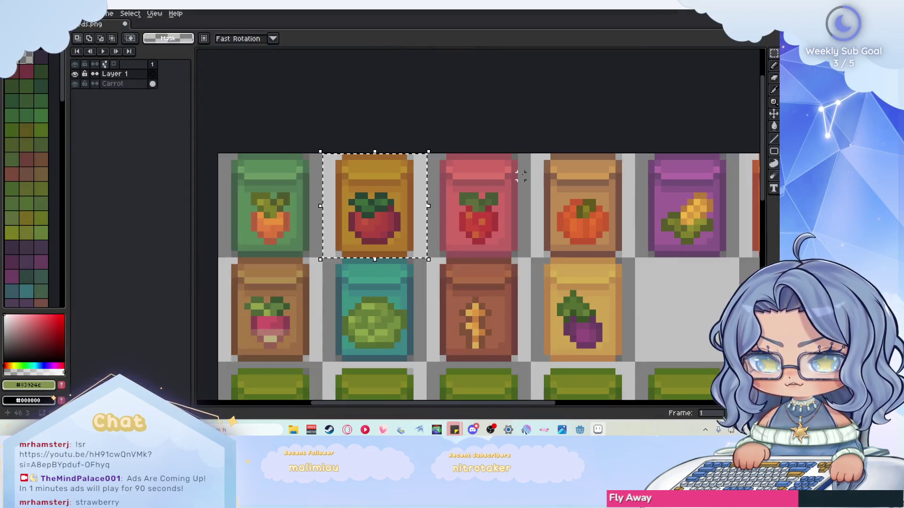
{"action": "scroll", "coordinate": [521, 176], "scroll_direction": "down", "scroll_amount": 2}
Step: Replace RASPBERRY with STRAWBERRY on line 17 of SEED_TEXTURES in tool_ui.gd
{"action": "left_click", "coordinate": [580, 429]}
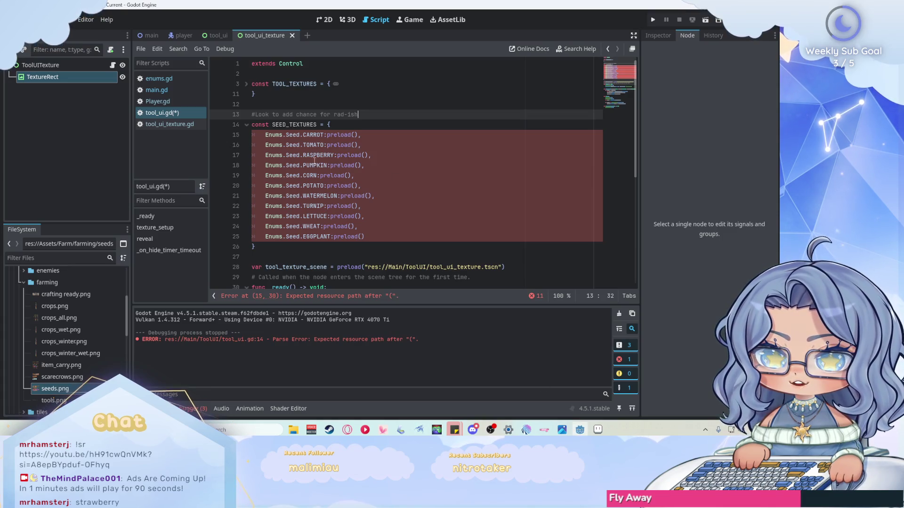
{"action": "left_click_drag", "start_coordinate": [334, 155], "coordinate": [306, 155]}
{"action": "type", "text": "STRAWBE"}
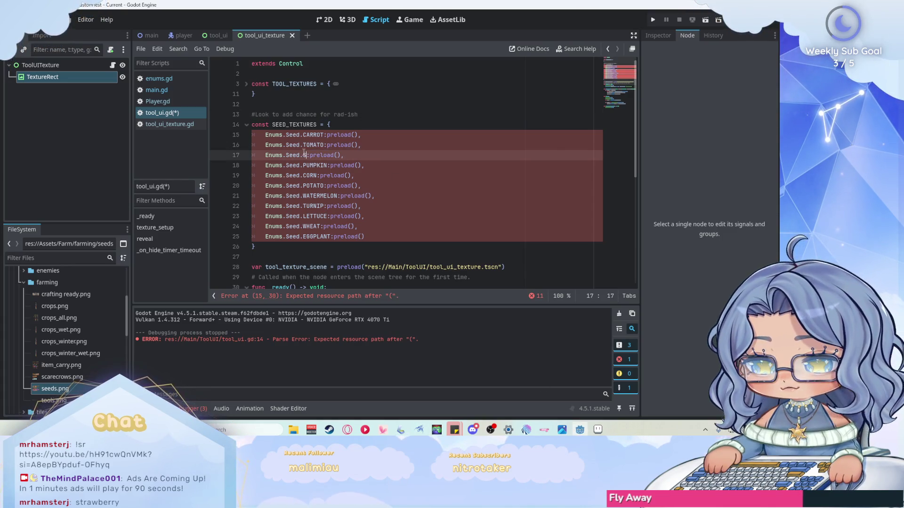
{"action": "type", "text": "RY"}
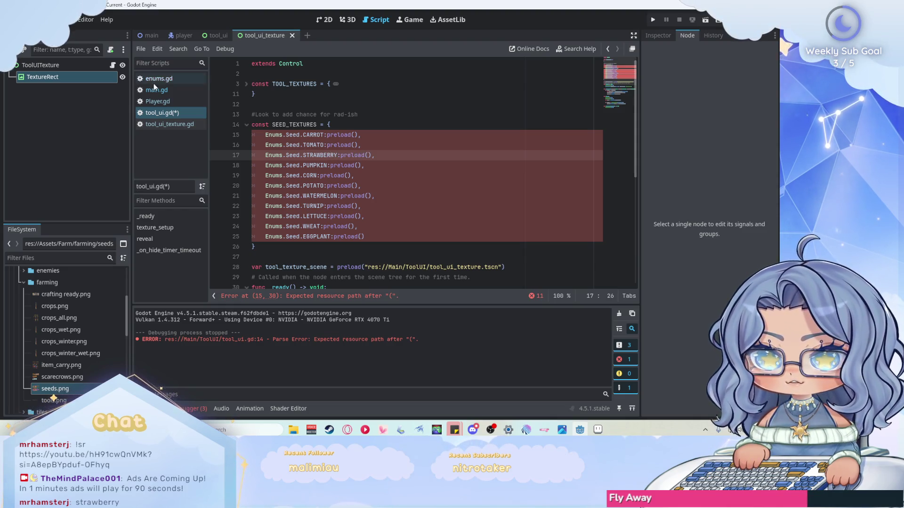
Step: Rename RASPBERRY to STRAWBERRY in the Seed enum of enums.gd, then return to Aseprite
{"action": "left_click", "coordinate": [179, 92]}
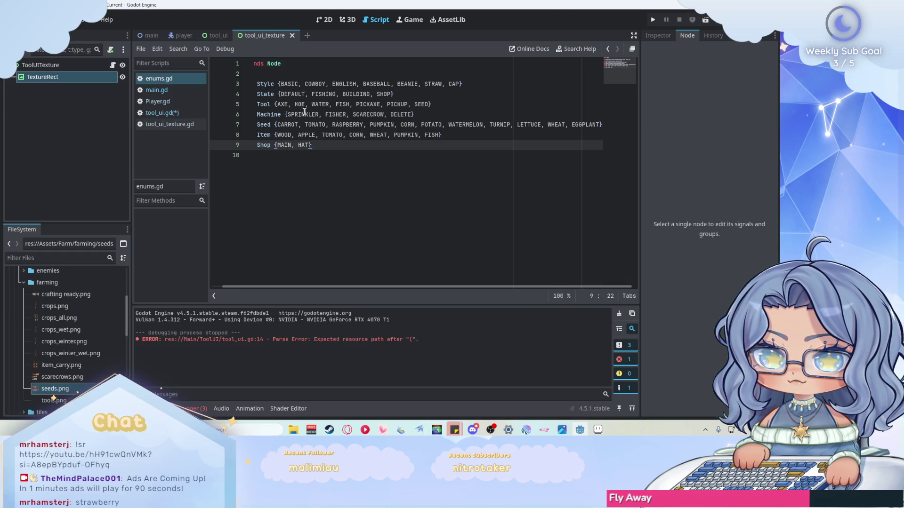
{"action": "left_click", "coordinate": [361, 125]}
{"action": "type", "text": "STRAWBE"}
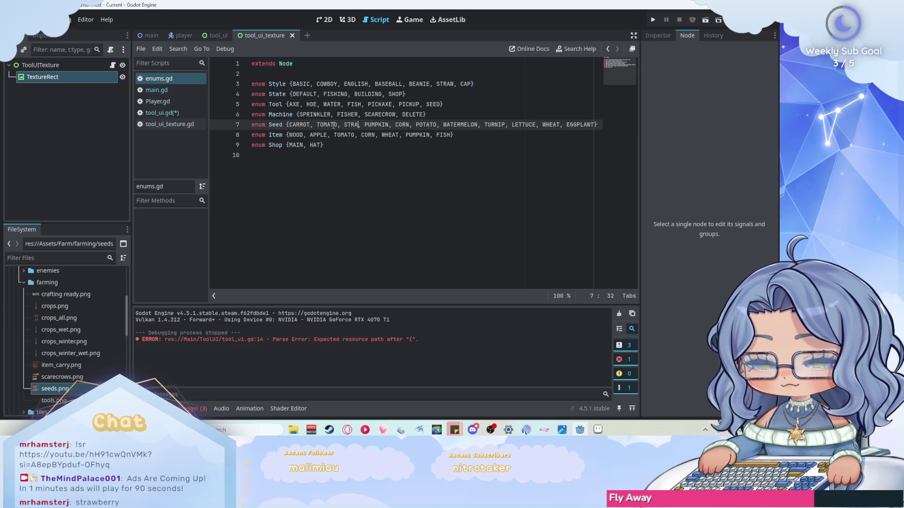
{"action": "type", "text": "RRY"}
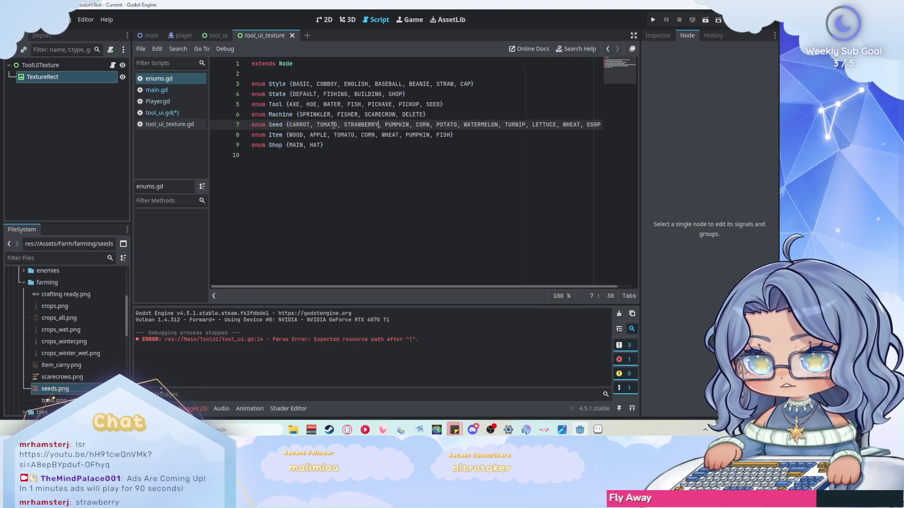
{"action": "left_click", "coordinate": [175, 113]}
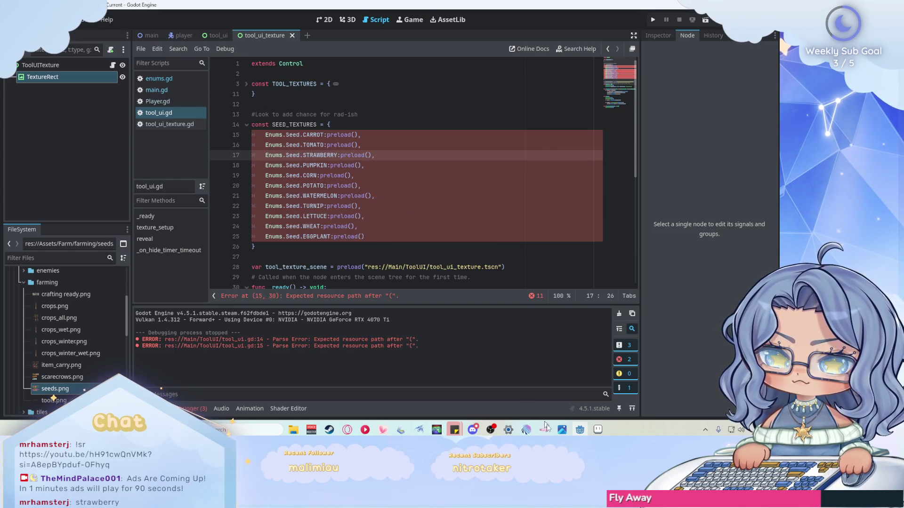
{"action": "left_click", "coordinate": [598, 429]}
{"action": "scroll", "coordinate": [283, 183], "scroll_direction": "up", "scroll_amount": 5}
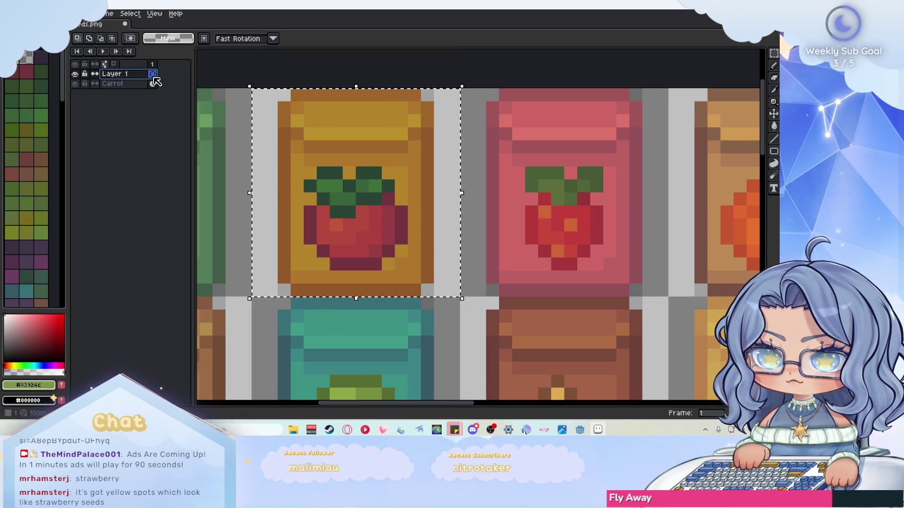
Step: Clear the tomato selection and rename the original artwork layer to Main
{"action": "double_click", "coordinate": [152, 74]}
{"action": "left_click", "coordinate": [471, 195]}
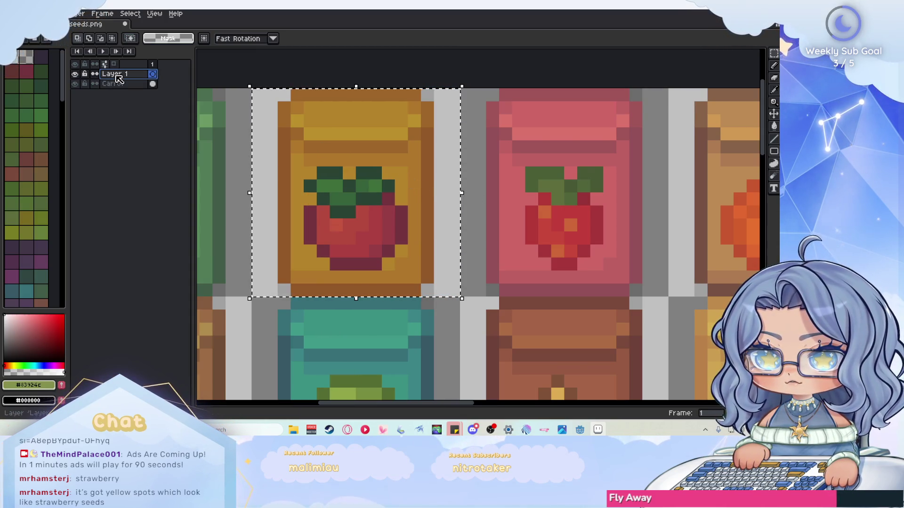
{"action": "scroll", "coordinate": [395, 193], "scroll_direction": "down", "scroll_amount": 2}
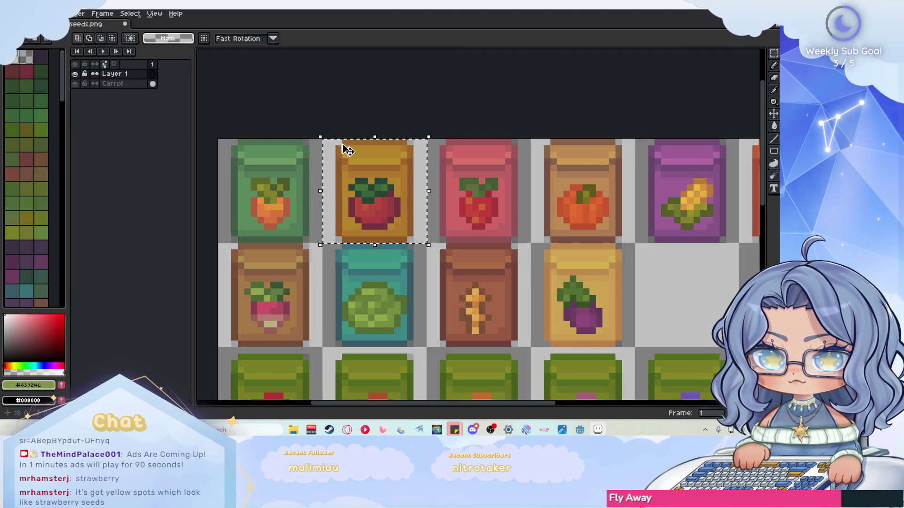
{"action": "left_click", "coordinate": [345, 162]}
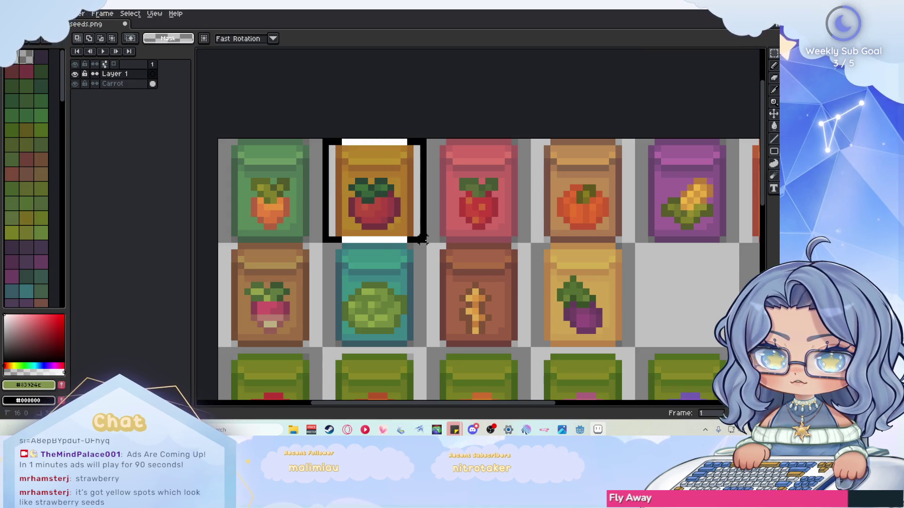
{"action": "left_click", "coordinate": [94, 83]}
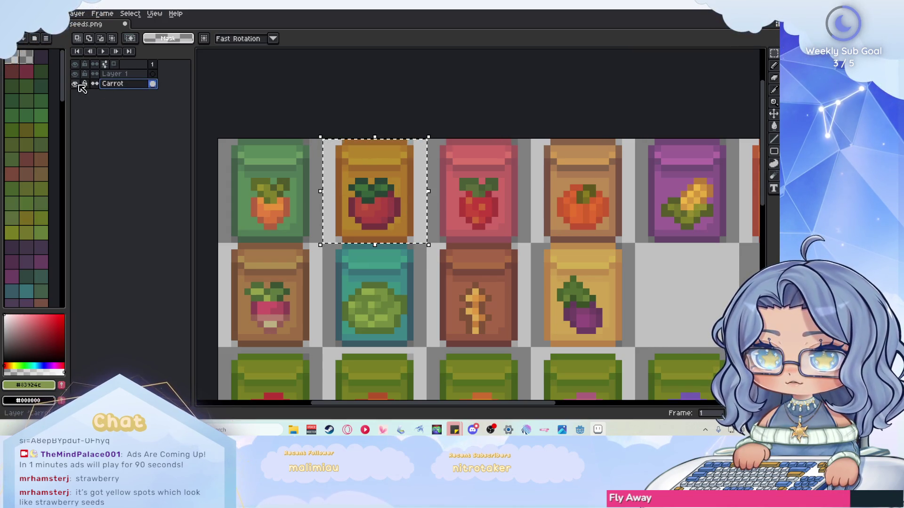
{"action": "left_click", "coordinate": [75, 74]}
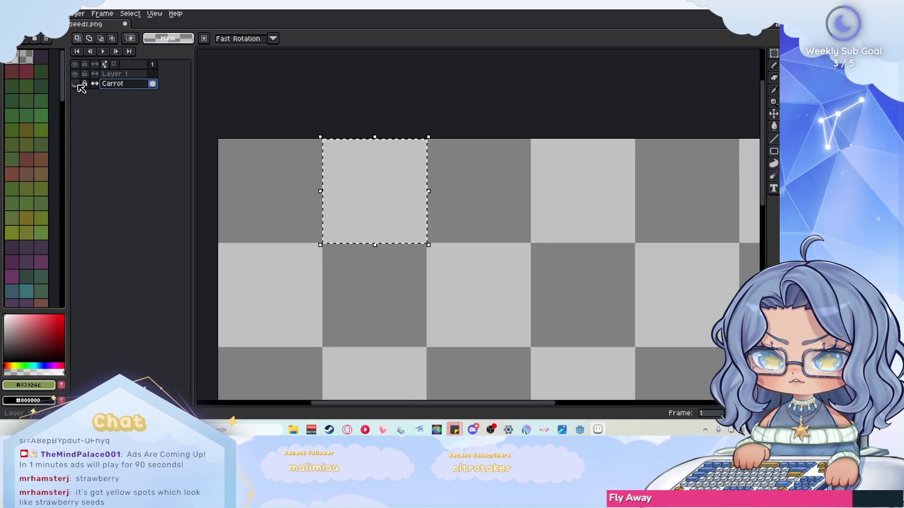
{"action": "left_click", "coordinate": [77, 84]}
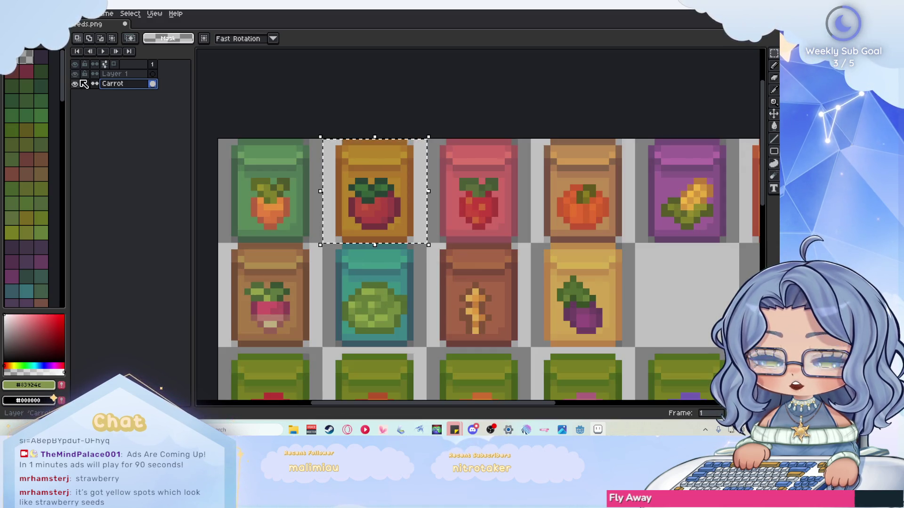
{"action": "double_click", "coordinate": [130, 86]}
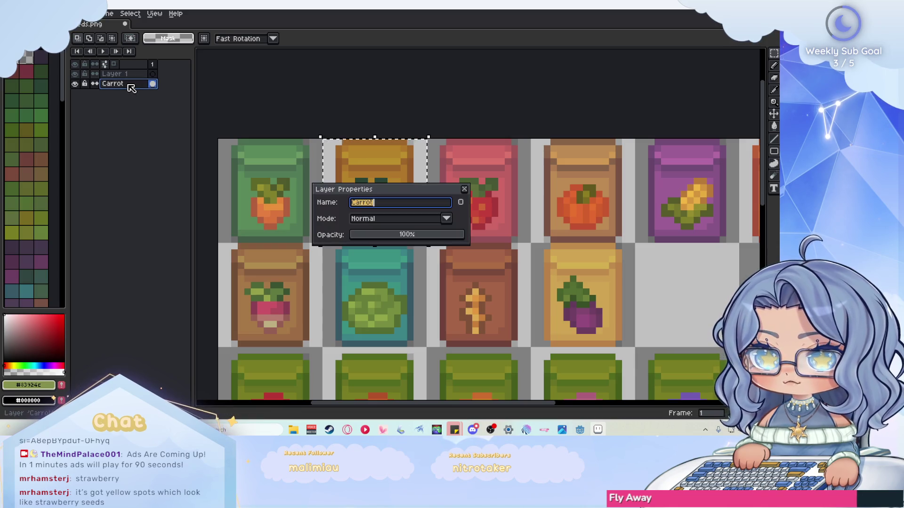
{"action": "type", "text": "Main"}
{"action": "key", "text": "Return"}
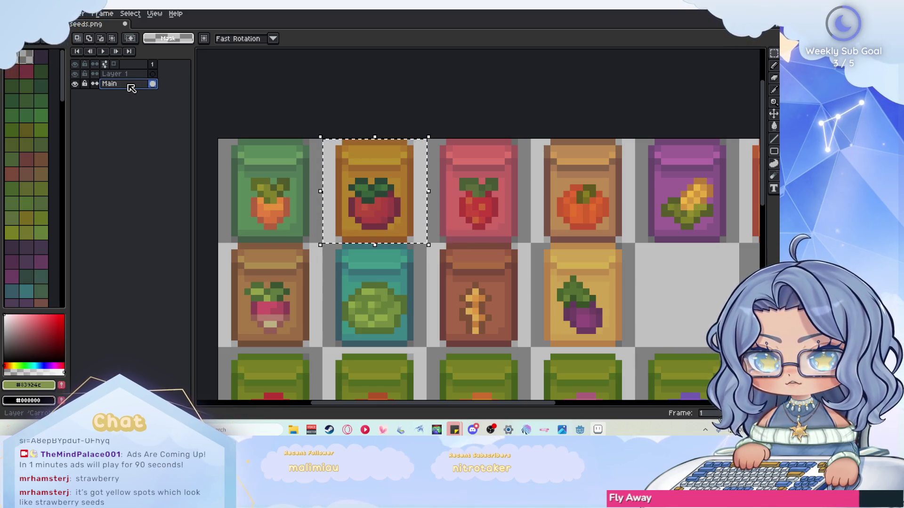
Step: Cut the carrot packet into Layer 1 and rename that layer Carrot
{"action": "left_click_drag", "start_coordinate": [221, 138], "coordinate": [331, 244]}
{"action": "left_click_drag", "start_coordinate": [331, 189], "coordinate": [319, 195]}
{"action": "key", "text": "Escape"}
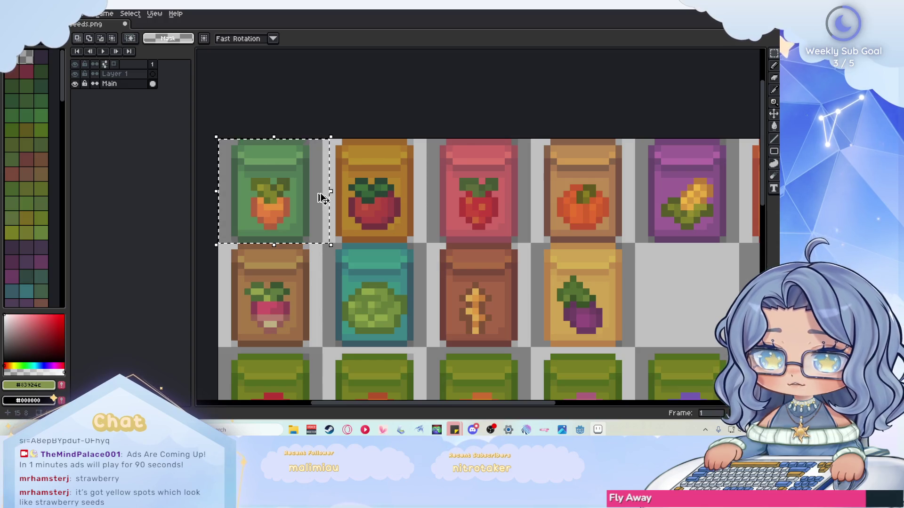
{"action": "key", "text": "ctrl+x"}
{"action": "left_click", "coordinate": [113, 73]}
{"action": "key", "text": "ctrl+v"}
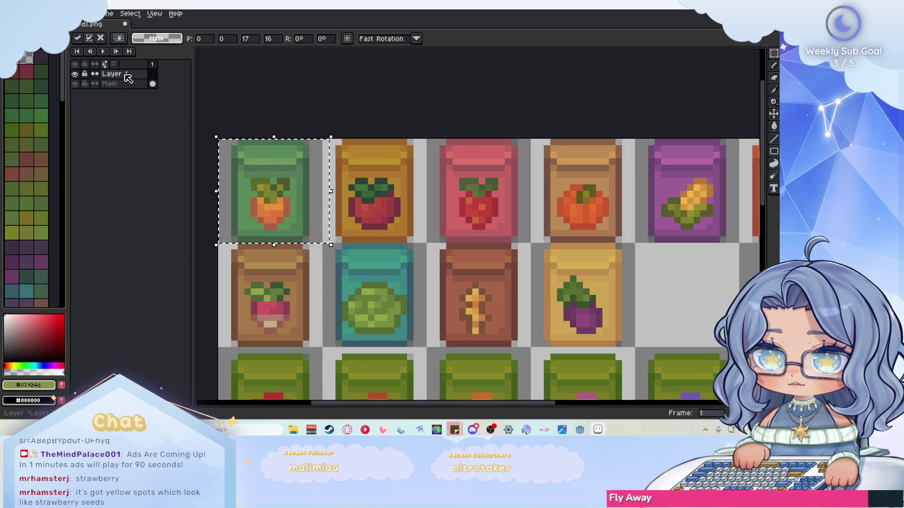
{"action": "double_click", "coordinate": [128, 78]}
{"action": "type", "text": "Carrot"}
{"action": "key", "text": "Return"}
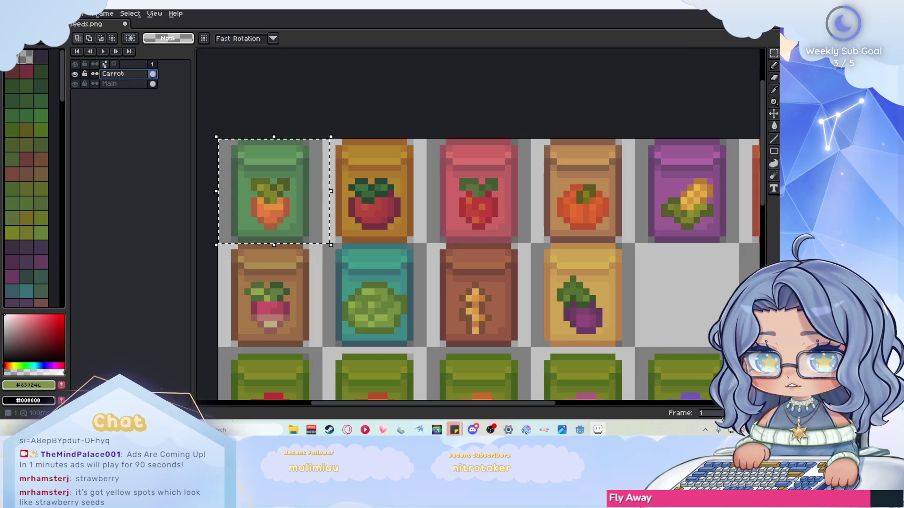
{"action": "left_click", "coordinate": [75, 73]}
{"action": "left_click", "coordinate": [74, 73]}
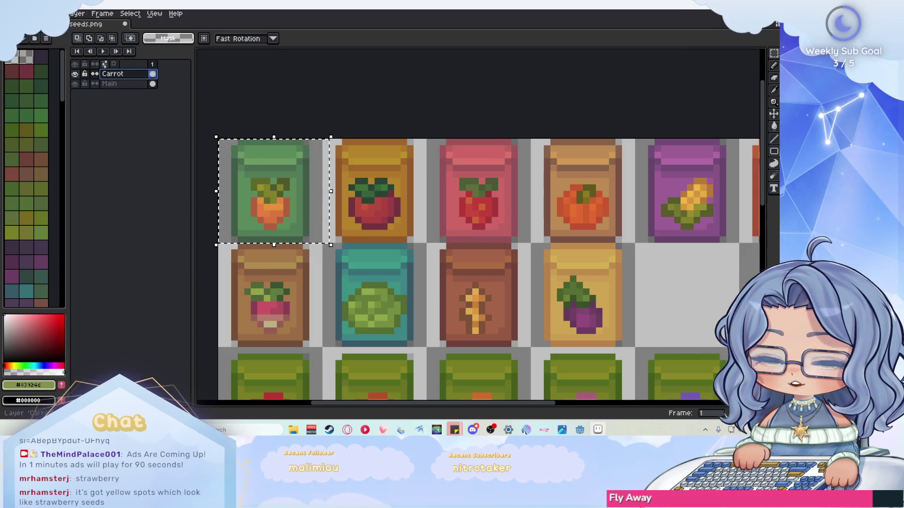
{"action": "key", "text": "ctrl+d"}
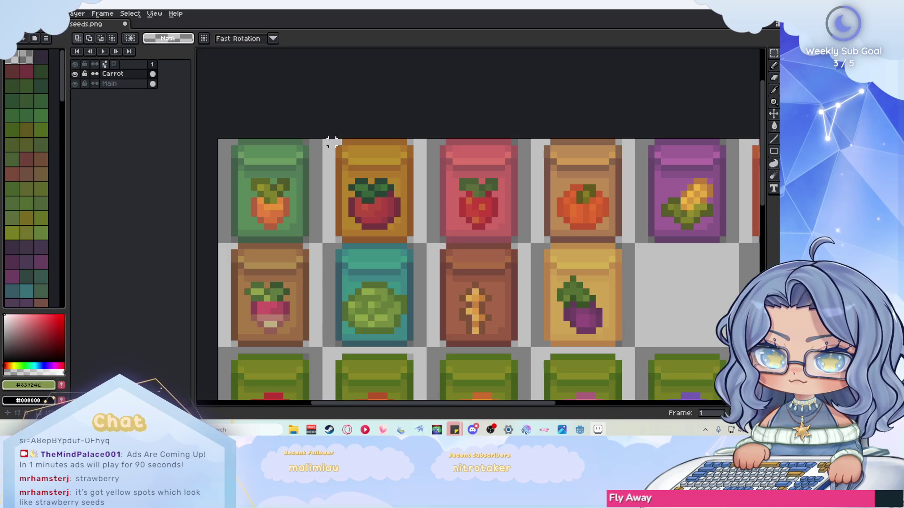
Step: Add a new empty layer above the Carrot layer
{"action": "mouse_move", "coordinate": [332, 142]}
{"action": "left_mouse_down"}
{"action": "mouse_move", "coordinate": [383, 181]}
{"action": "mouse_move", "coordinate": [428, 249]}
{"action": "mouse_move", "coordinate": [380, 246]}
{"action": "mouse_move", "coordinate": [396, 244]}
{"action": "left_mouse_up"}
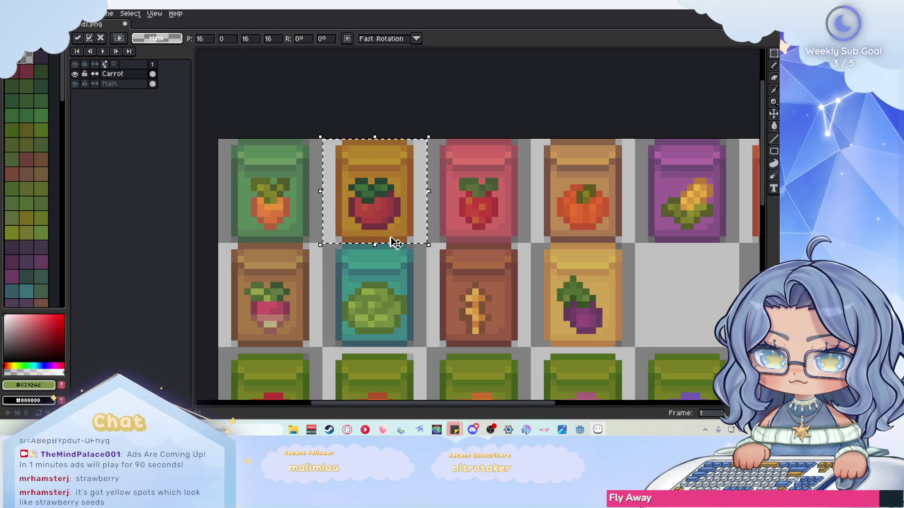
{"action": "key", "text": "ctrl+d"}
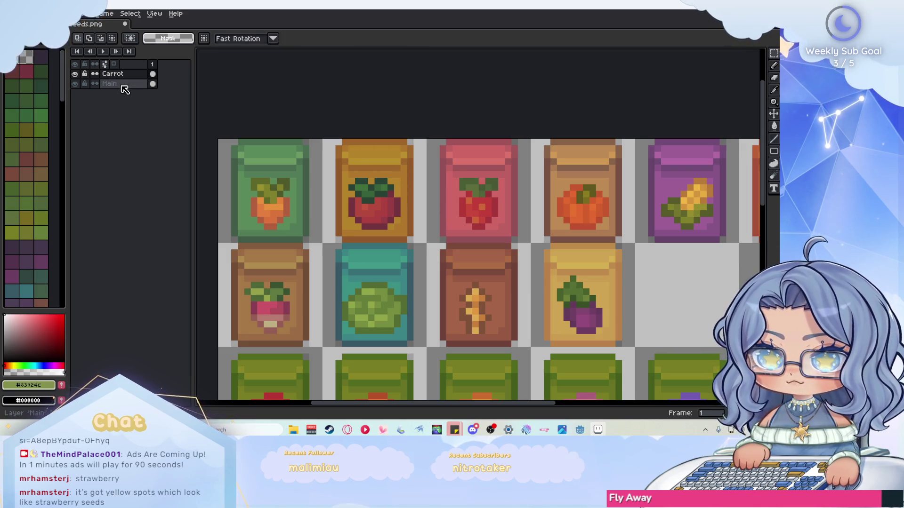
{"action": "left_click", "coordinate": [125, 78]}
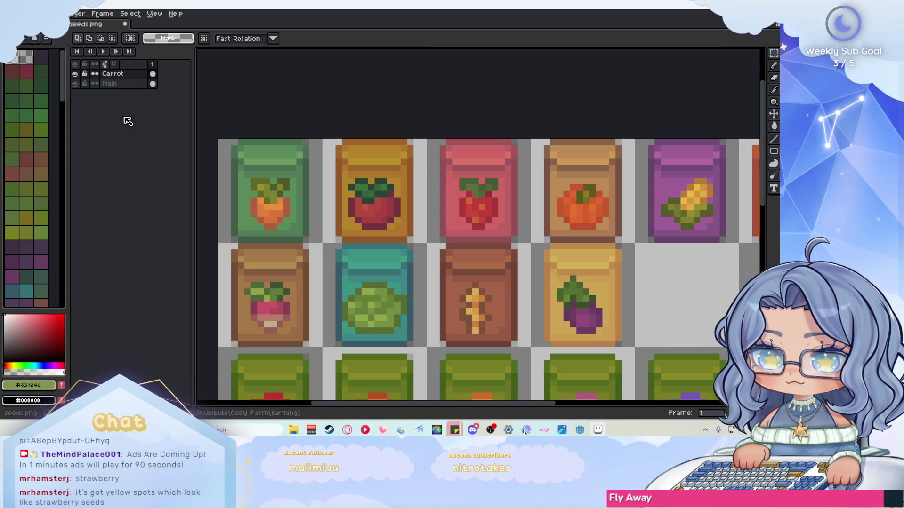
{"action": "key", "text": "shift+n"}
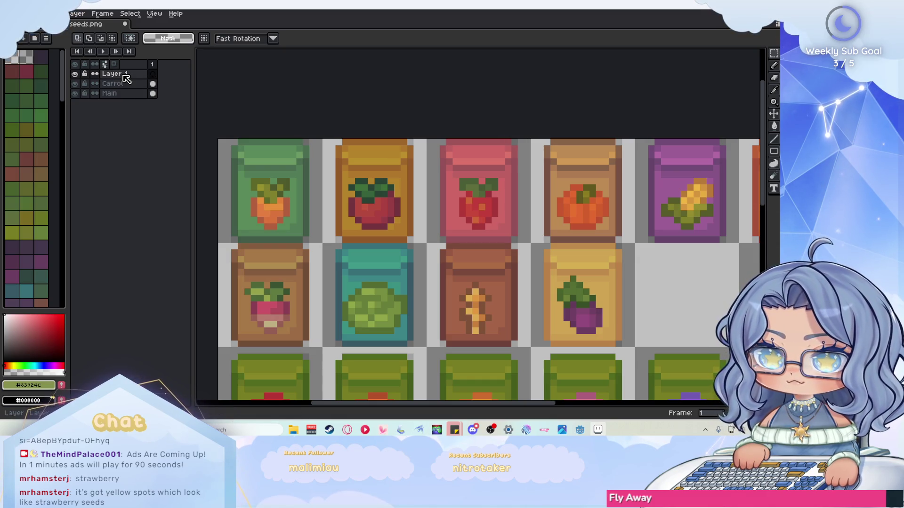